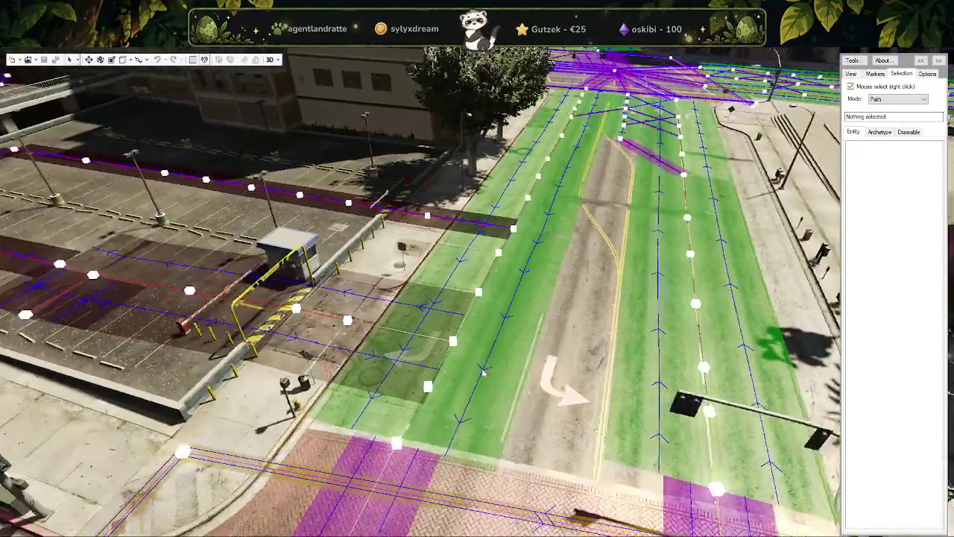
Step: Inspect the parking-lot exit path nodes, then drag node 464.372 further up its lane
right_click(419, 285)
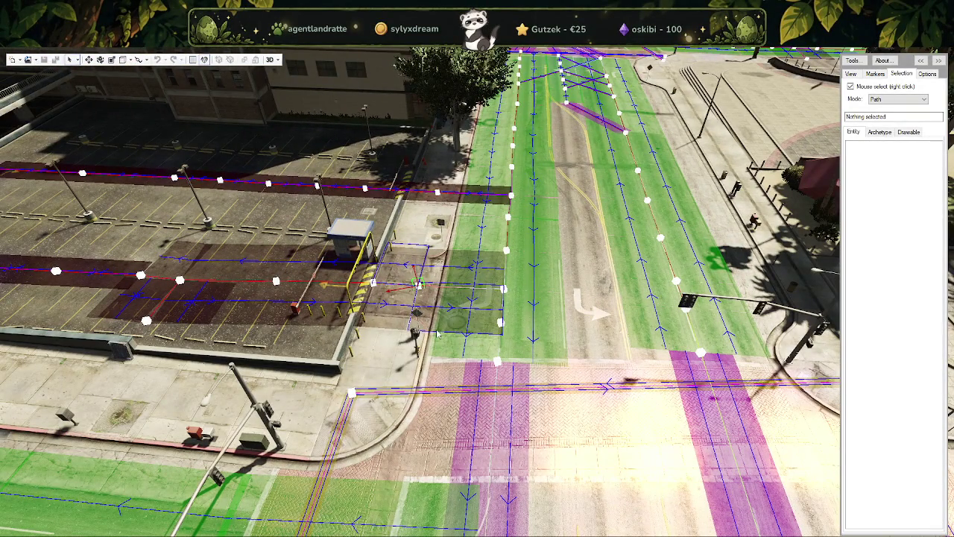
right_click(375, 283)
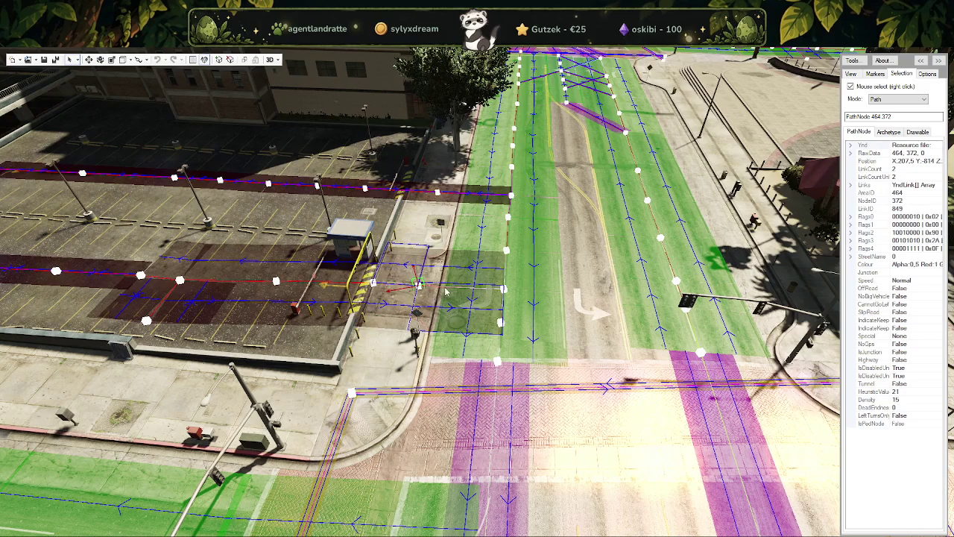
right_click(504, 288)
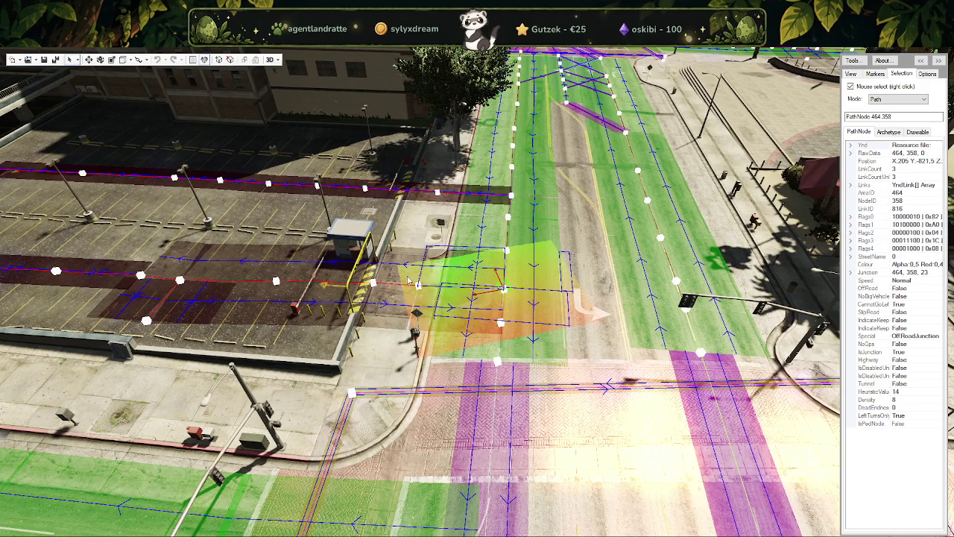
right_click(419, 284)
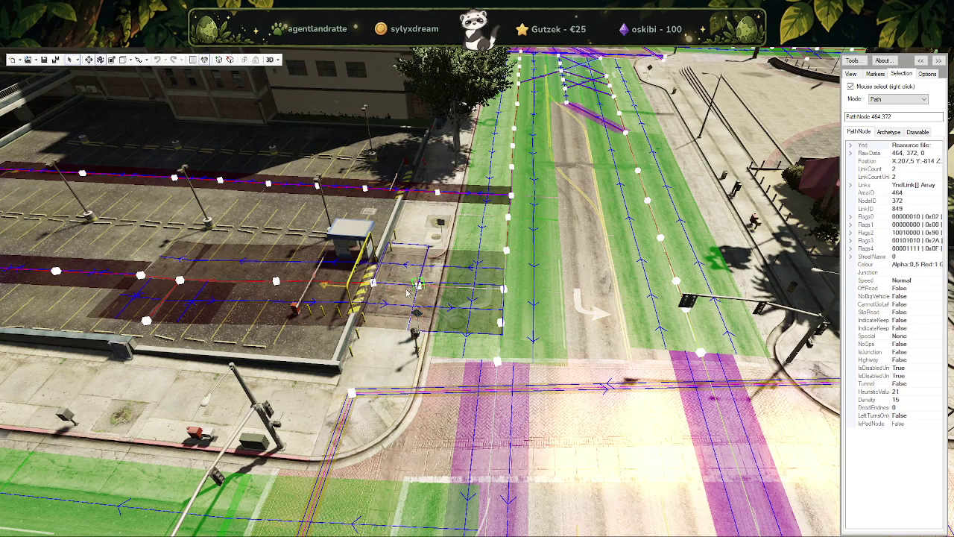
left_click_drag(417, 285, 413, 241)
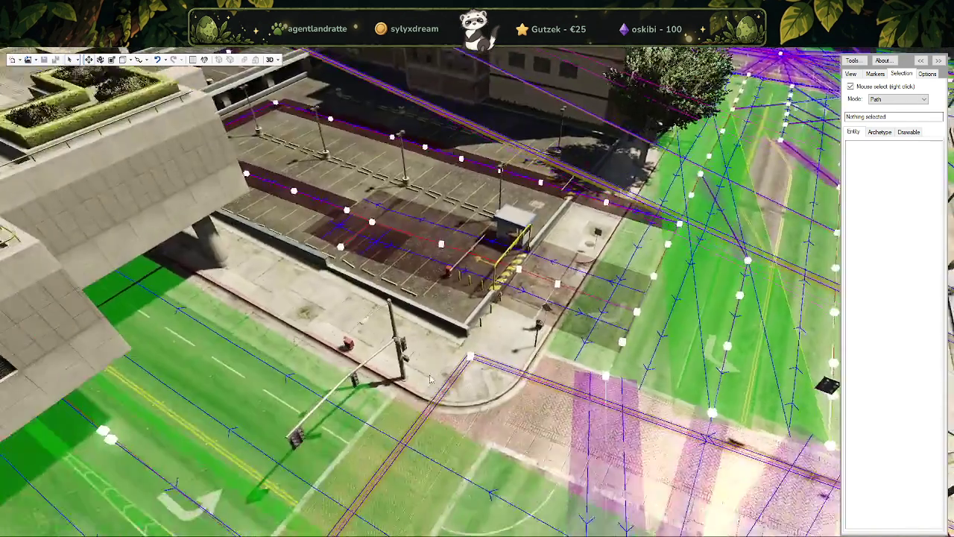
left_click(899, 99)
Step: Switch the selection mode to Entity and then back to Path
left_click(897, 112)
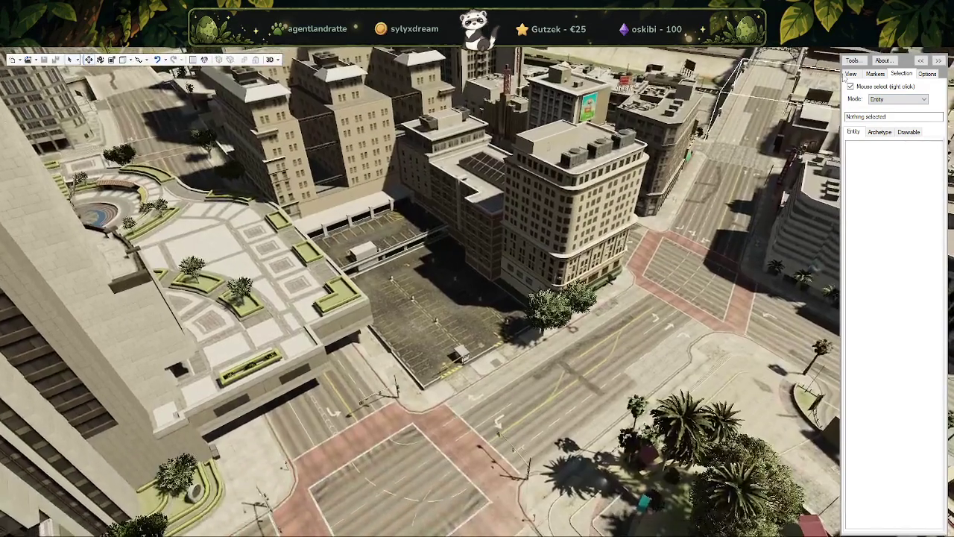
left_click(893, 100)
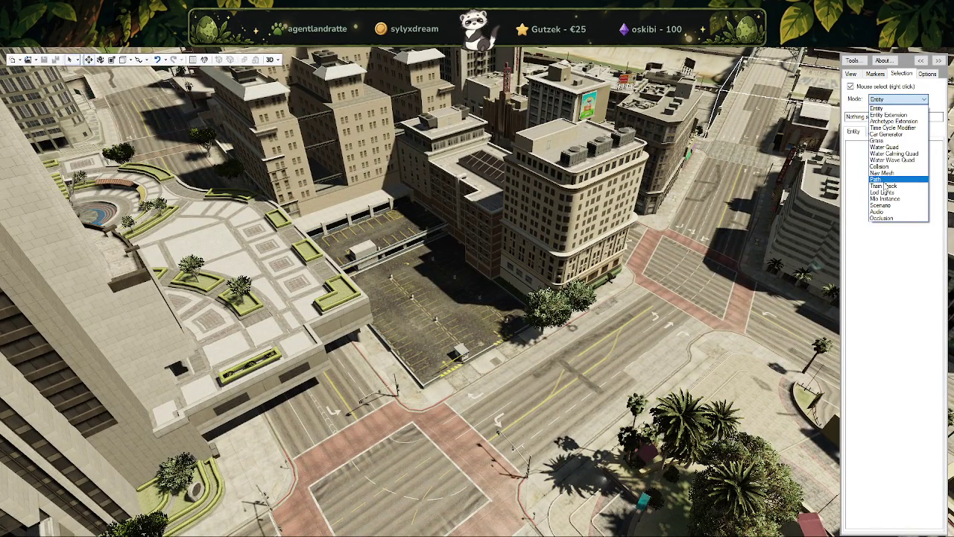
left_click(877, 180)
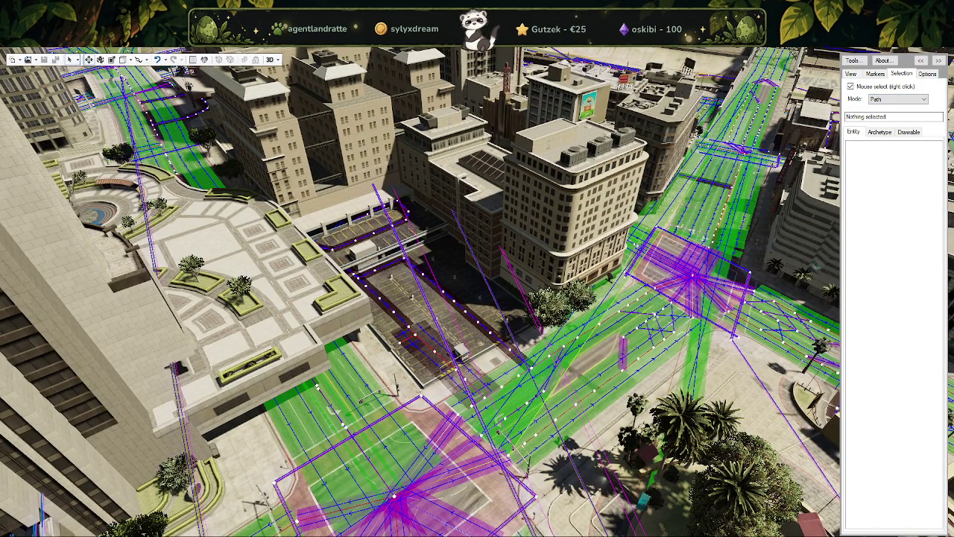
Step: Leave fullscreen, maximize CodeWalker and set Selection Mode to Path
key("alt+Tab")
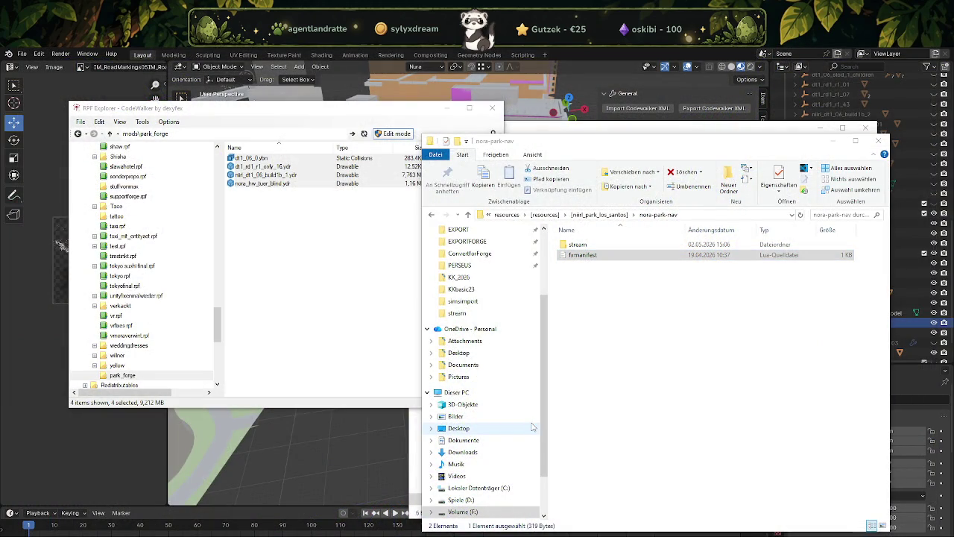
left_click(561, 145)
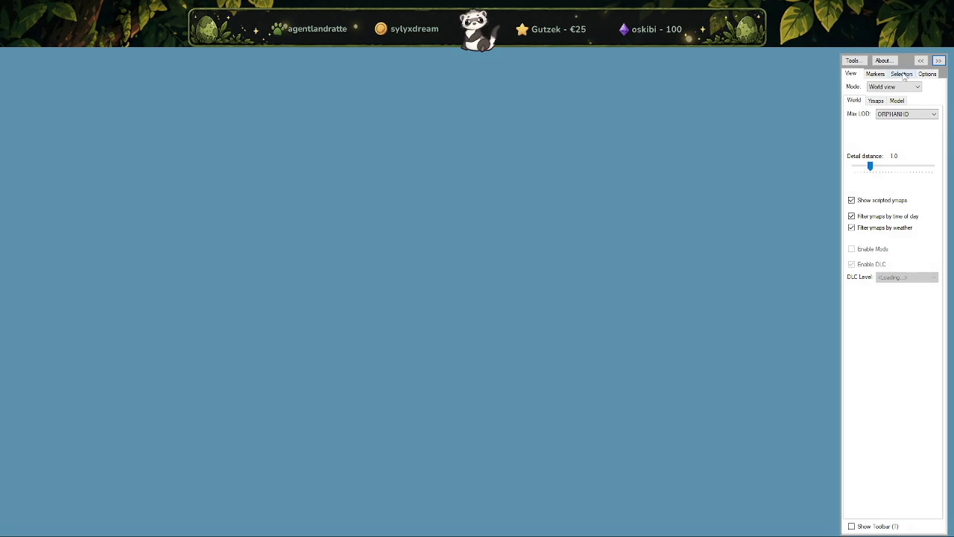
left_click(902, 75)
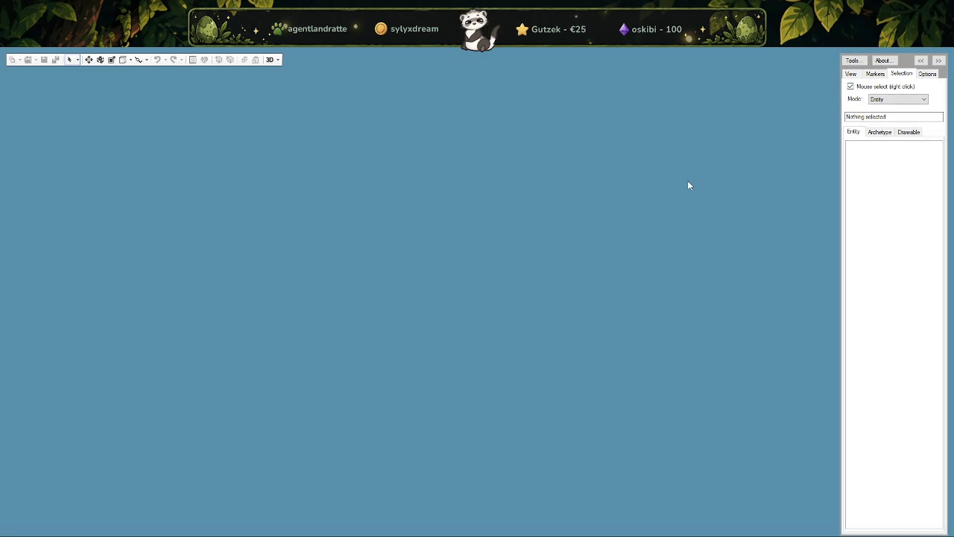
left_click(910, 101)
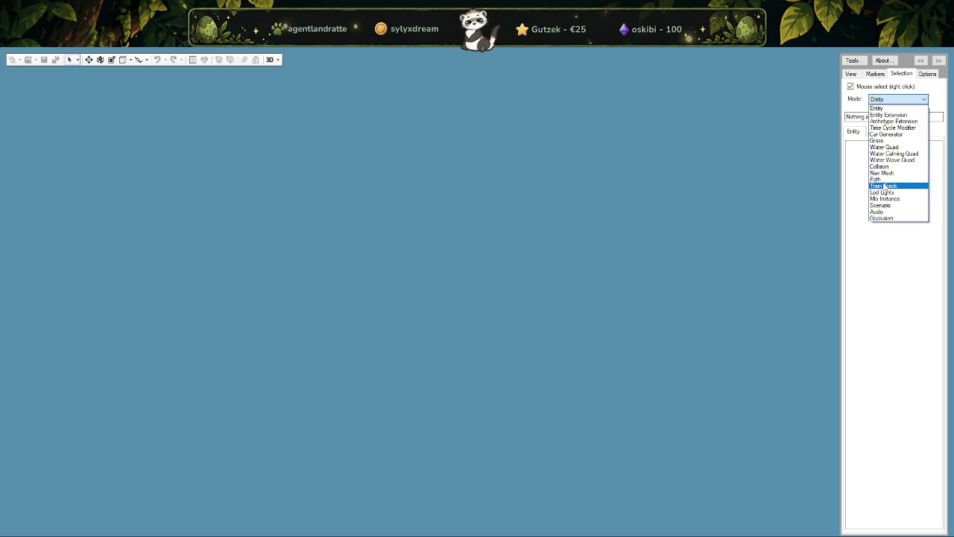
left_click(887, 180)
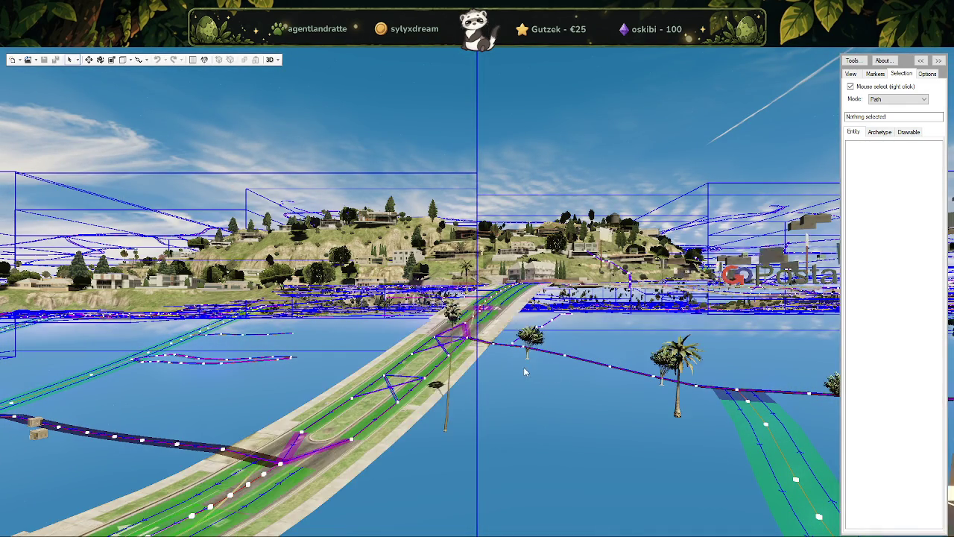
Step: Open the nora-park-nav stream folder as a project and select path node 464.365
left_click_drag(524, 372, 709, 439)
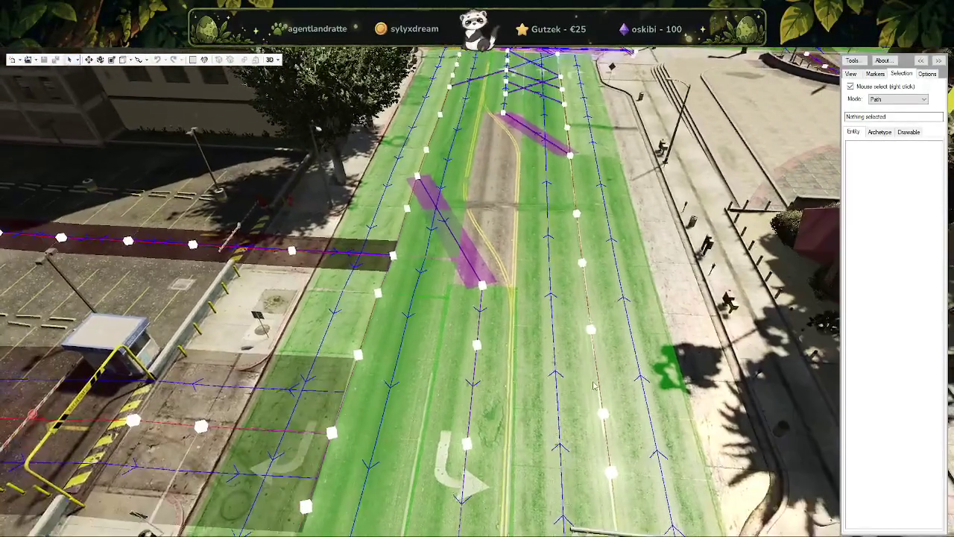
left_click(30, 59)
left_click(160, 144)
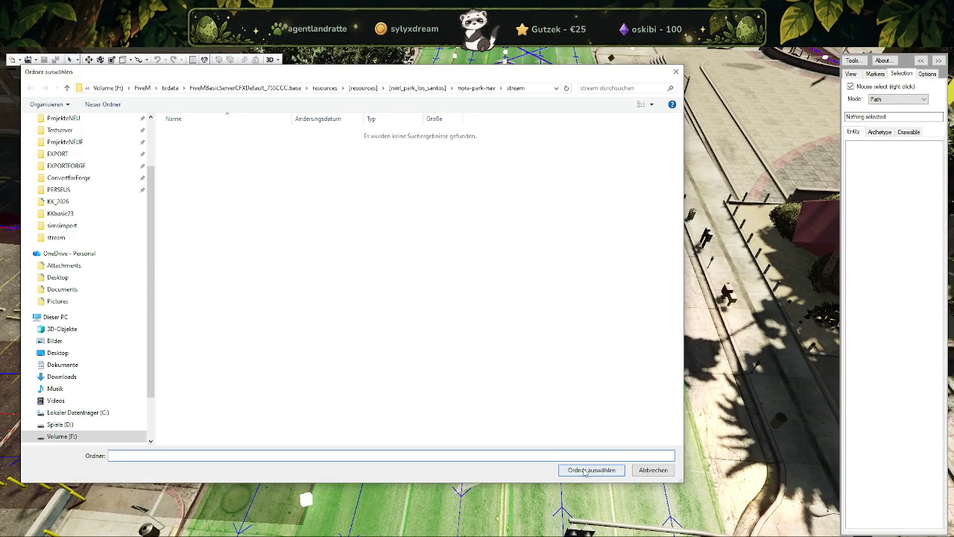
left_click(585, 471)
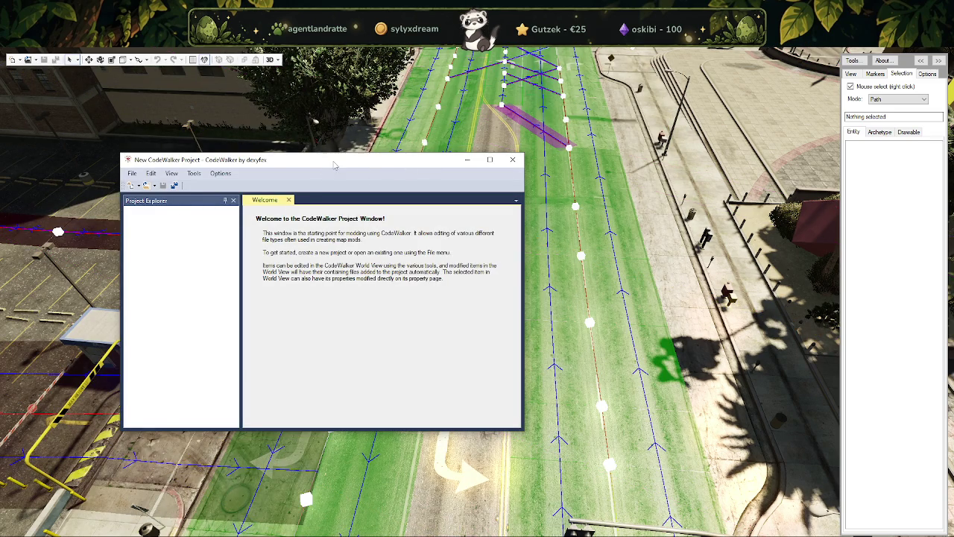
left_click_drag(333, 167, 0, 194)
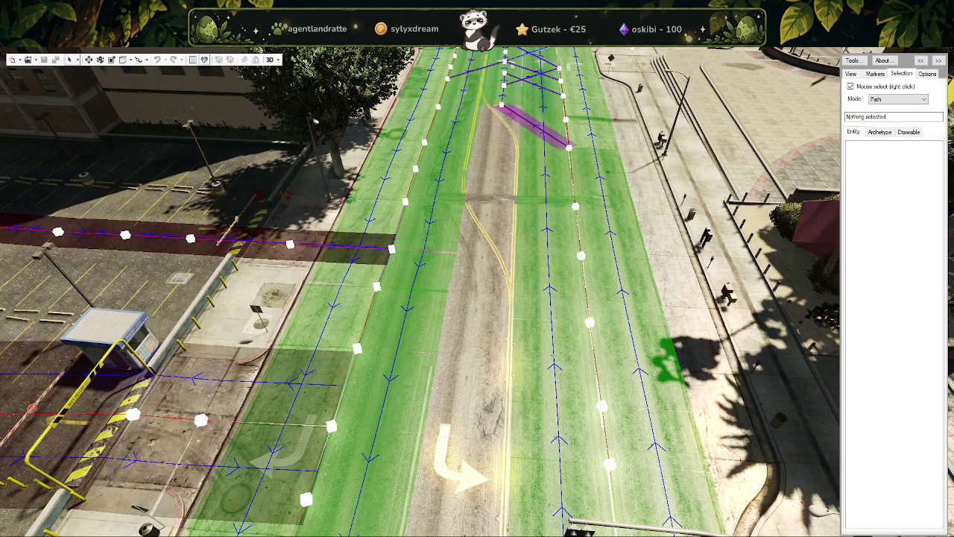
right_click(290, 242)
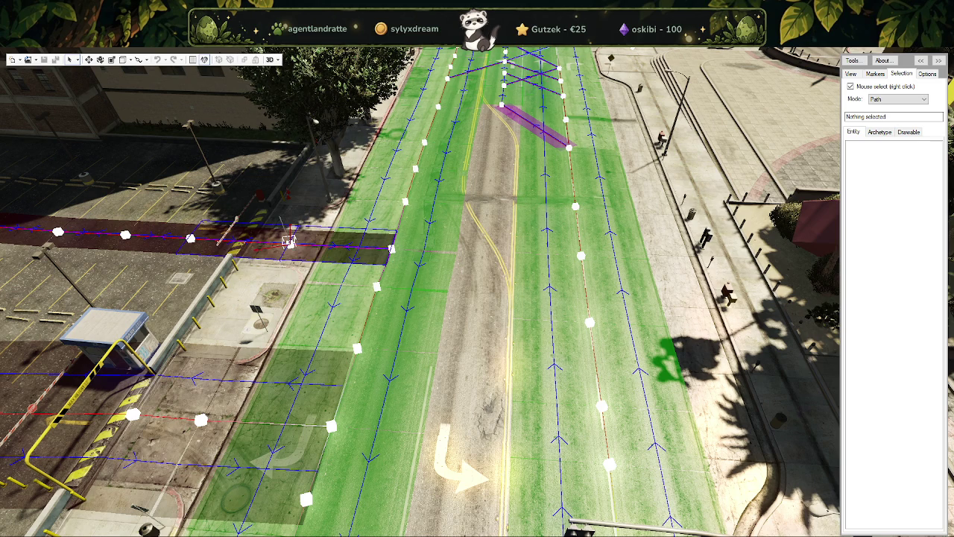
Step: Clear the Narrow Road flag on node 365's link to node 378
left_click(374, 234)
left_click(347, 245)
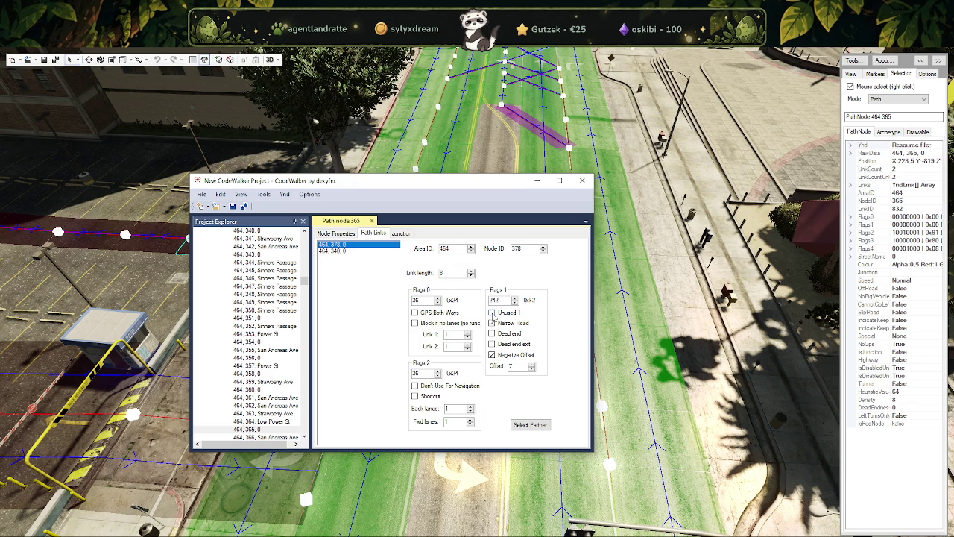
left_click(491, 323)
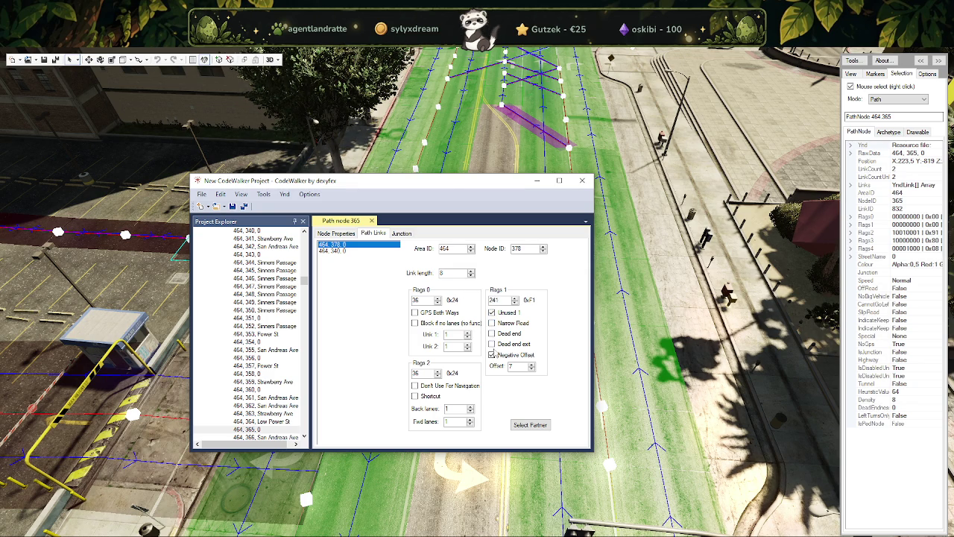
left_click_drag(493, 351, 695, 334)
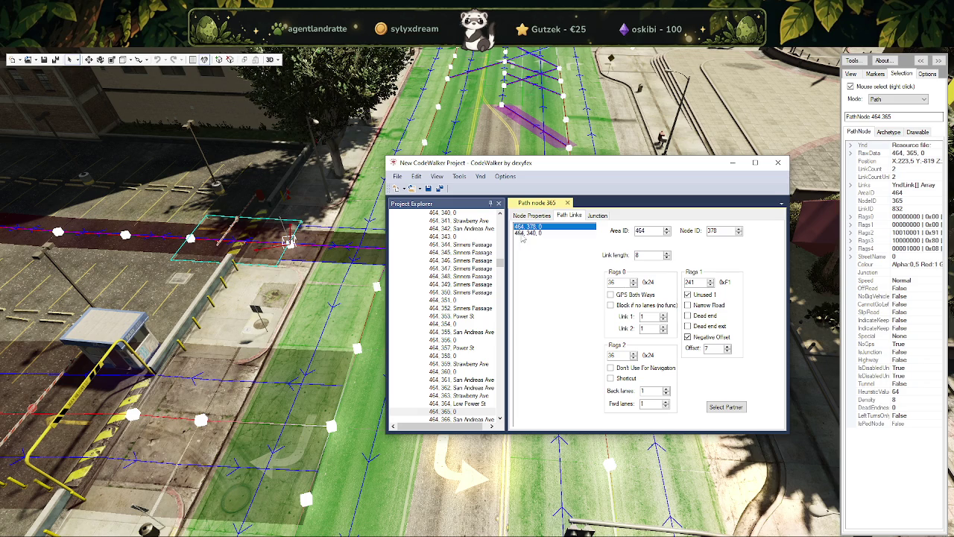
Step: On the link to node 340, clear Narrow Road and Negative Offset and set Unused 1
left_click(521, 232)
left_click(688, 294)
left_click(688, 305)
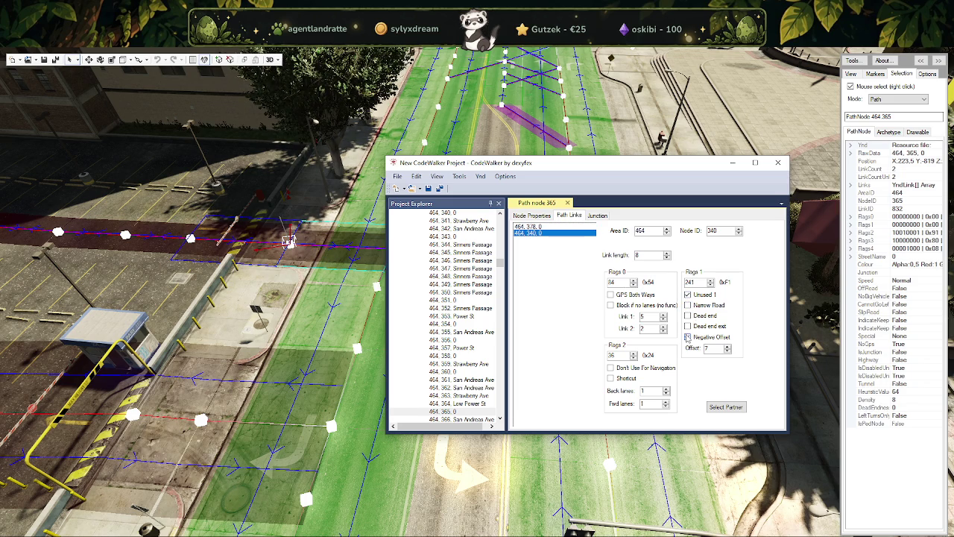
left_click(688, 337)
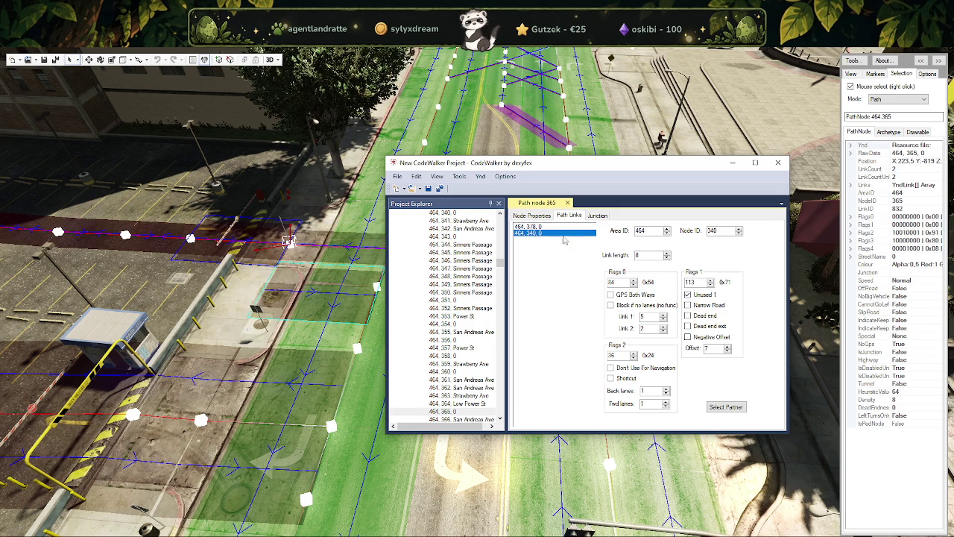
Step: Recheck the link to node 378, then hide the Project window to view the road
left_click(529, 226)
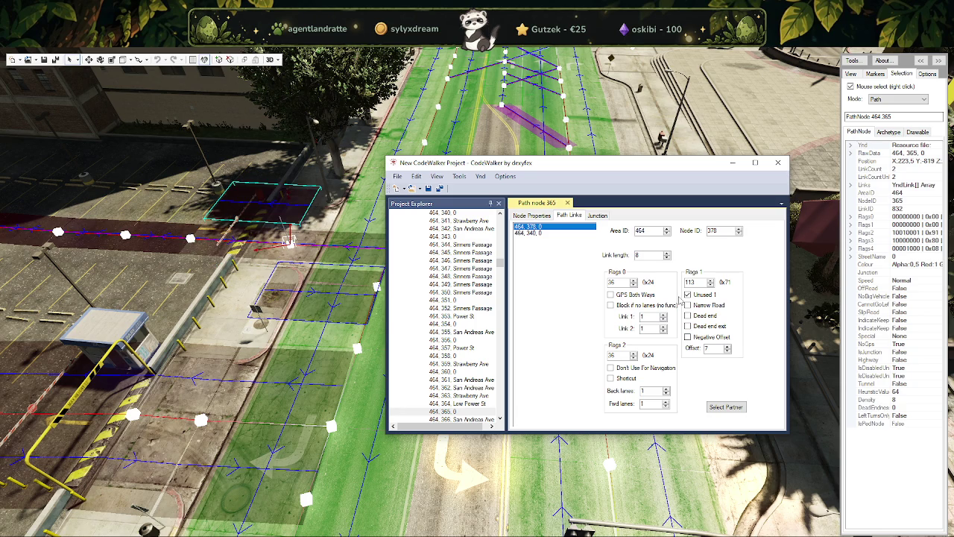
left_click(333, 306)
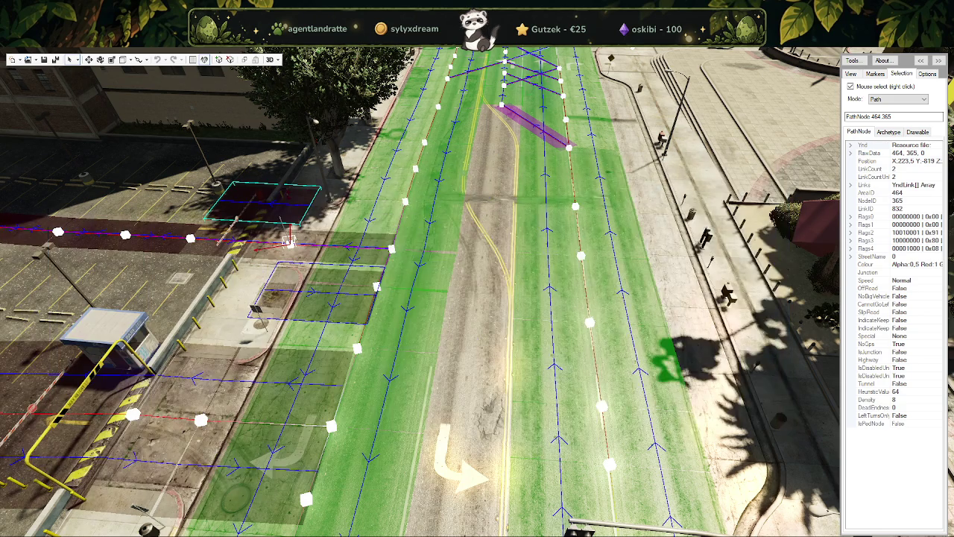
left_click_drag(333, 305, 320, 331)
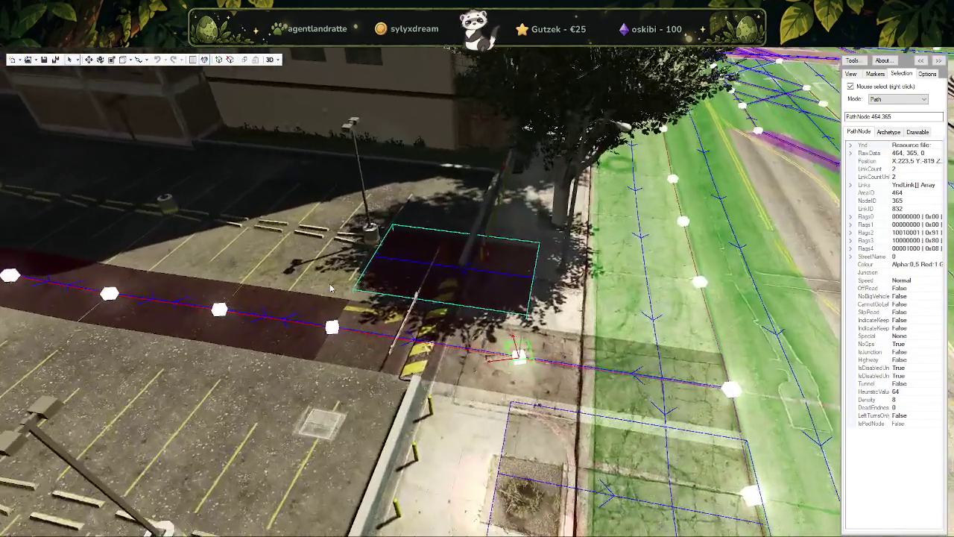
right_click(320, 330)
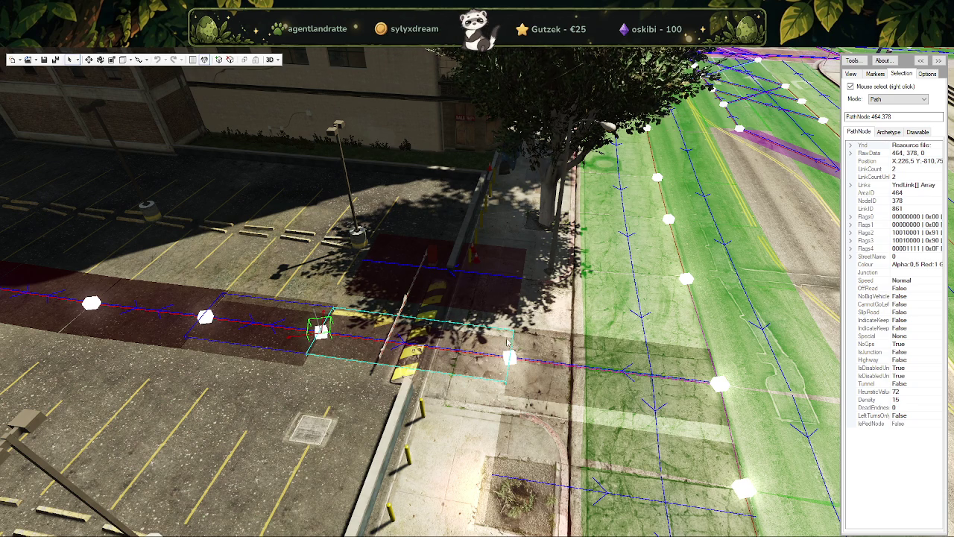
right_click(509, 357)
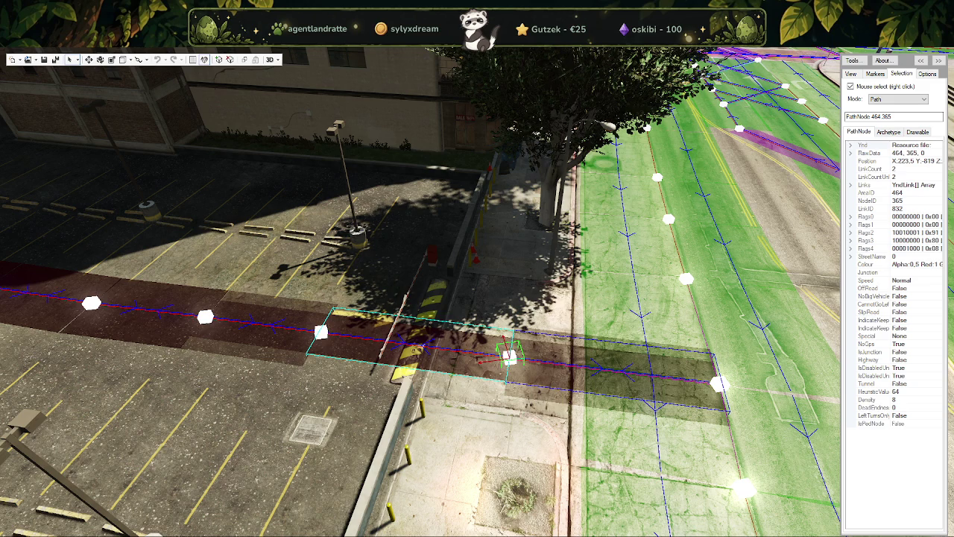
left_click_drag(320, 377, 321, 402)
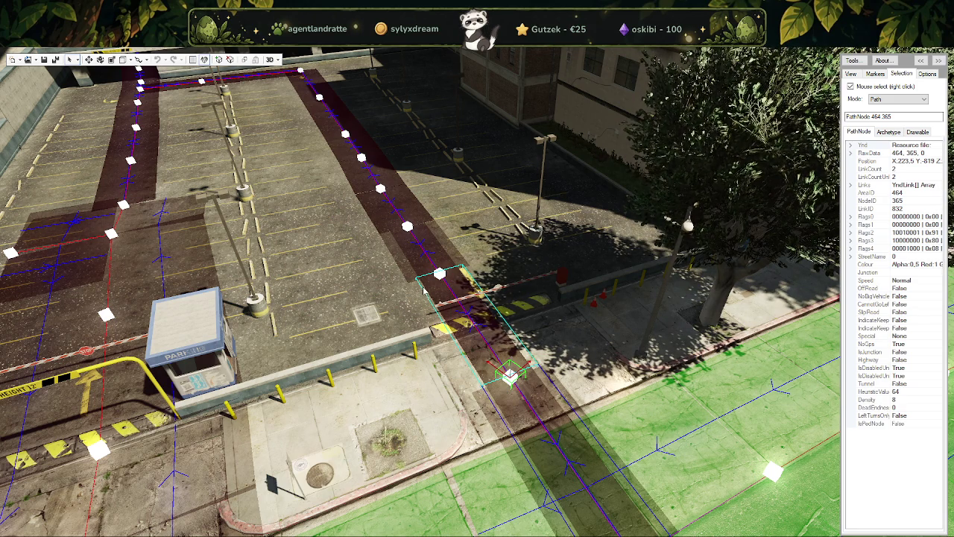
Step: Zoom over the intersection and select path node 464.340
scroll("up", 3)
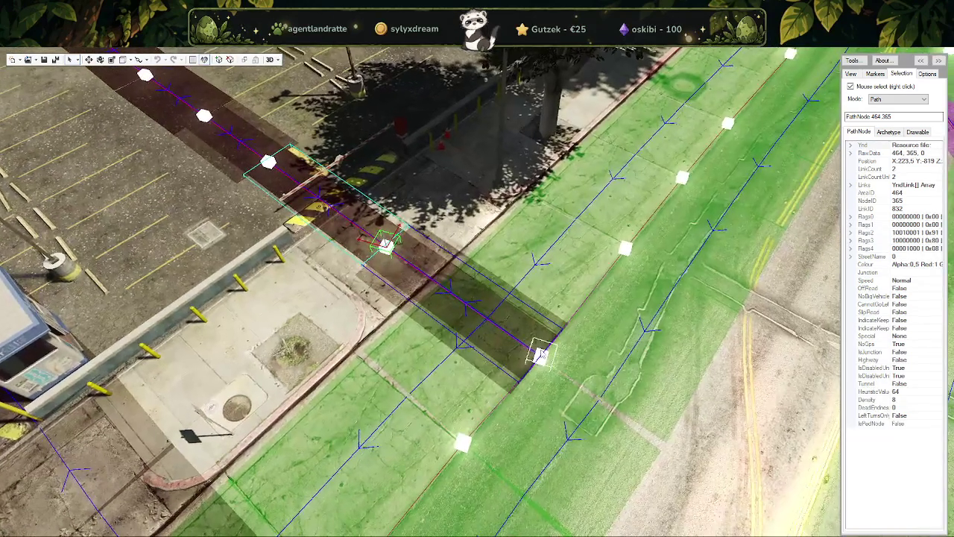
right_click(541, 357)
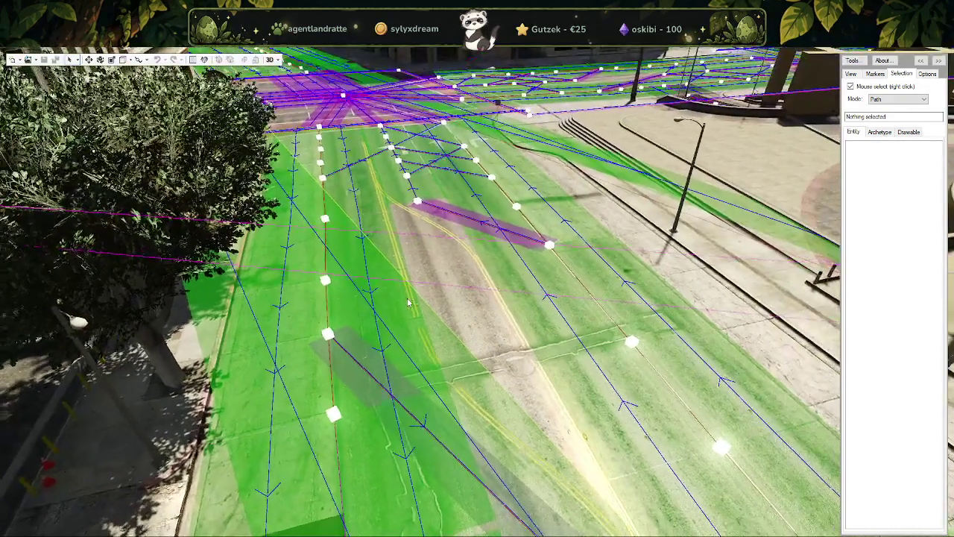
scroll("down", 3)
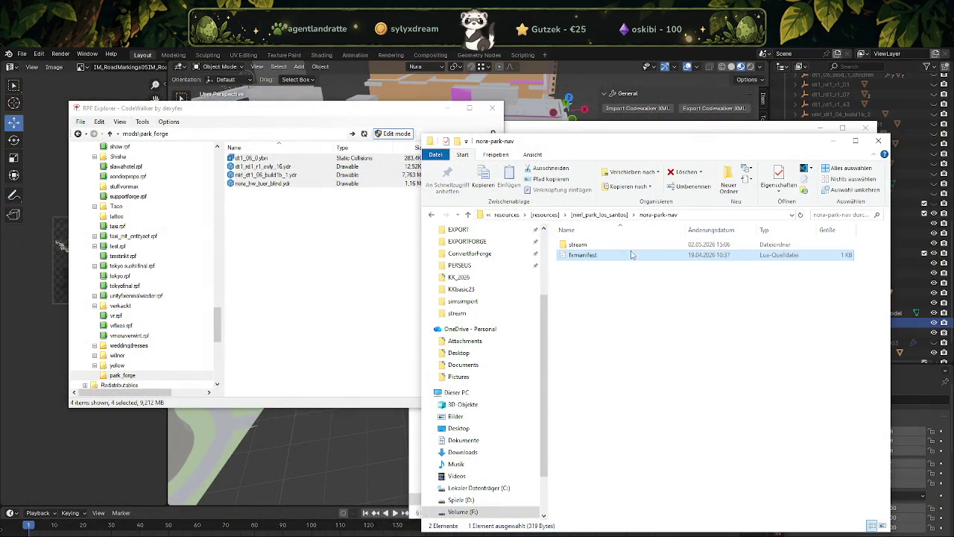
Step: Minimize the file windows, maximize CodeWalker, expand the side panel and show Selection settings
left_click(61, 246)
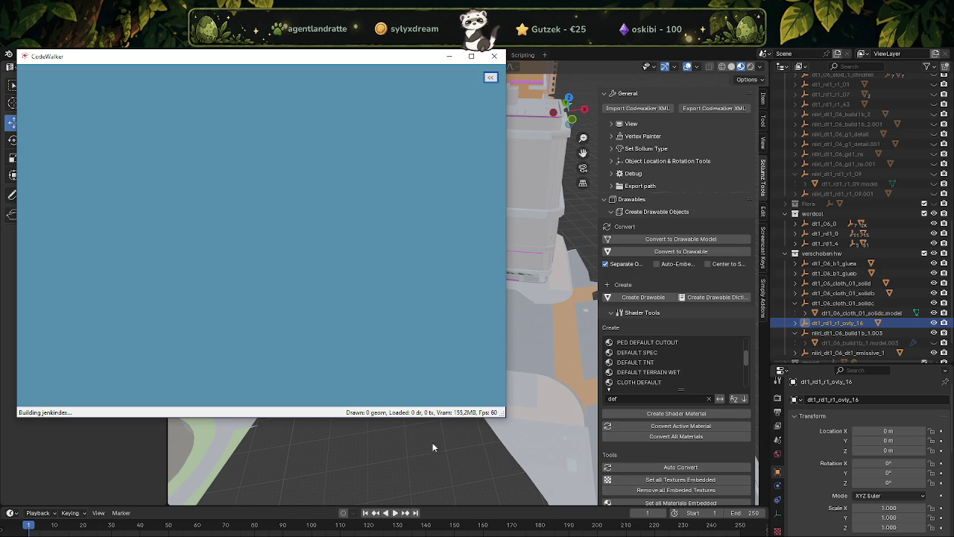
left_click(471, 56)
left_click(938, 68)
left_click(901, 73)
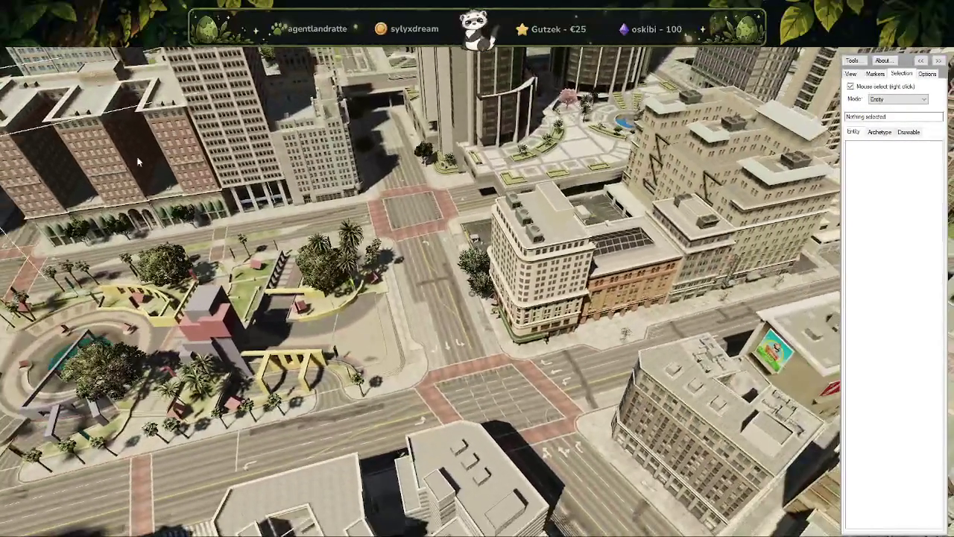
Step: Show the toolbar and set Selection Mode to Car Generator
key("t")
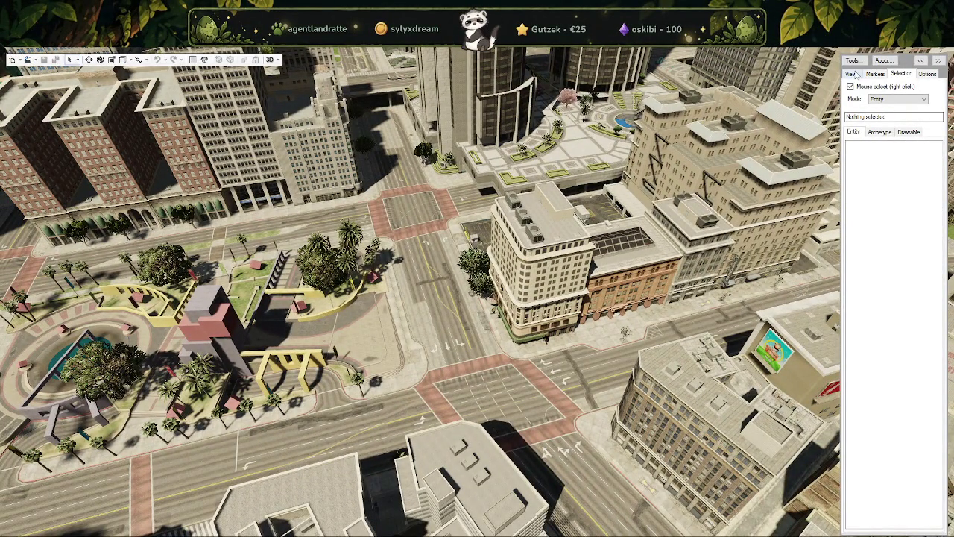
left_click(897, 99)
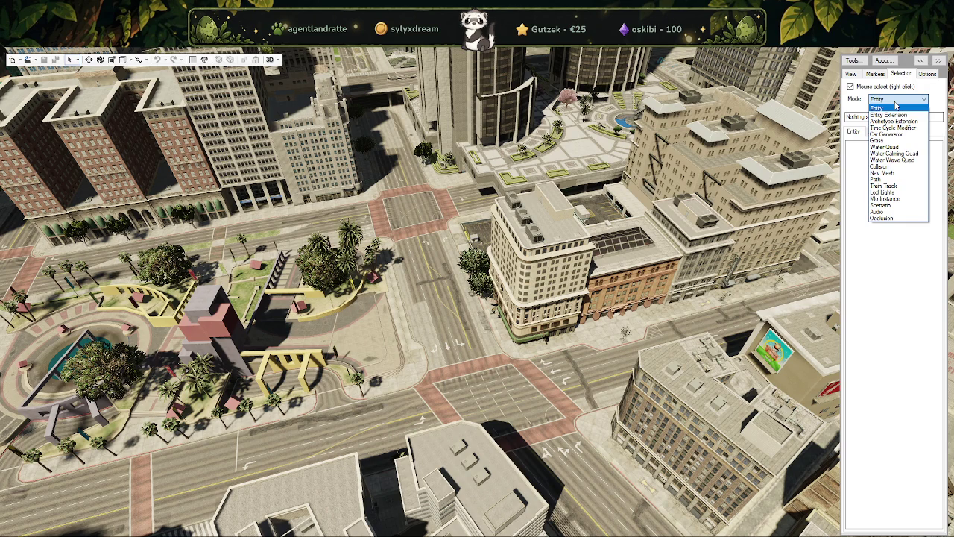
left_click(889, 135)
scroll("up", 3)
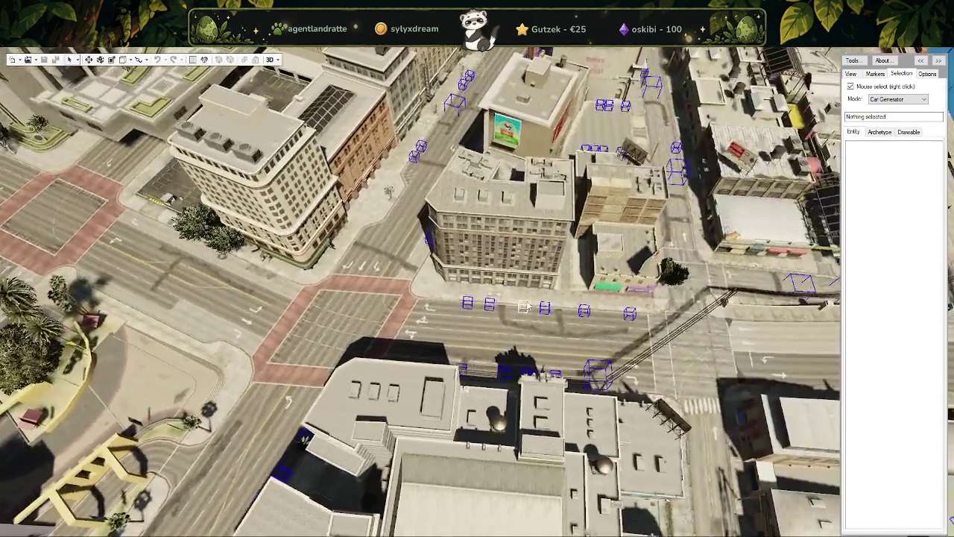
scroll("up", 3)
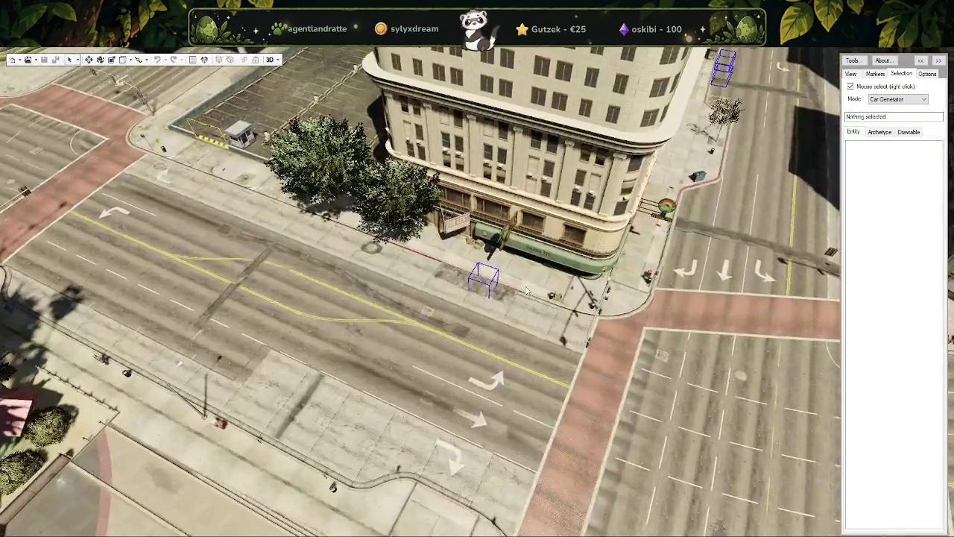
Step: Select the car generator outside the corner building and start Open Folder
right_click(493, 285)
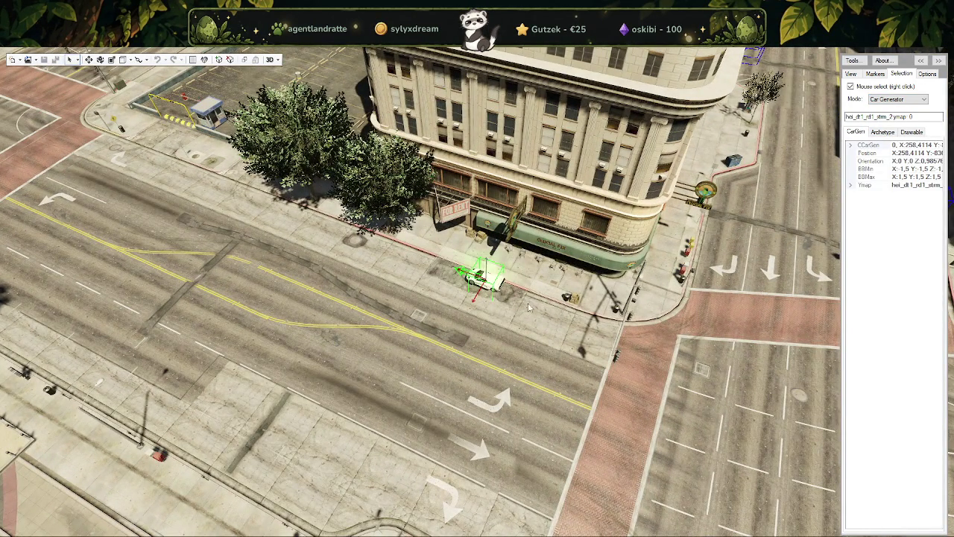
left_click_drag(494, 289, 6, 64)
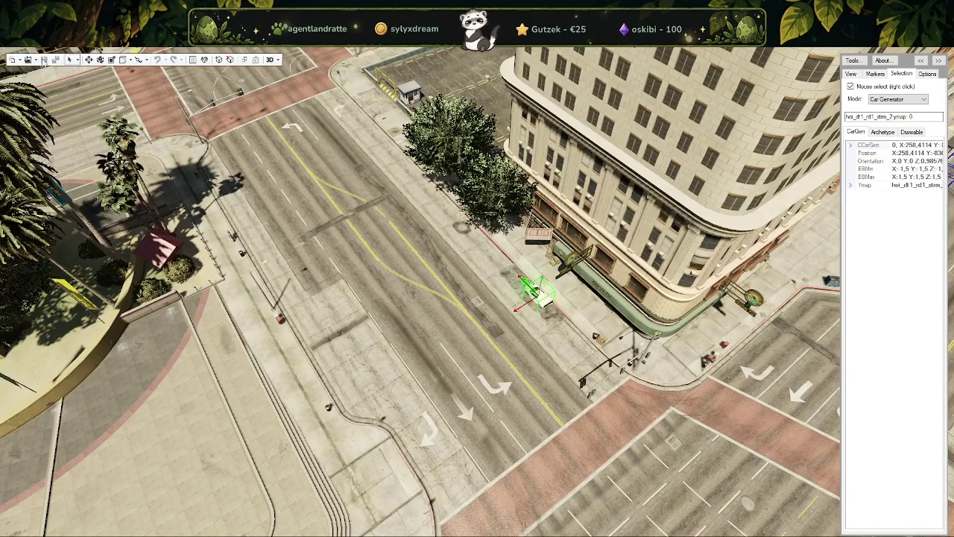
left_click(35, 61)
left_click(53, 93)
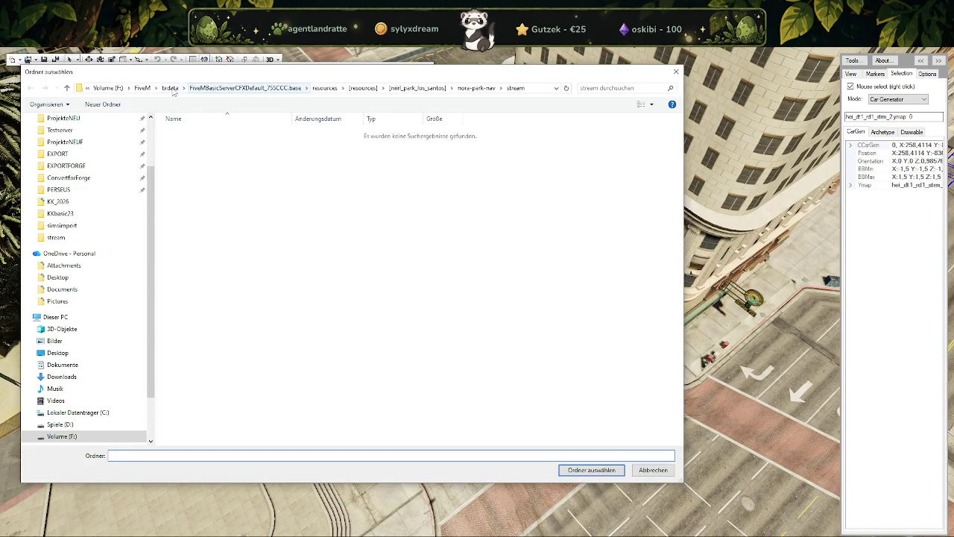
Step: Load [nirl_park_los_santos] > nora_ls_park > stream as a project and return to the street
left_click(418, 88)
mouse_move(192, 133)
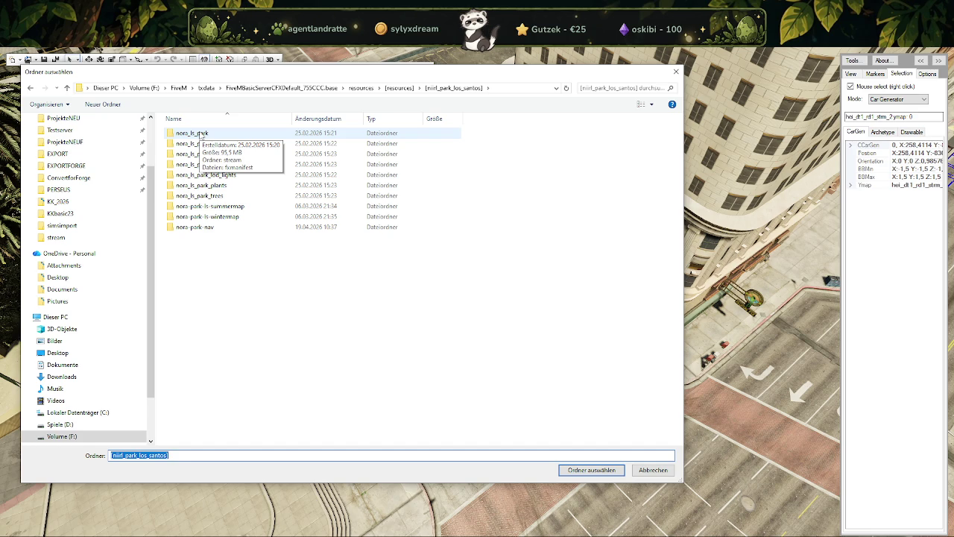
double_click(194, 133)
double_click(190, 134)
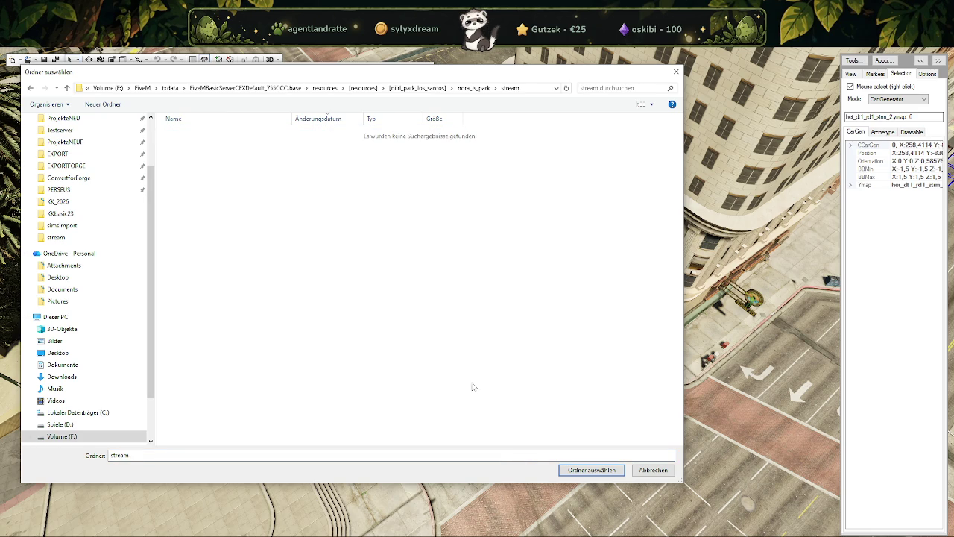
left_click(591, 470)
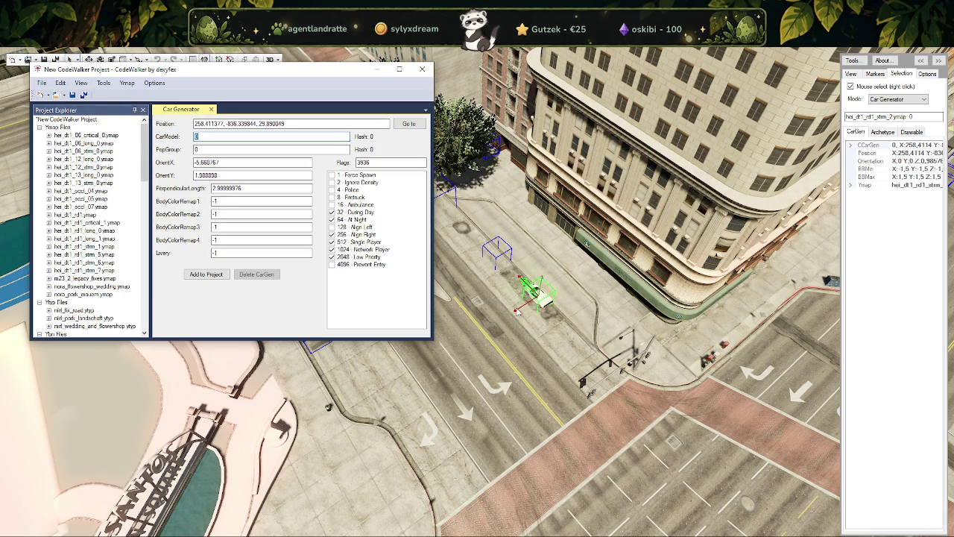
left_click_drag(519, 312, 306, 75)
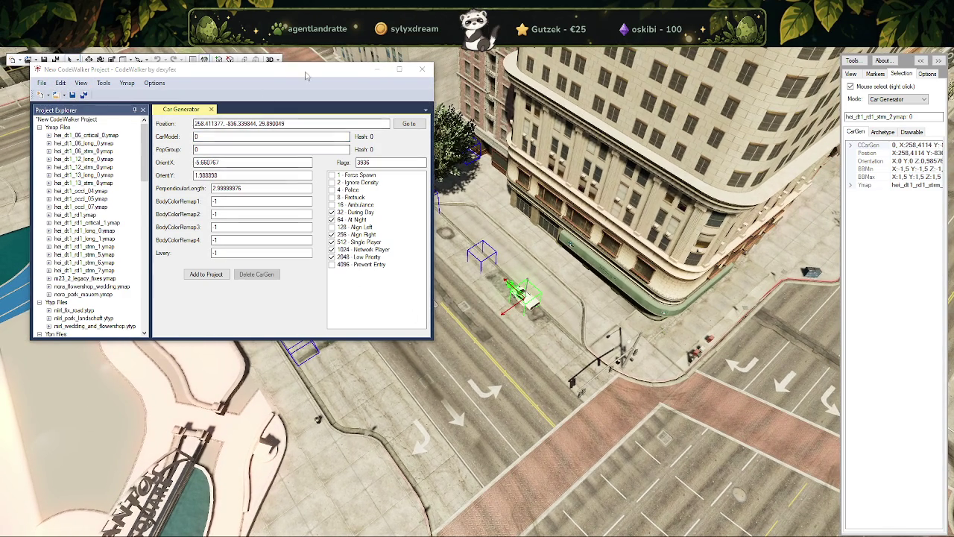
scroll("up", 3)
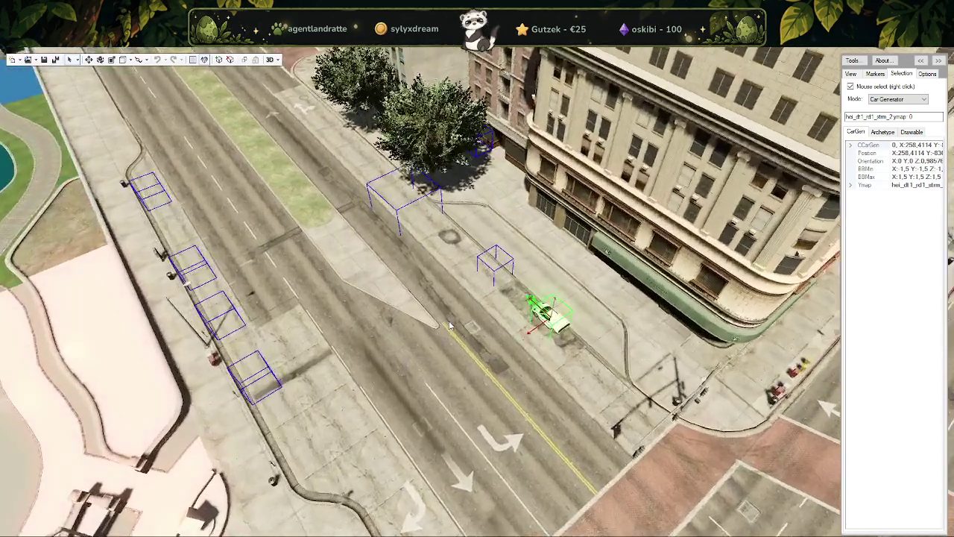
Step: Slide three car generators up the sidewalk, placing the last one beside the street tree
right_click(535, 364)
left_click_drag(535, 364, 565, 347)
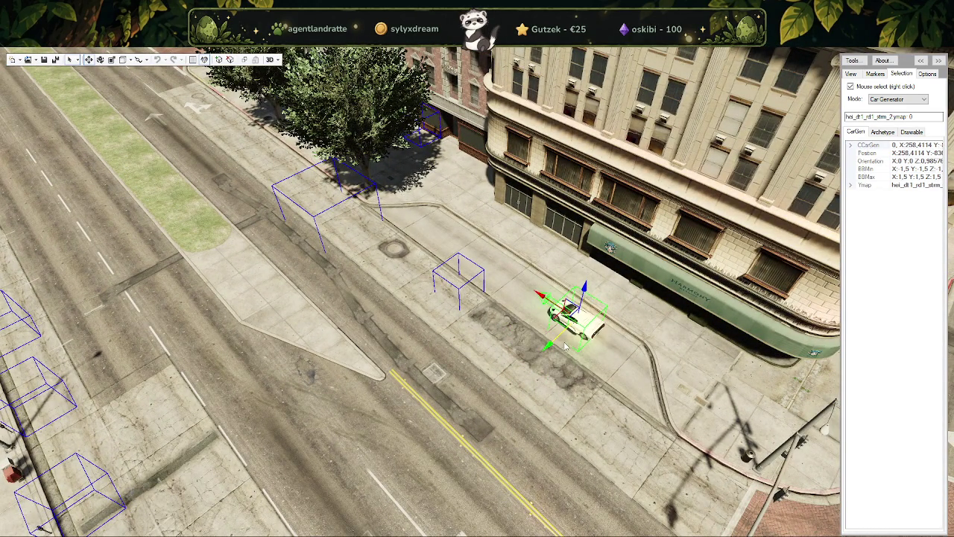
right_click(456, 280)
left_click_drag(434, 312, 461, 292)
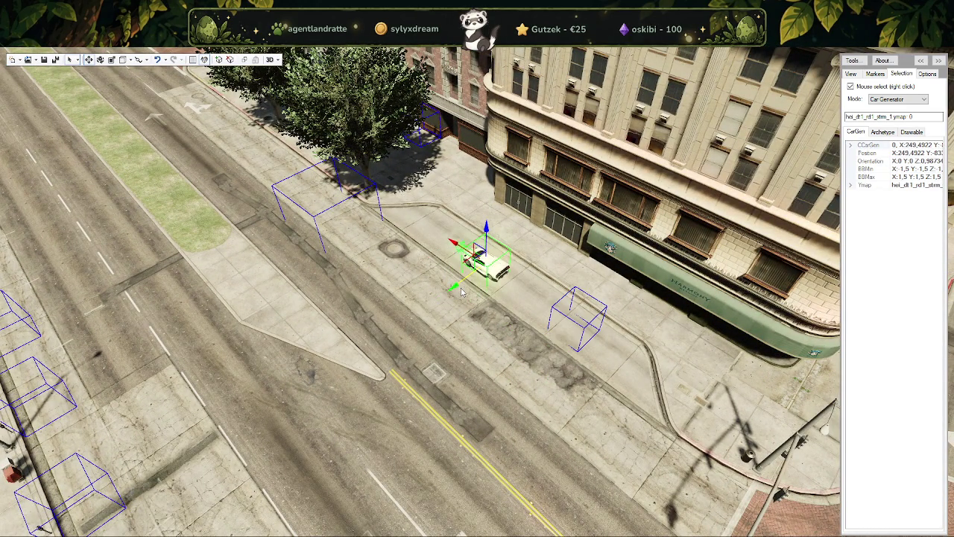
right_click(350, 198)
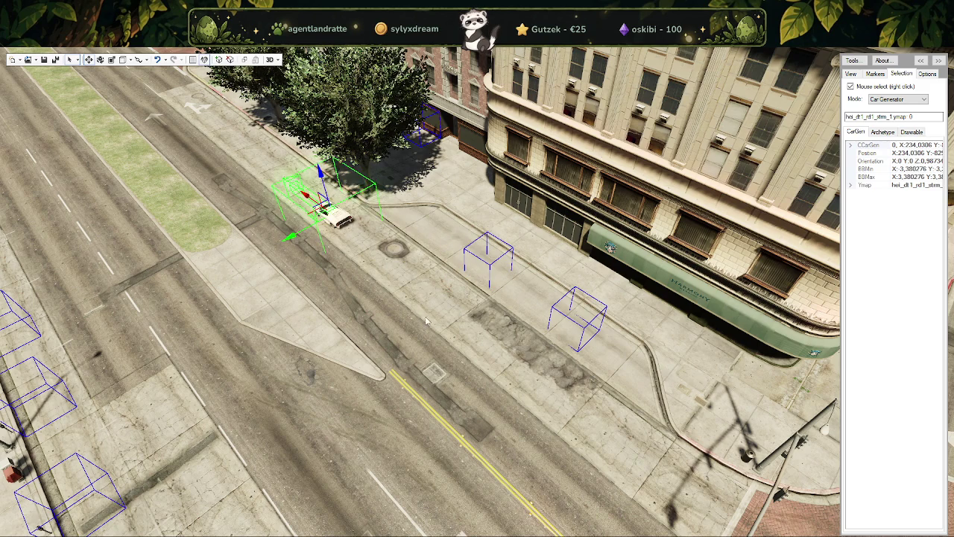
left_click_drag(427, 321, 417, 283)
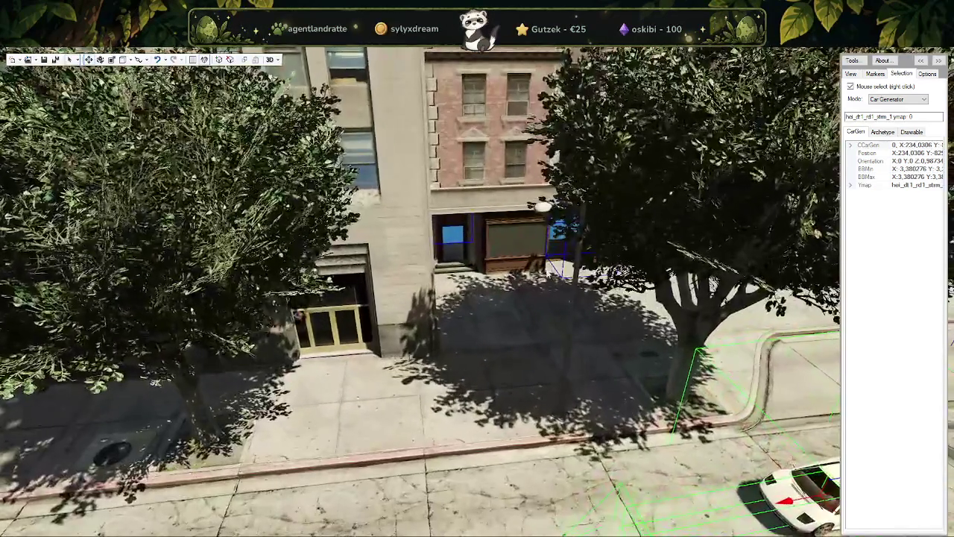
right_click(556, 235)
scroll("down", 3)
left_click_drag(412, 306, 273, 267)
left_click_drag(277, 212, 284, 201)
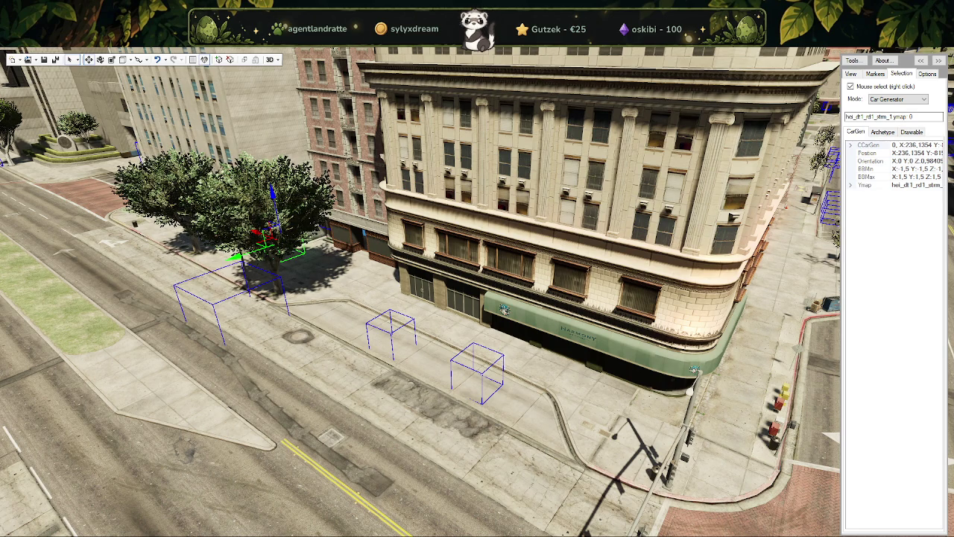
Step: Fly to the building corner and parking area, selecting car generators and undoing their moves
key("Escape")
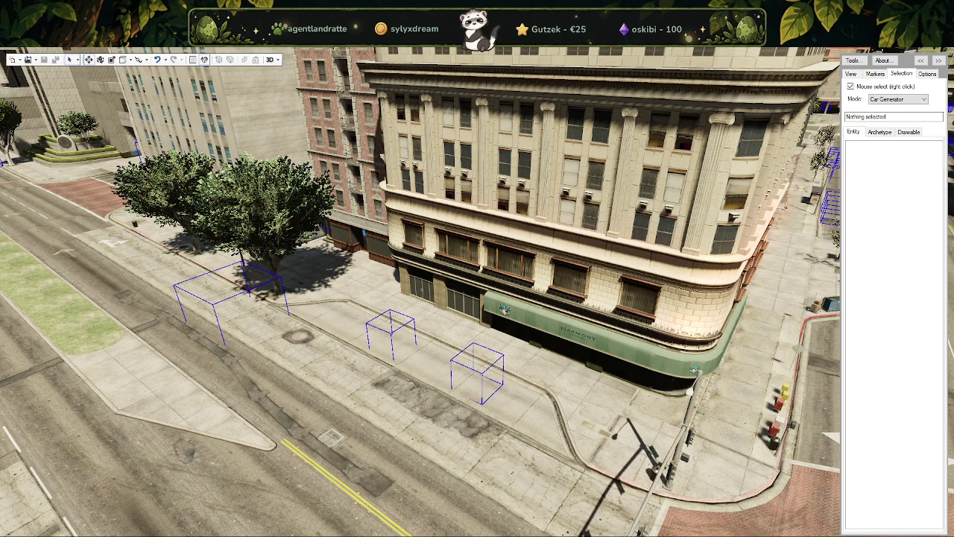
key("w")
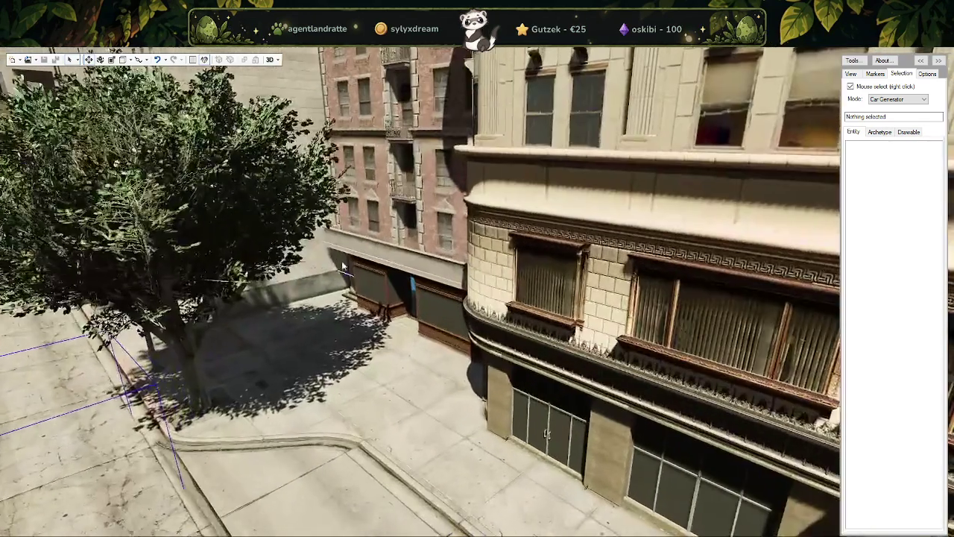
right_click(341, 258)
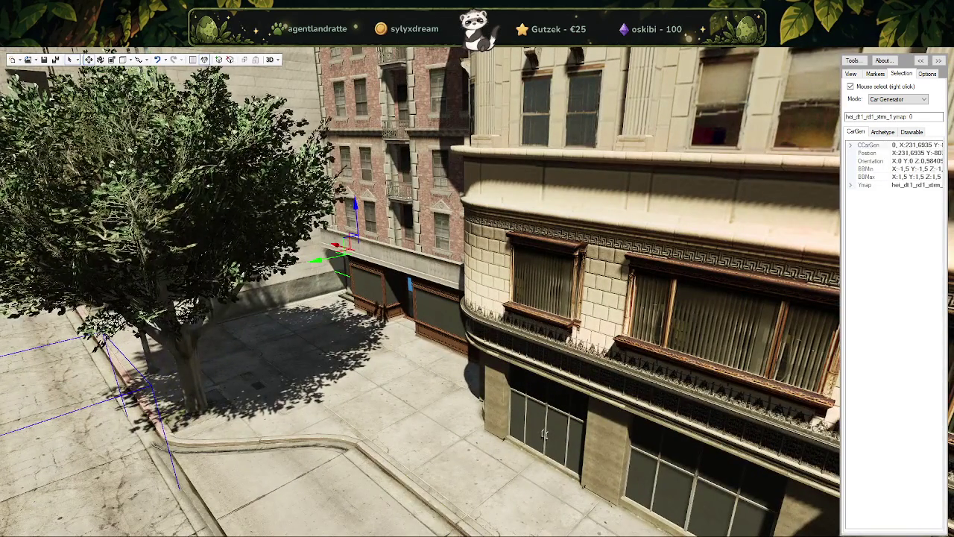
key("Escape")
key("w")
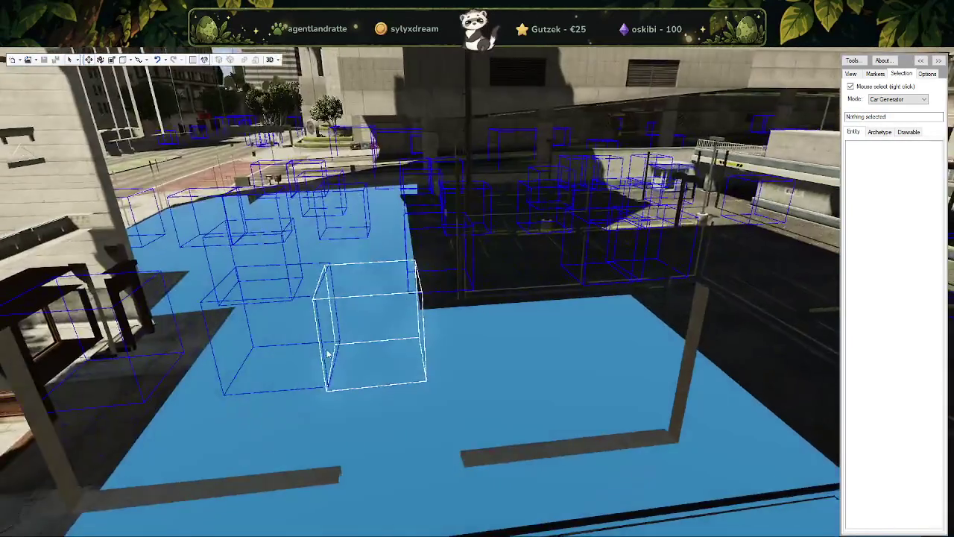
key("w")
key("s")
right_click(296, 360)
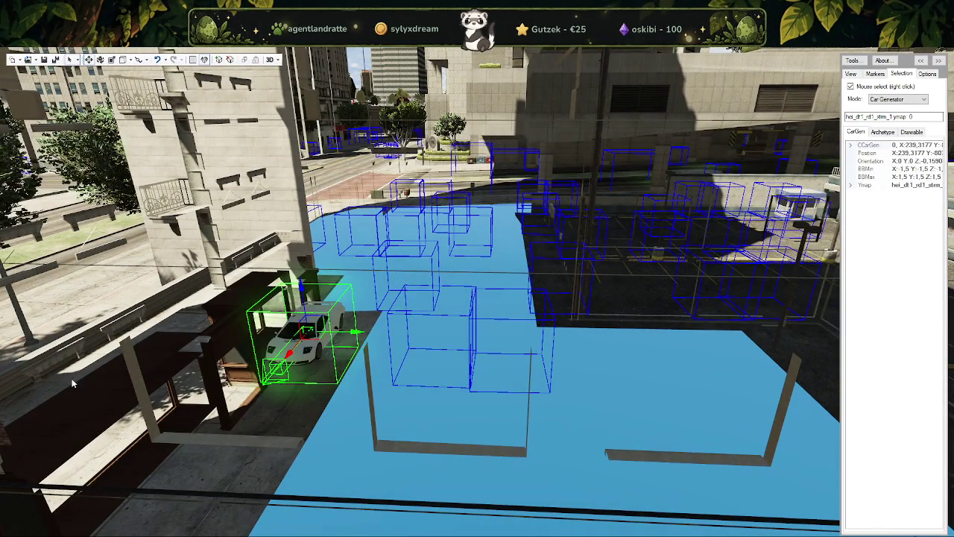
key("ctrl+z")
key("ctrl+z")
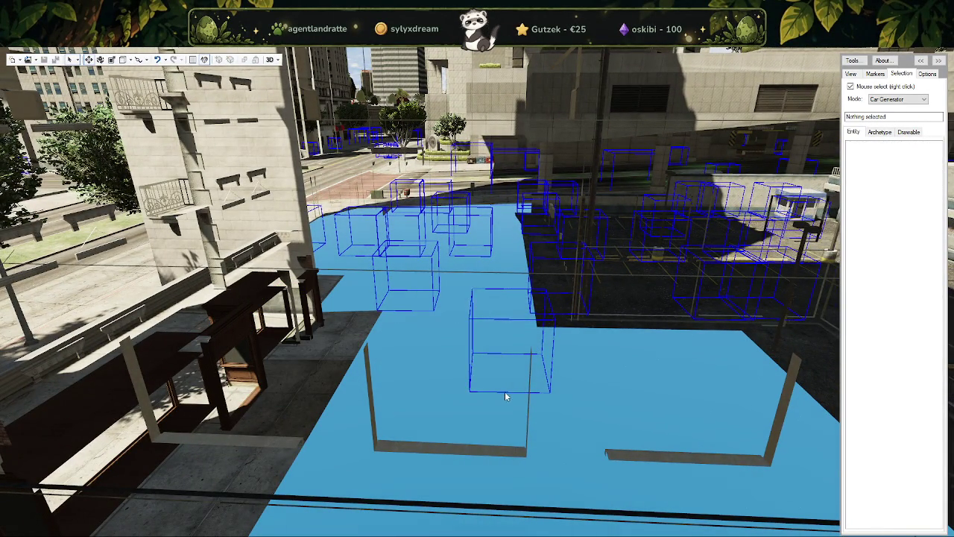
key("ctrl+z")
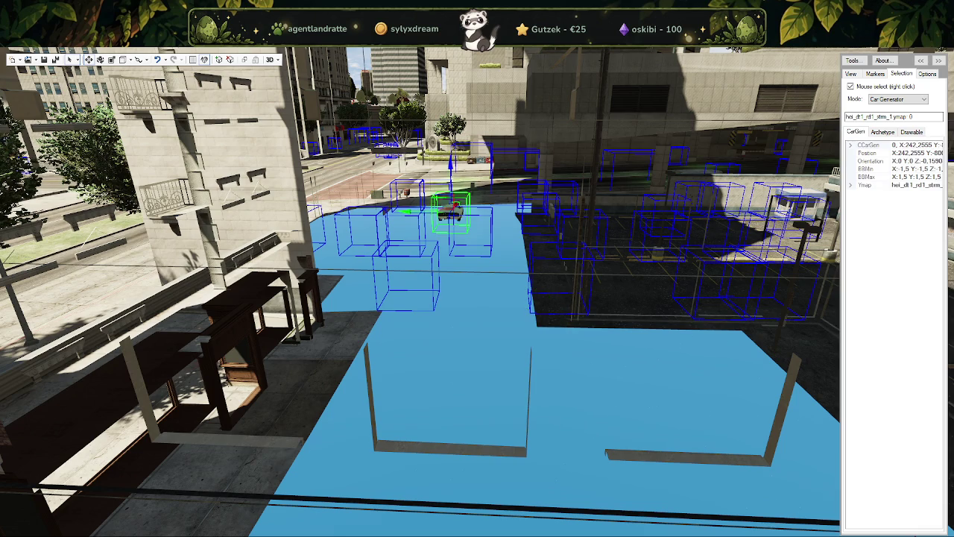
Step: Select the back-row parking car generator and step back through its recent moves
right_click(412, 299)
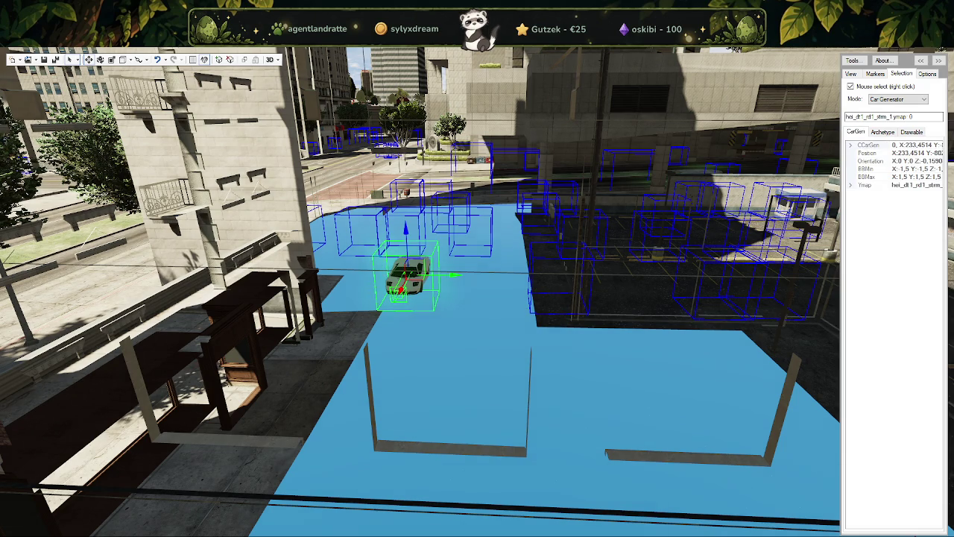
key("ctrl+z")
right_click(466, 237)
key("ctrl+z")
key("ctrl+z")
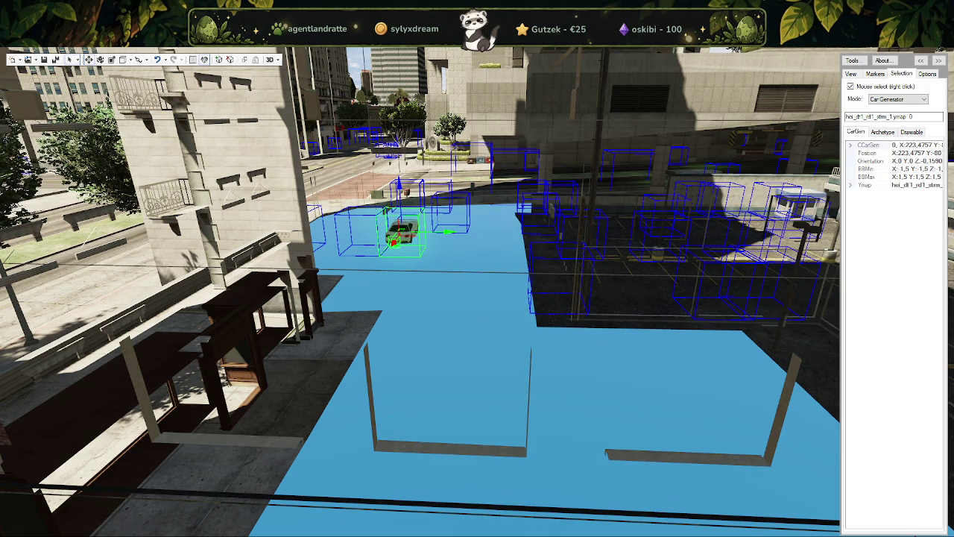
key("Delete")
key("ctrl+v")
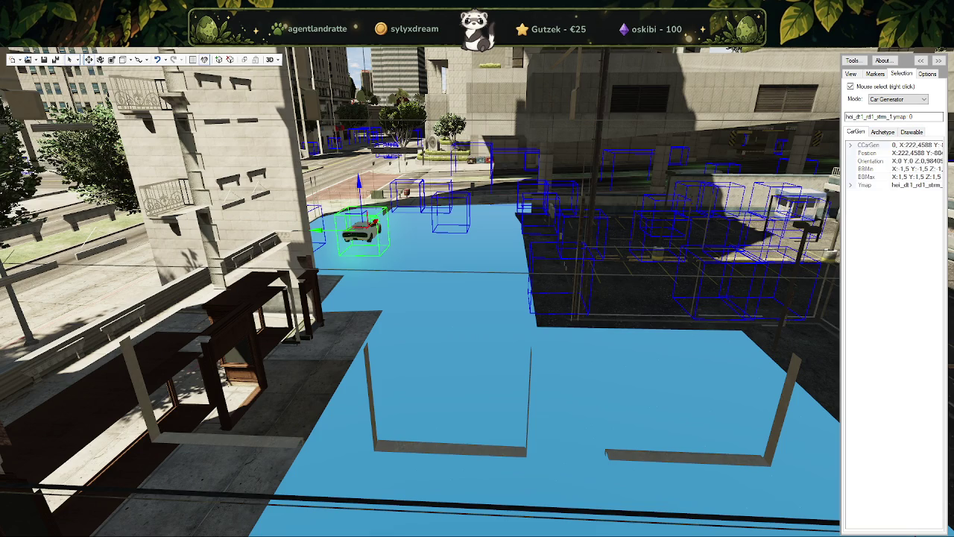
right_click(447, 347)
left_click_drag(446, 347, 349, 345)
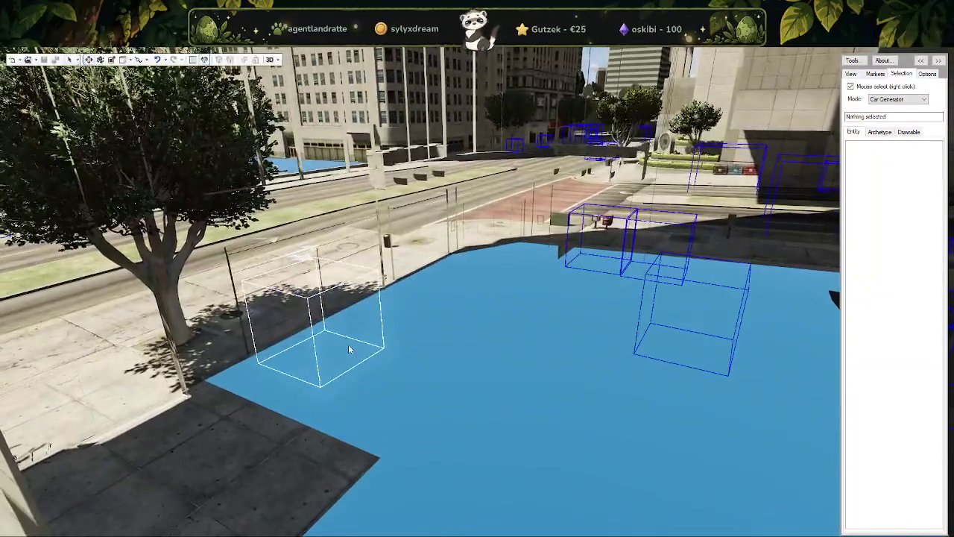
Step: Delete the car generators on the sidewalk near the street corner
right_click(348, 344)
key("Delete")
key("ctrl+v")
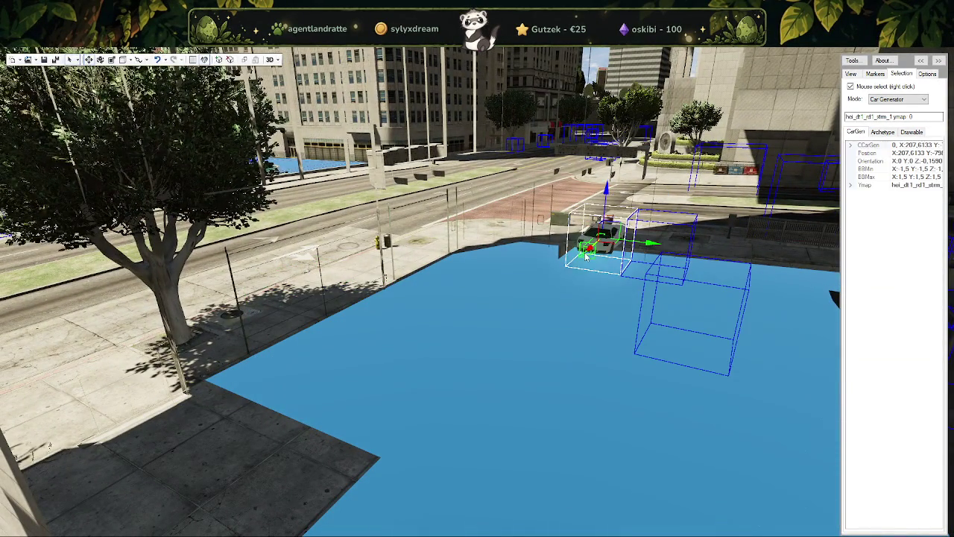
key("Delete")
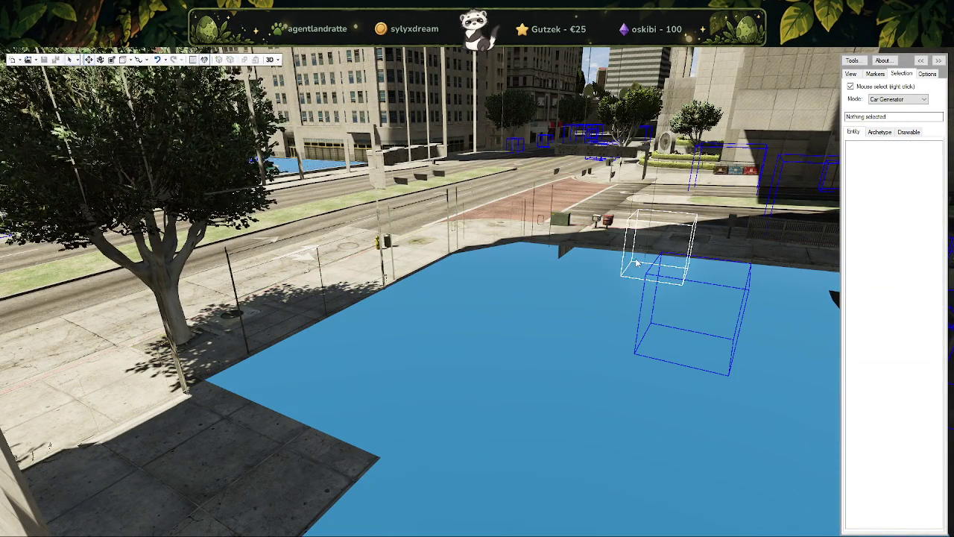
key("ctrl+v")
key("Delete")
key("ctrl+v")
key("Delete")
key("w")
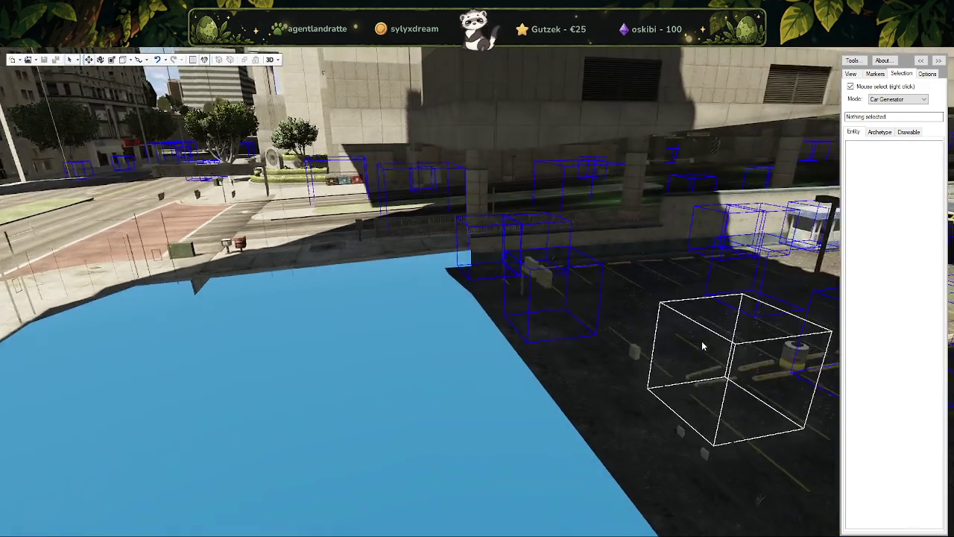
Step: Facing the BATHS TV wall, delete the middle and left car generators in the lot
left_click_drag(629, 338, 499, 353)
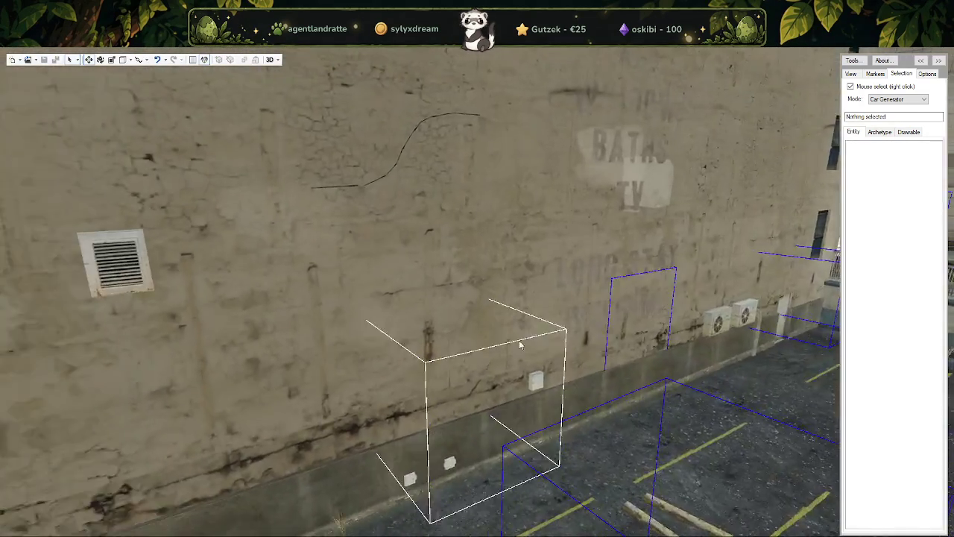
right_click(495, 304)
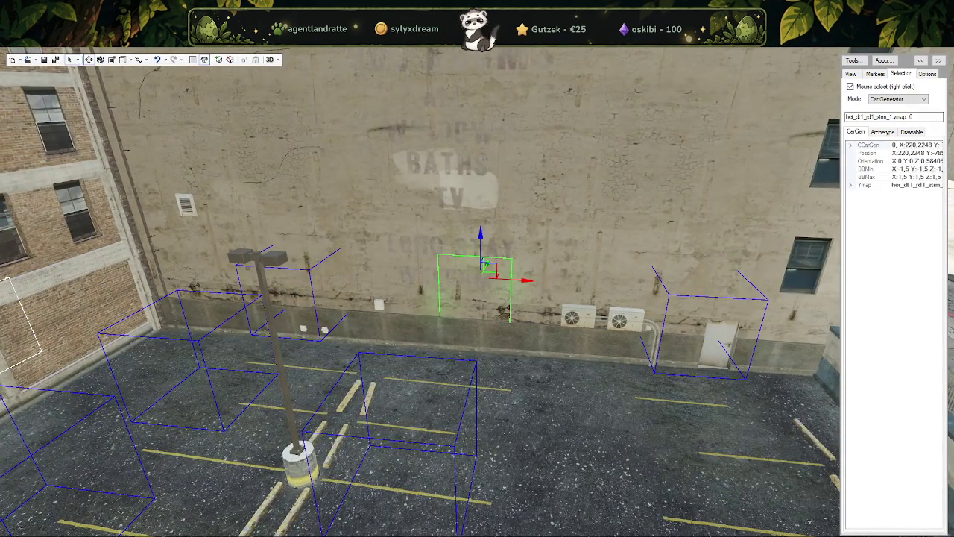
key("Delete")
key("ctrl+v")
right_click(332, 306)
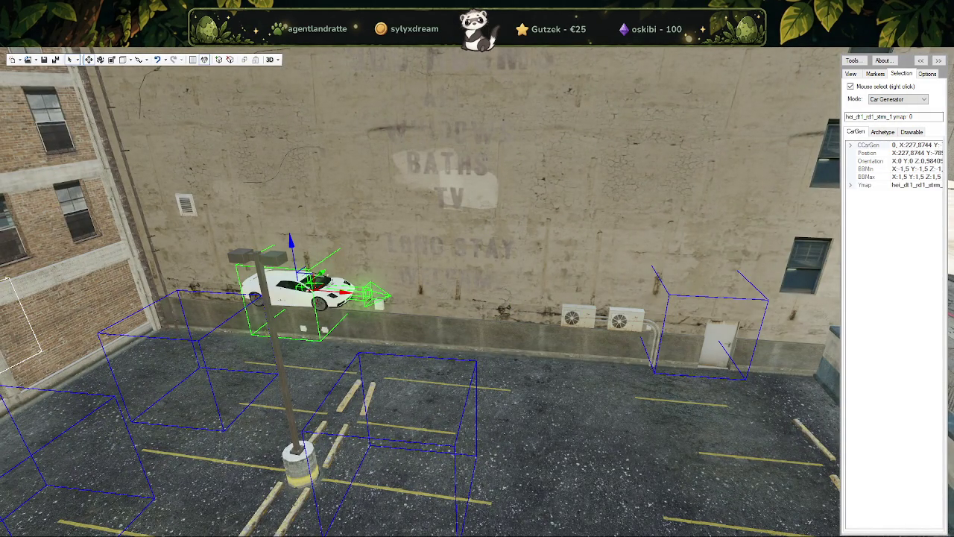
key("Delete")
key("ctrl+v")
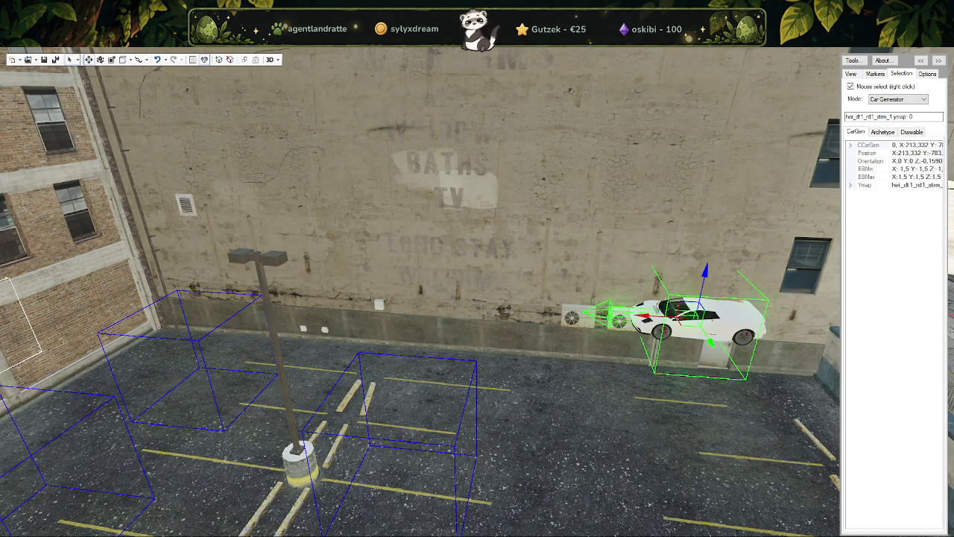
key("Delete")
Step: Delete the car generator by the brick wall
left_click_drag(477, 298, 586, 267)
right_click(586, 267)
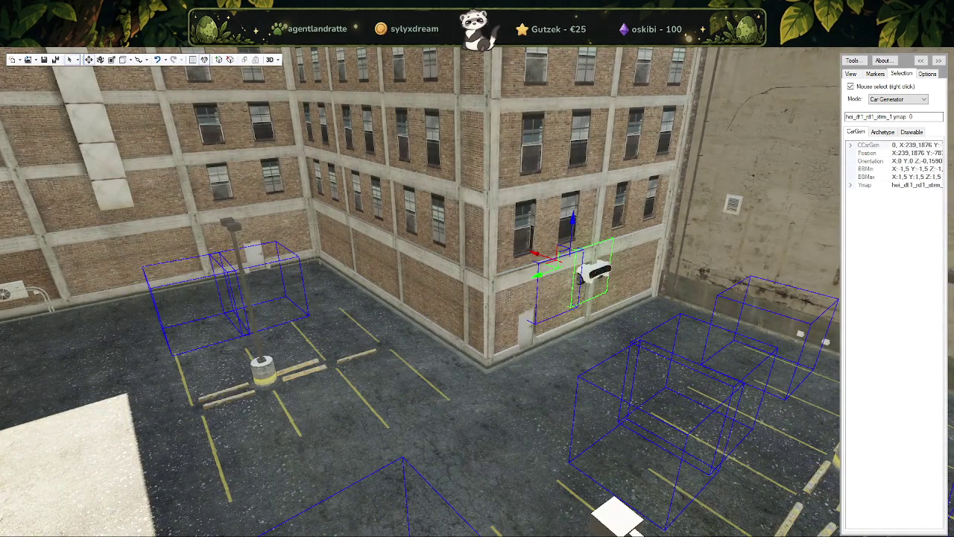
key("Delete")
key("ctrl+v")
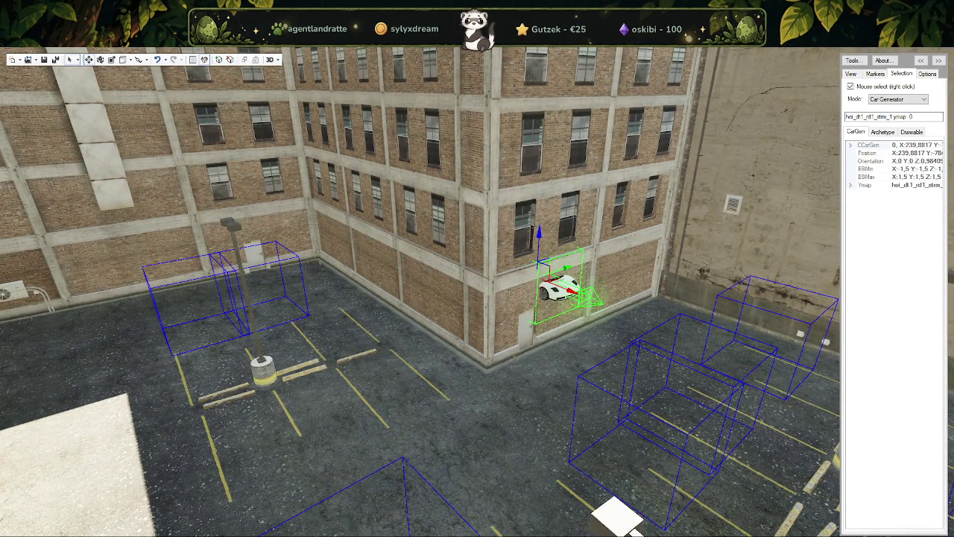
key("Delete")
Step: Delete another parking-lot car generator, then select the one beside the pond house
left_click_drag(524, 355, 318, 405)
right_click(358, 343)
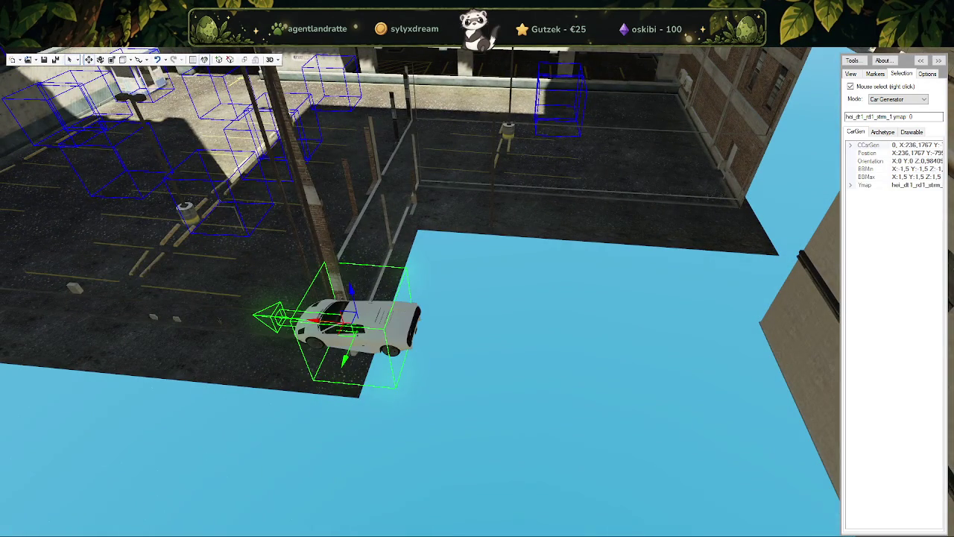
key("Delete")
left_click_drag(386, 321, 426, 316)
key("ctrl+v")
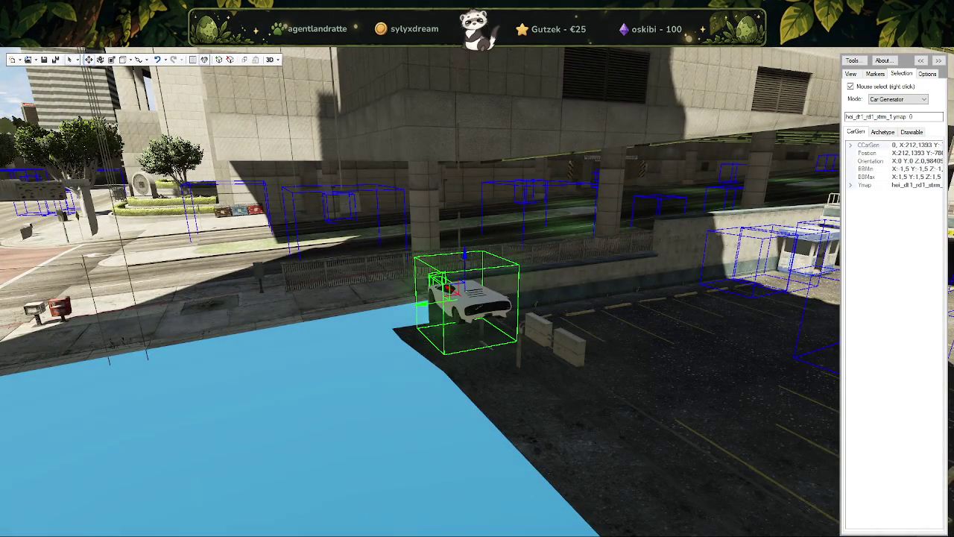
key("Delete")
left_click_drag(412, 401, 389, 257)
right_click(488, 339)
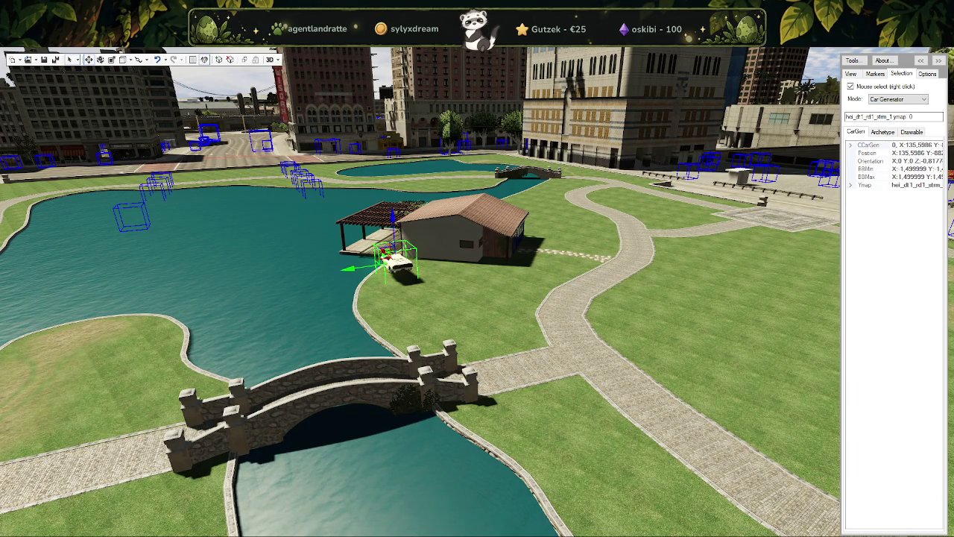
Step: Delete the car generator beside the pond house and pick one over the pond
key("Delete")
left_click_drag(417, 358, 430, 347)
right_click(387, 382)
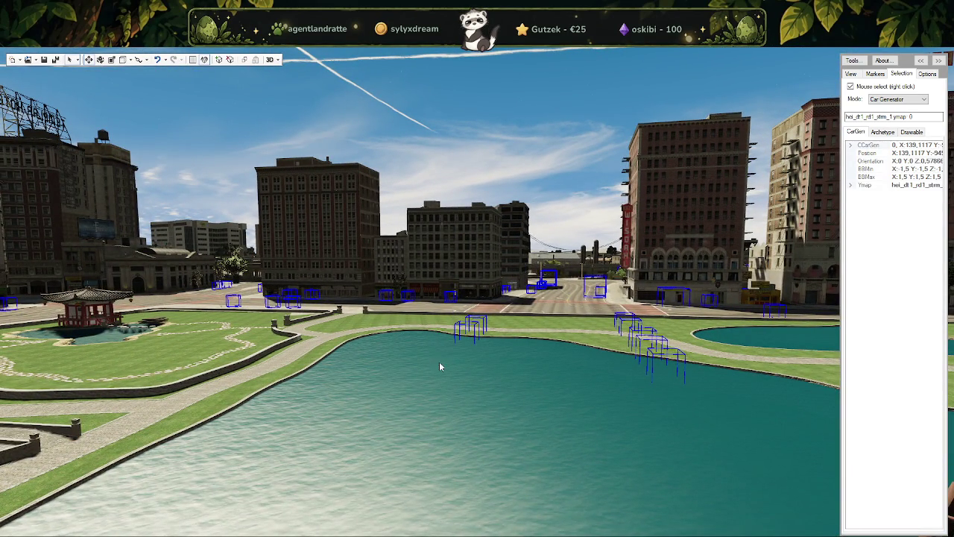
Step: Nudge the two pond-edge car generators slightly along the pond edge, then deselect
right_click(467, 331)
left_click_drag(467, 332, 476, 326)
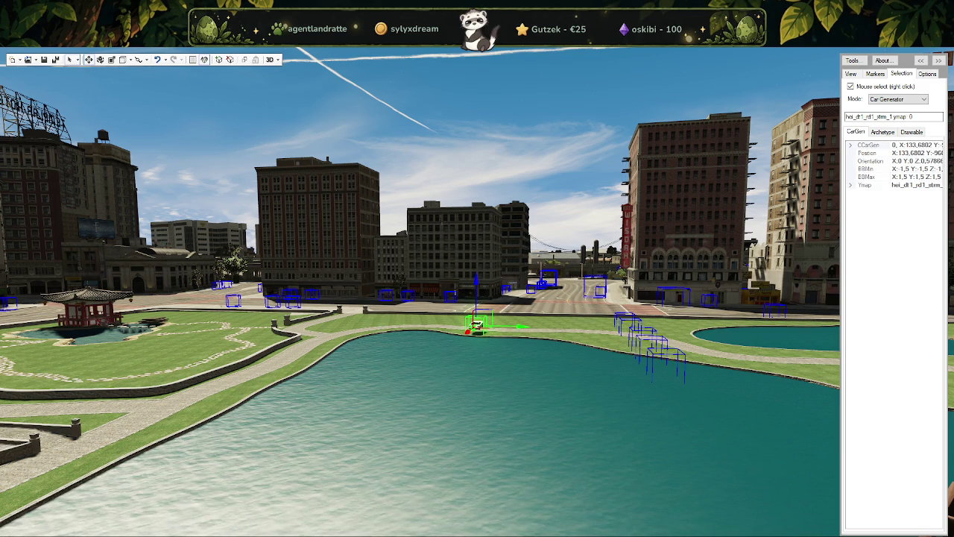
right_click(665, 364)
left_click_drag(666, 364, 642, 343)
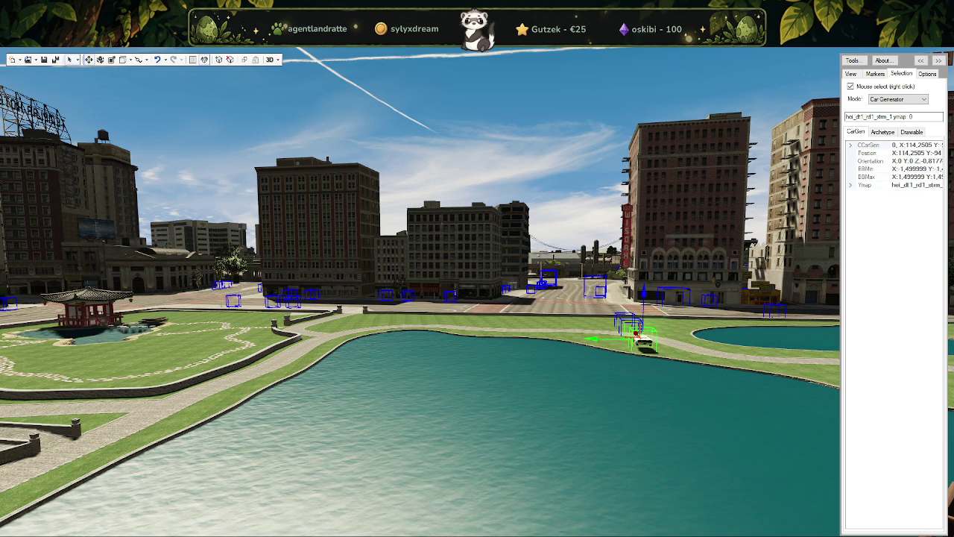
right_click(578, 383)
Step: Fly over the lake to check the park-road car generator, then head toward the street
left_click_drag(578, 382, 421, 330)
right_click(558, 317)
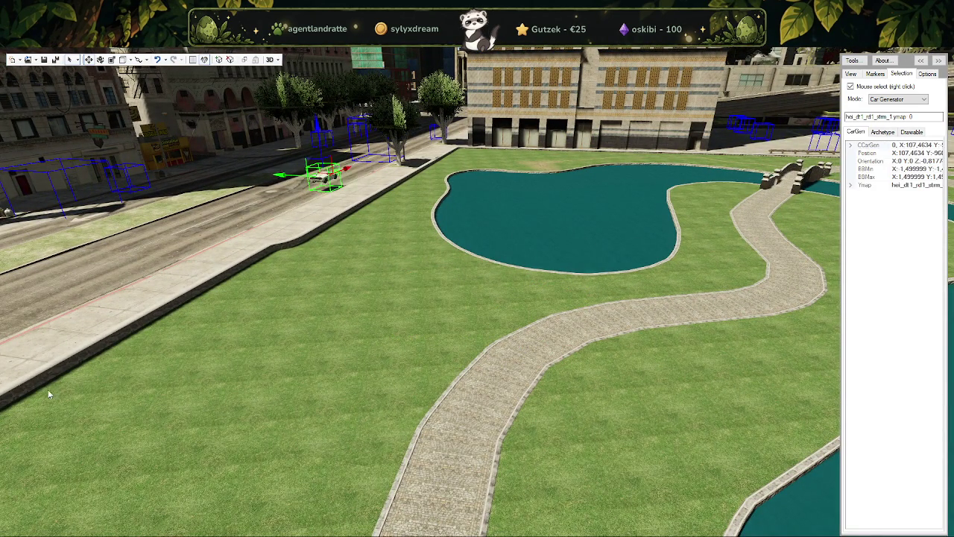
right_click(601, 383)
left_click_drag(604, 382, 326, 406)
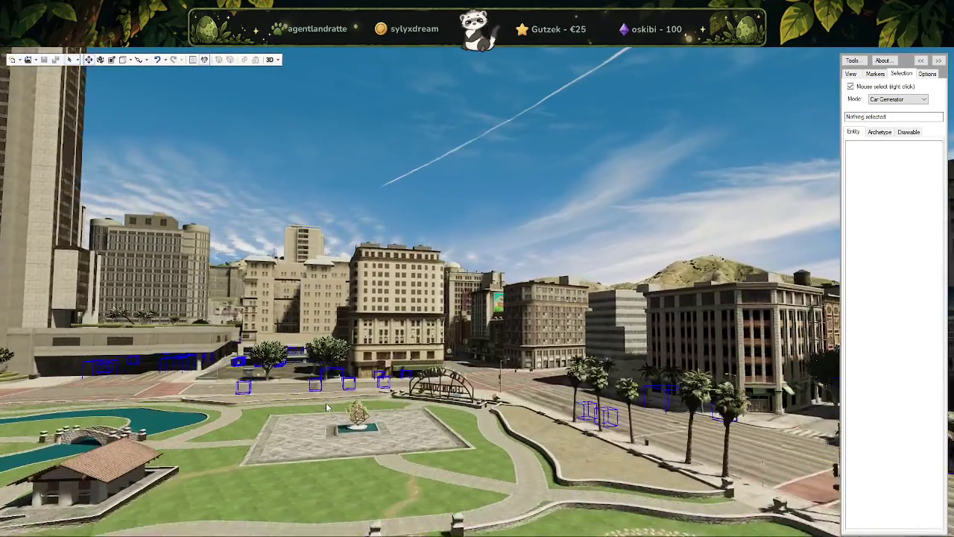
left_click_drag(326, 406, 259, 435)
right_click(390, 325)
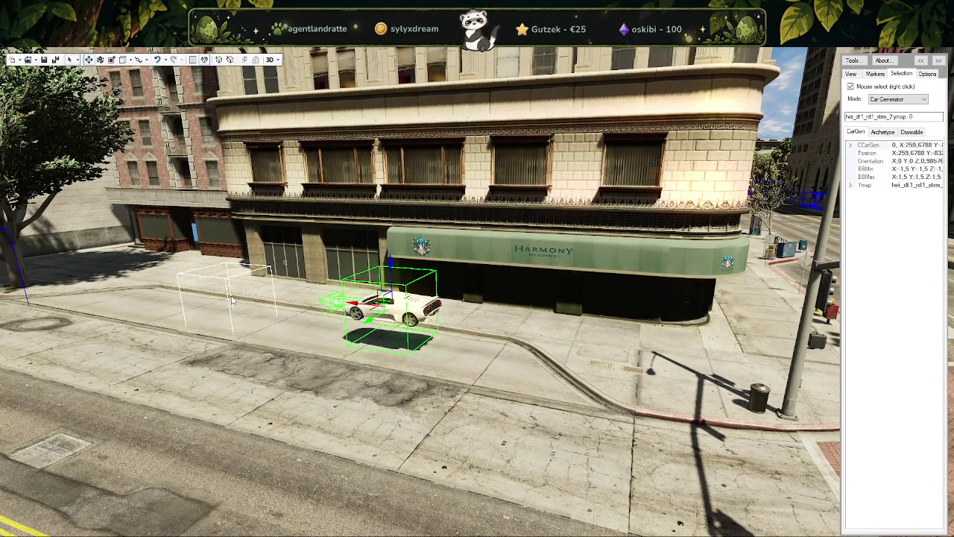
right_click(232, 299)
left_click_drag(340, 372, 246, 384)
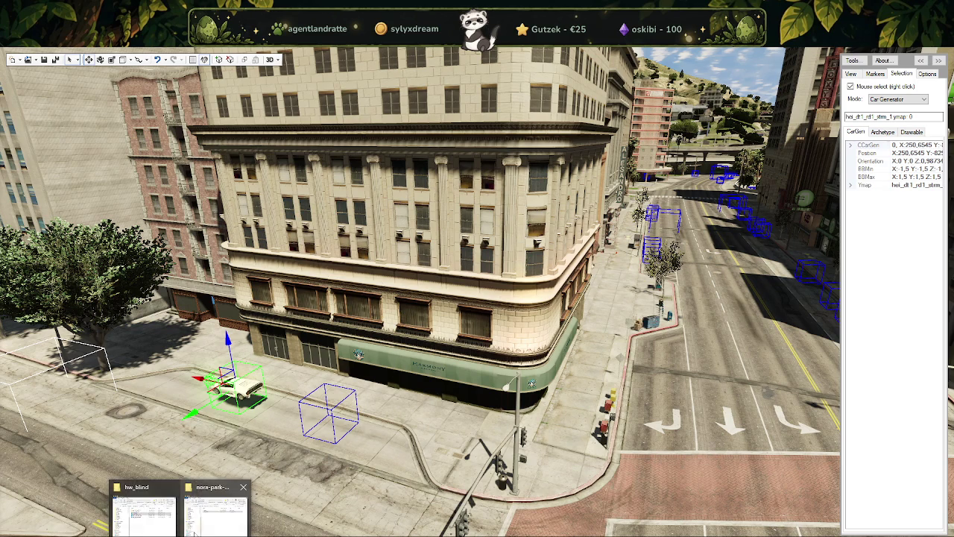
left_click(212, 512)
Step: Search the park resource for hei_dt1_rd1_strm_1 and open the folder containing that ymap
left_click(598, 215)
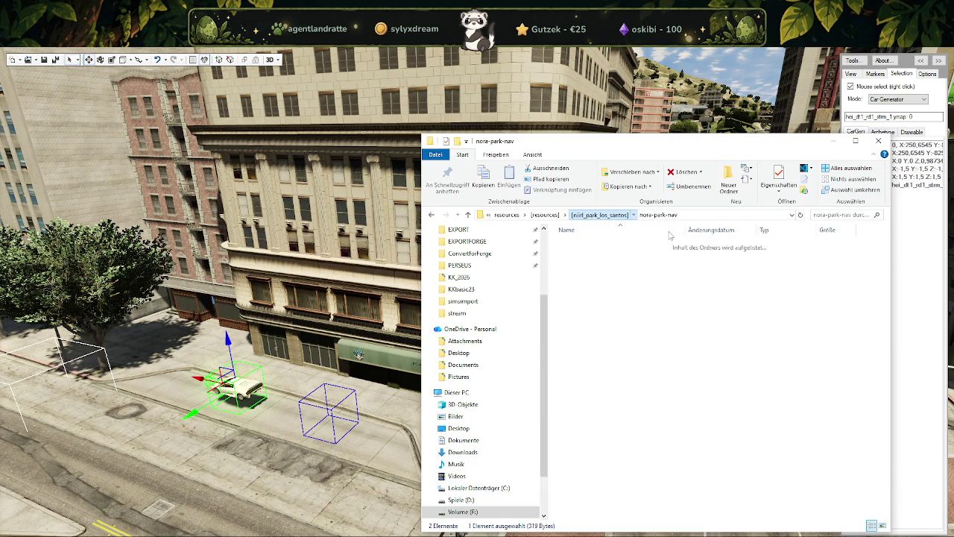
left_click(838, 215)
type("hei_dt1_rd1_strm_1")
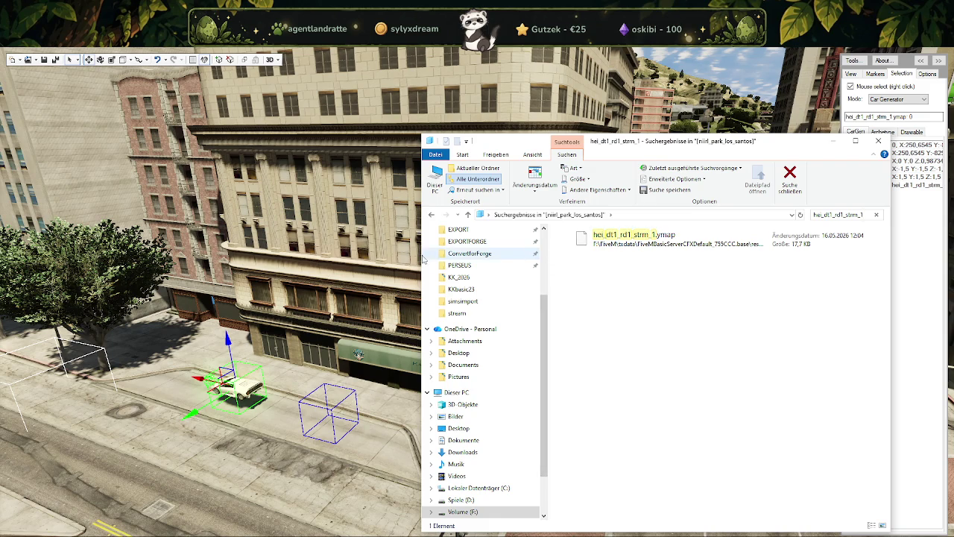
left_click_drag(422, 257, 257, 253)
right_click(475, 246)
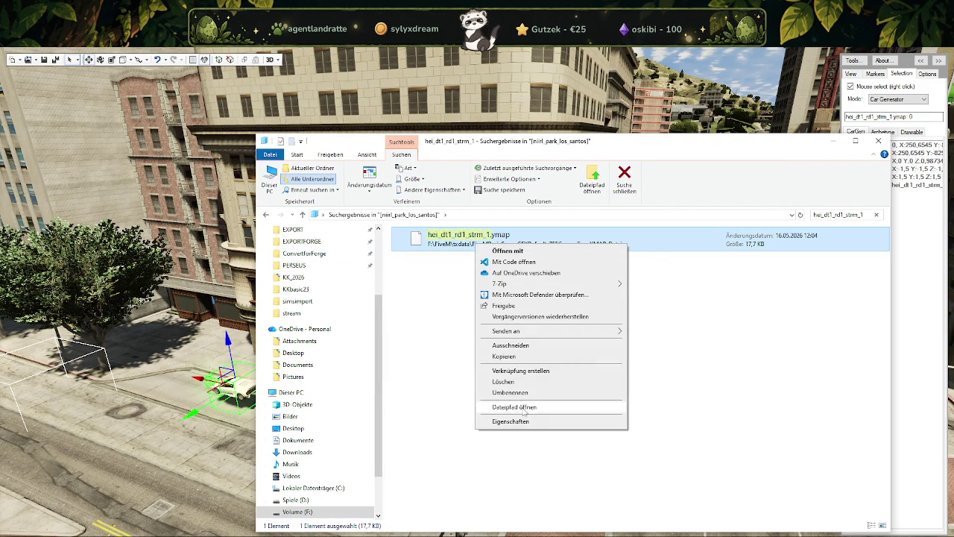
left_click(524, 408)
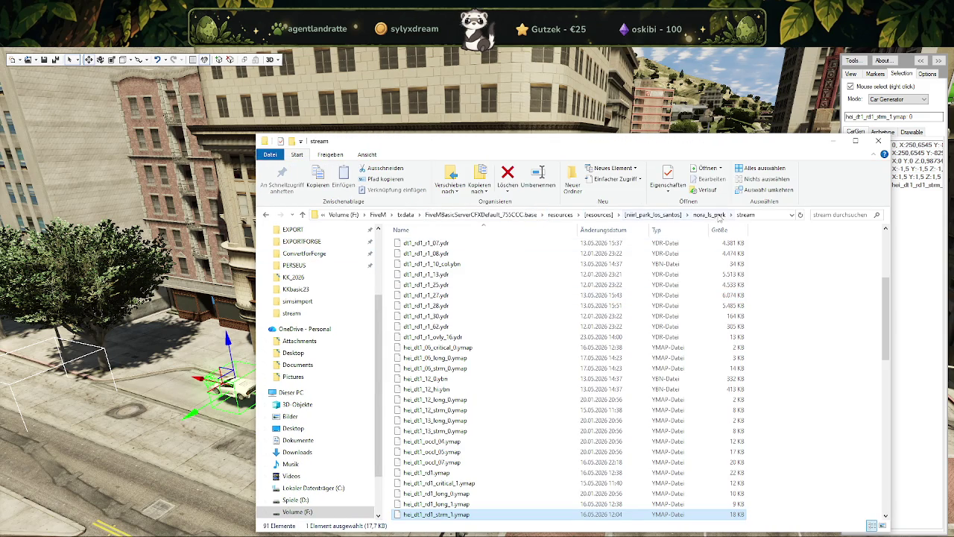
key("alt+Tab")
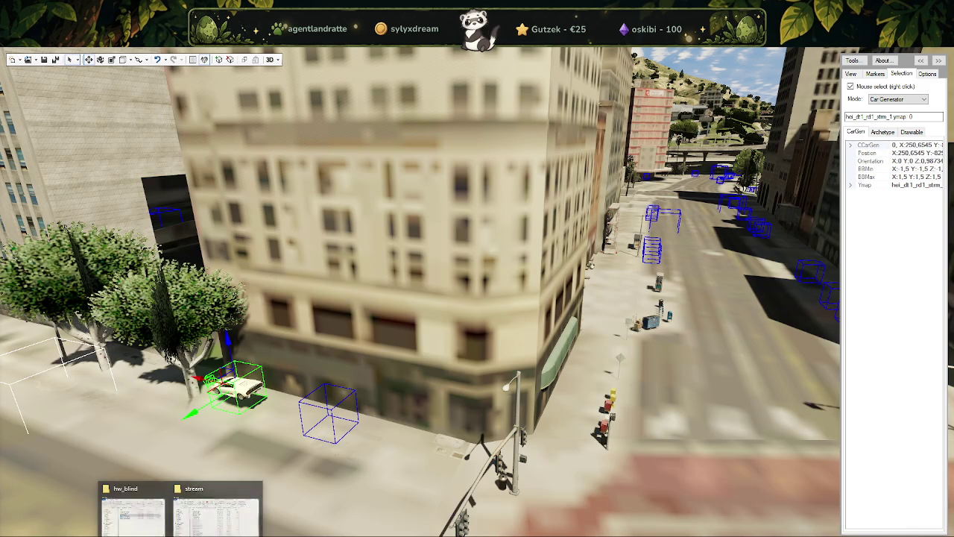
Step: Search the [resources] folder for hei_dt1_rd1_strm_2 to confirm no such file exists
left_click(146, 494)
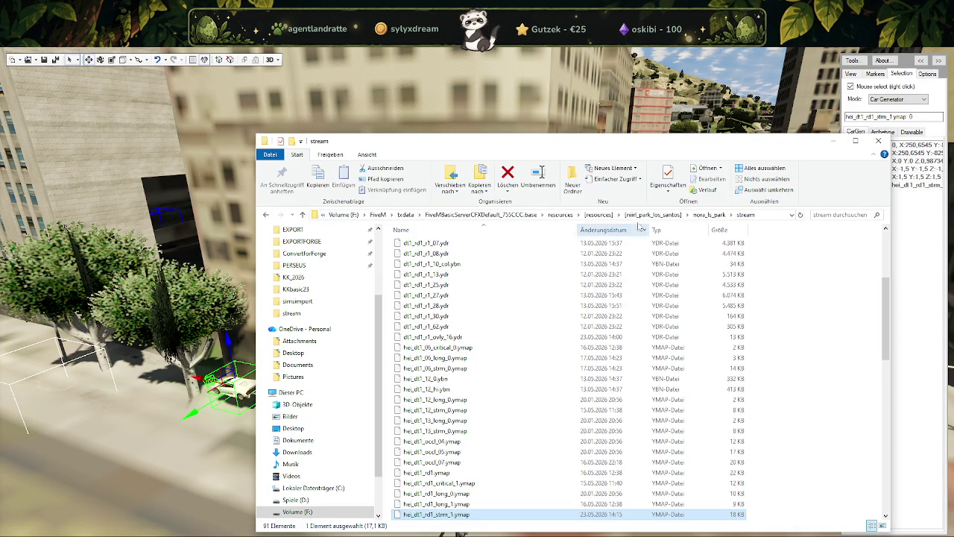
left_click(599, 215)
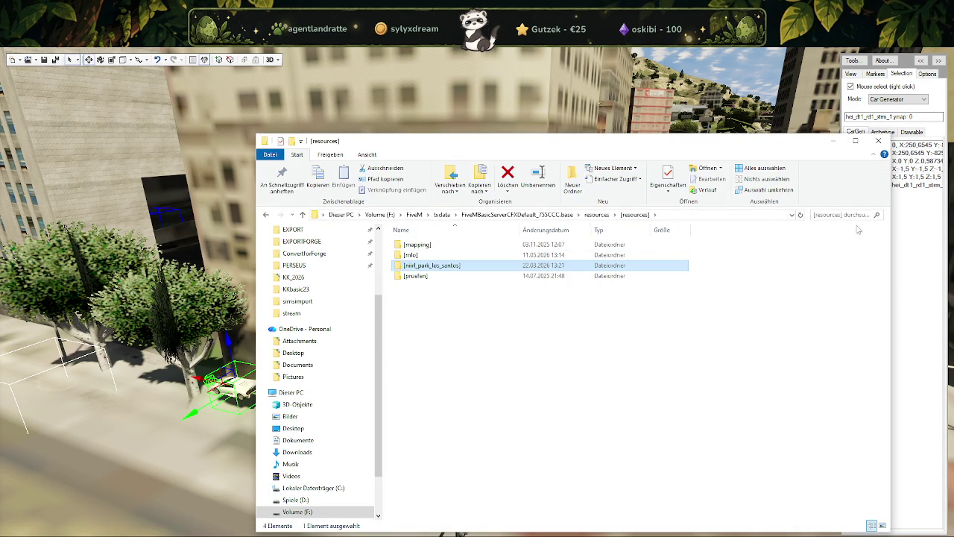
left_click(842, 214)
type("hei_dt1_rd1_strm_2")
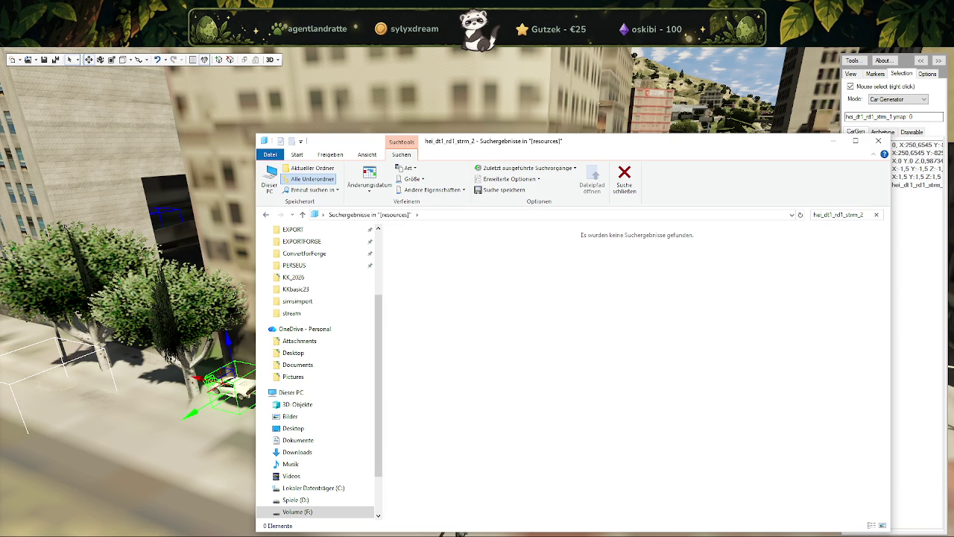
key("alt+Tab")
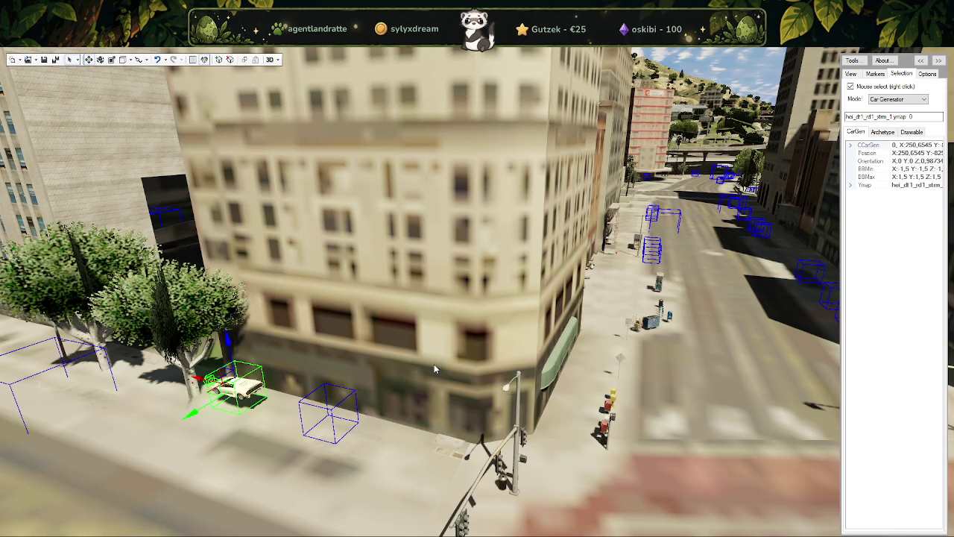
Step: Fly to the tree-lined street and delete the car generator by the trees
left_click_drag(434, 364, 292, 308)
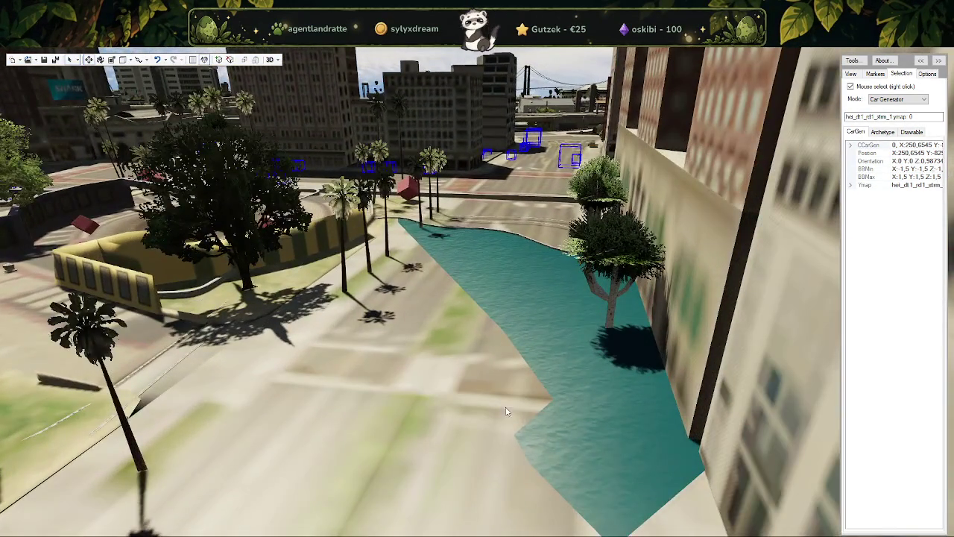
left_click_drag(504, 407, 342, 415)
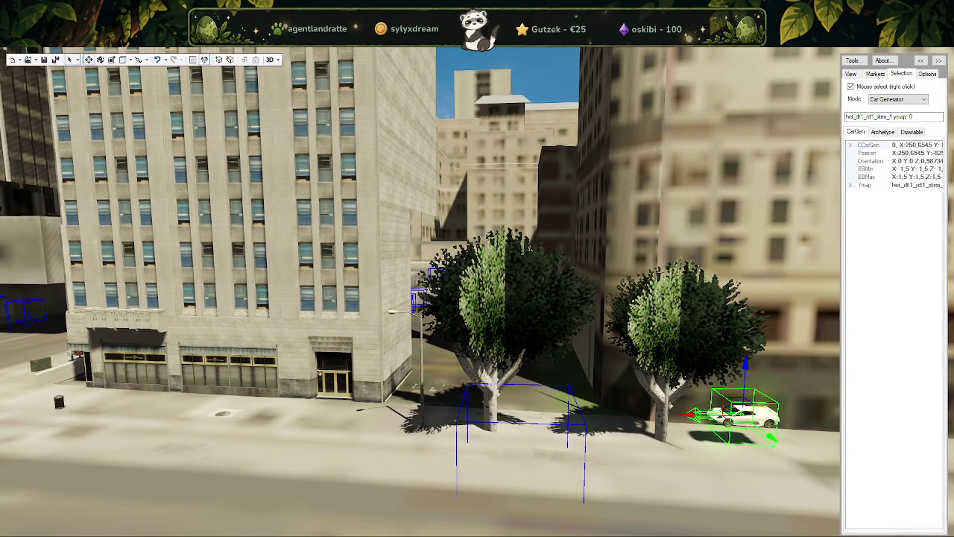
key("Delete")
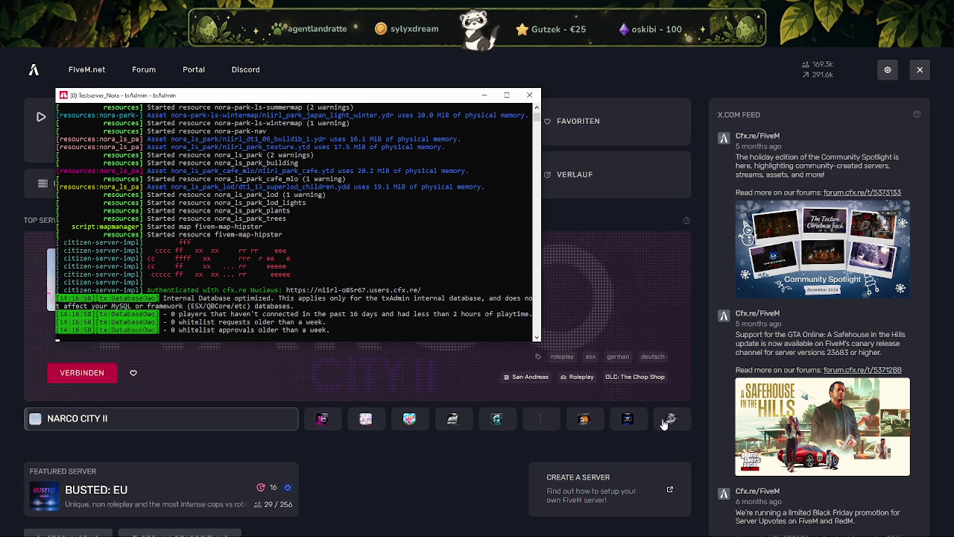
Step: Dismiss the txAdmin server console to reveal the FiveM launcher
left_click(687, 378)
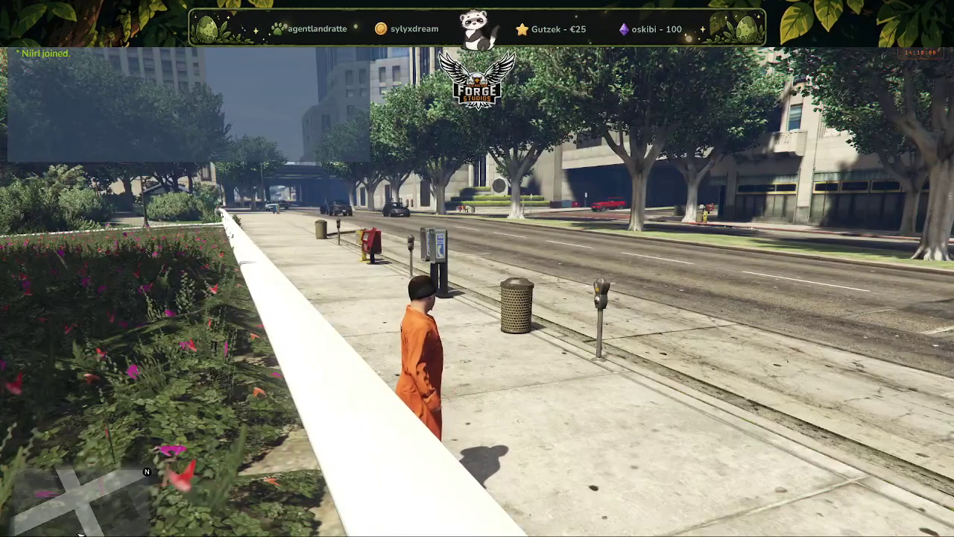
Step: Load the park IPL 'niirl_park_winter' from the ForgeStudios F5 menu, then close the menu
key("F5")
scroll("down", 3)
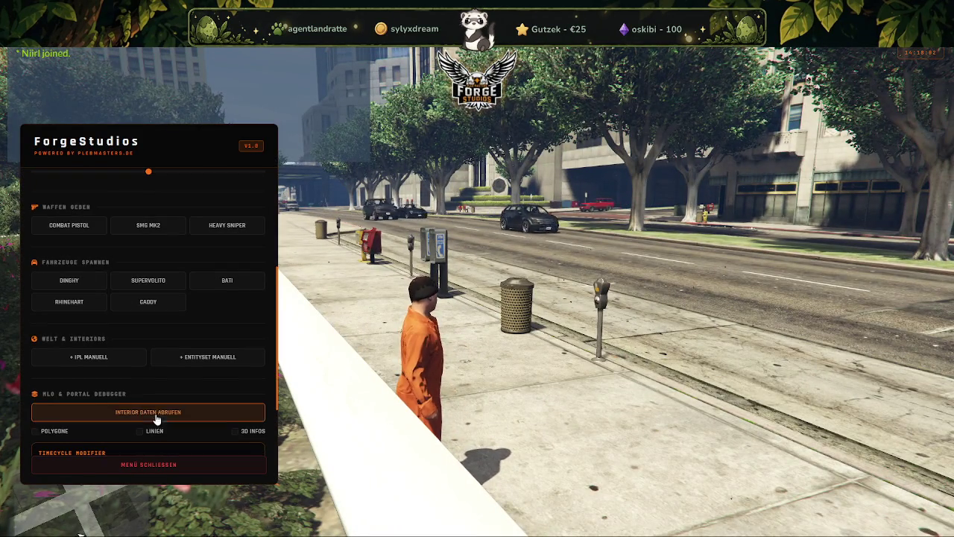
scroll("down", 3)
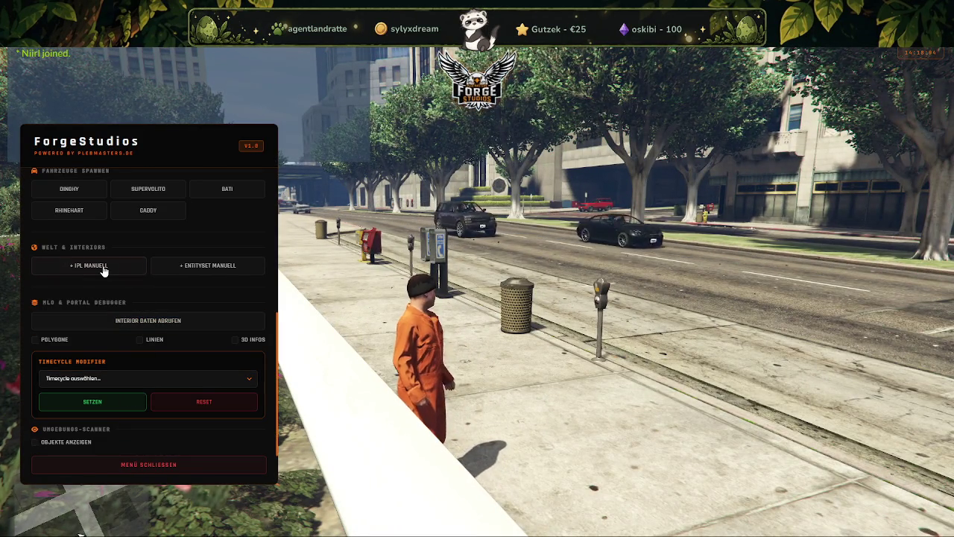
left_click(89, 265)
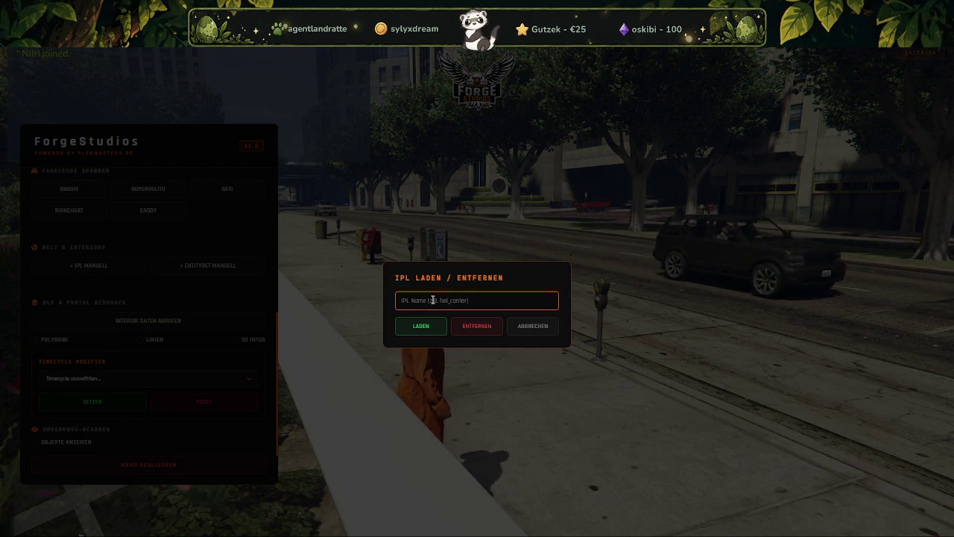
type("niirl_park_winter")
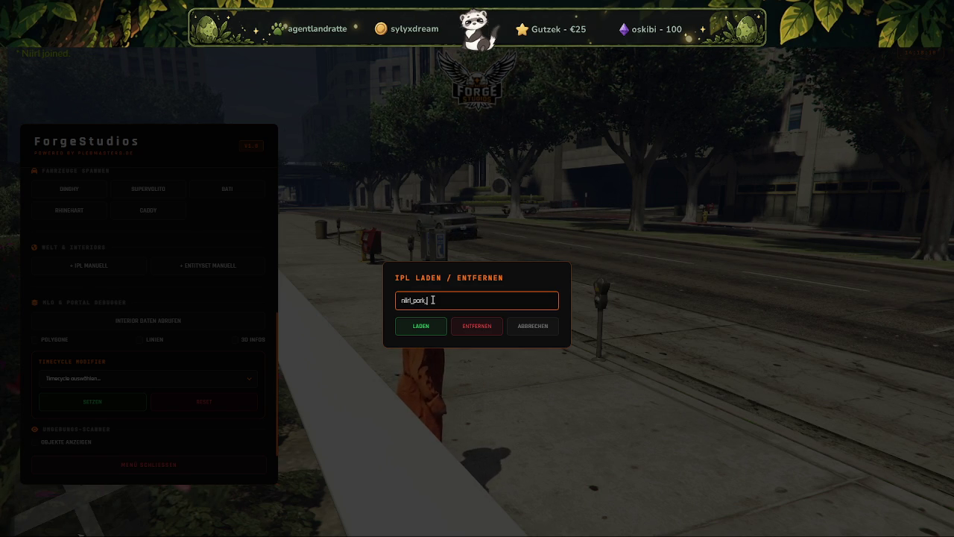
left_click(455, 321)
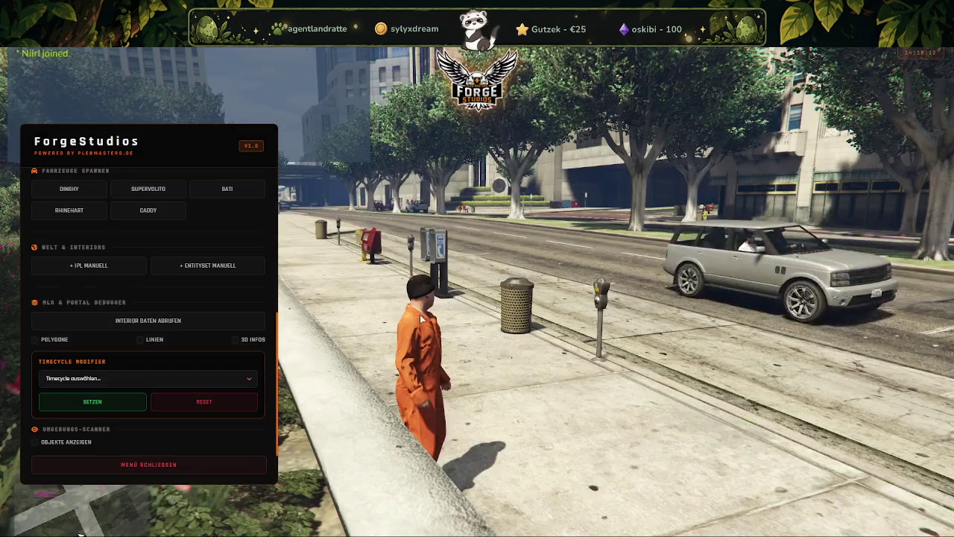
left_click(155, 465)
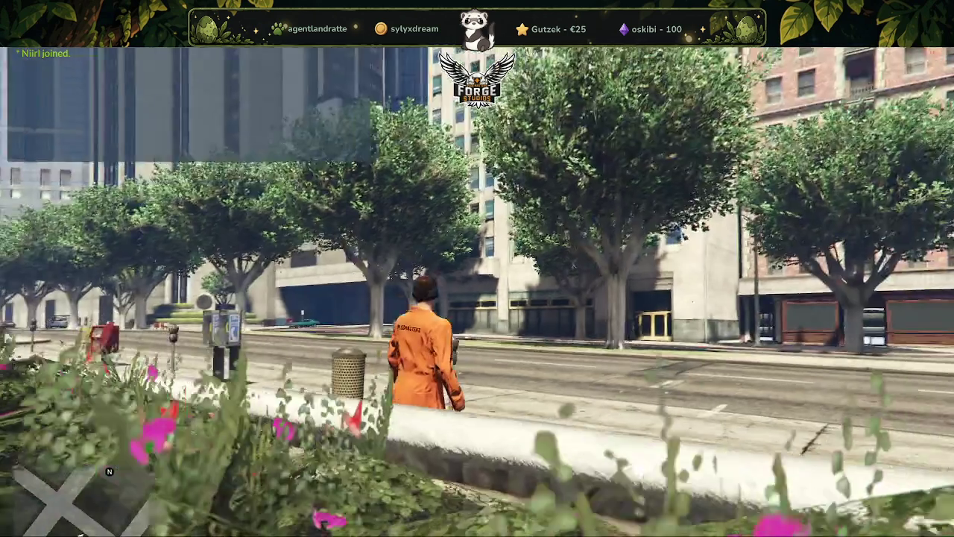
Step: Run down the tree-lined sidewalk, cross the street, and run past the storefronts
key("w")
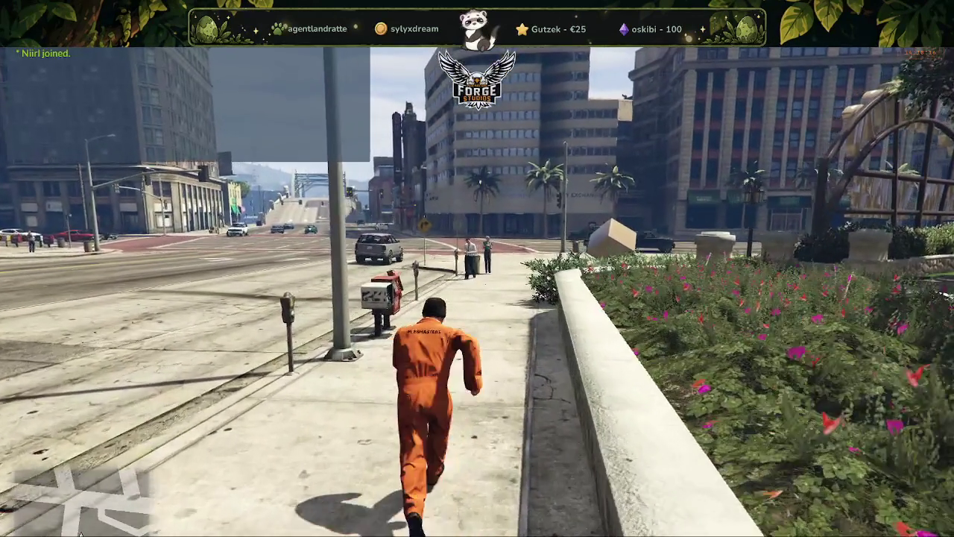
key("w")
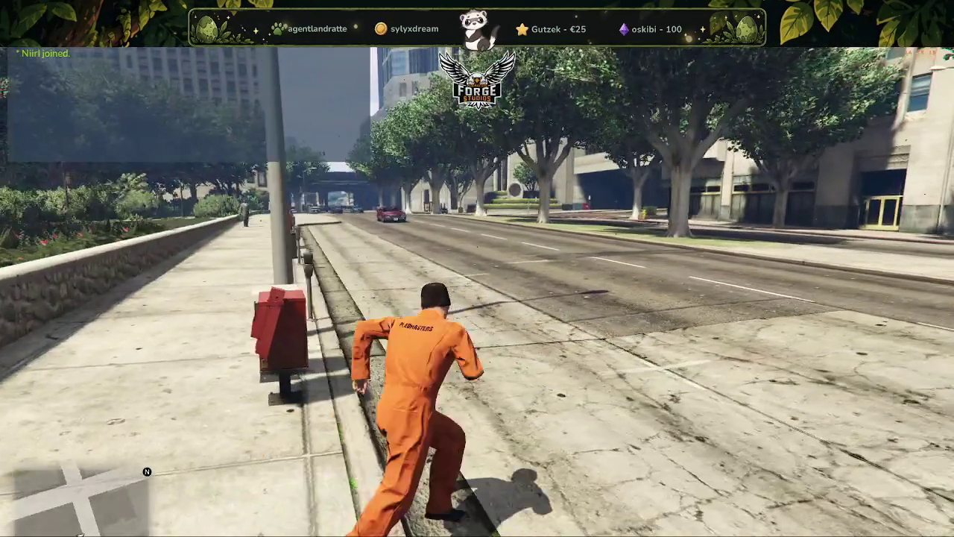
key("w")
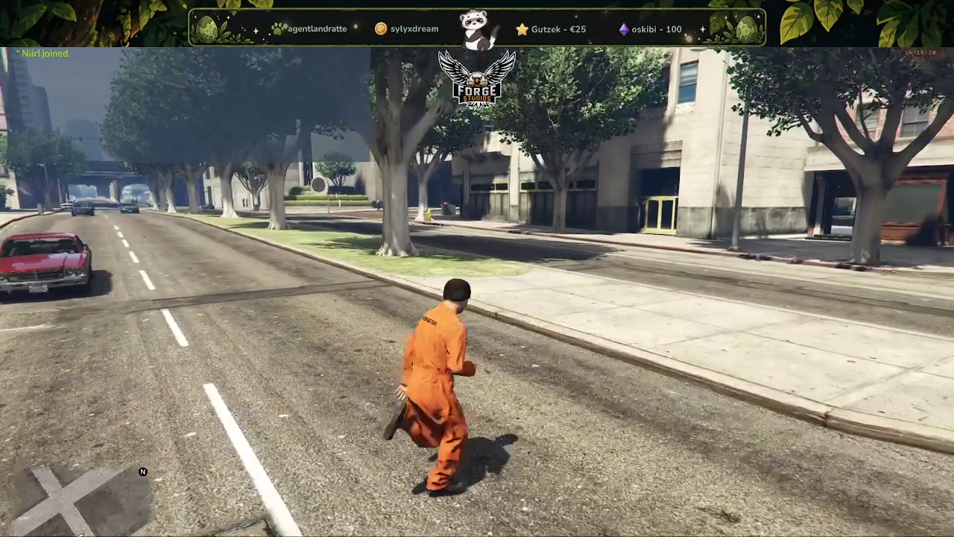
key("w")
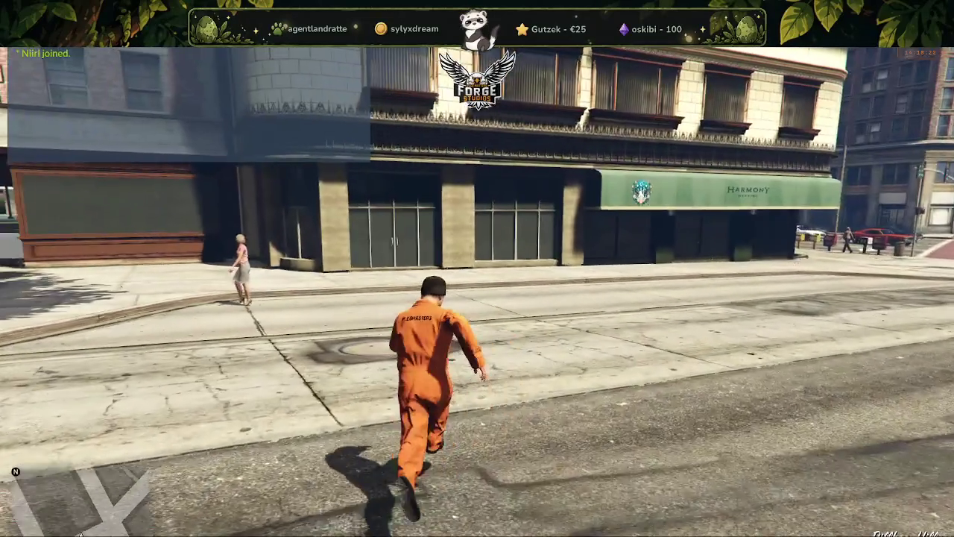
key("w")
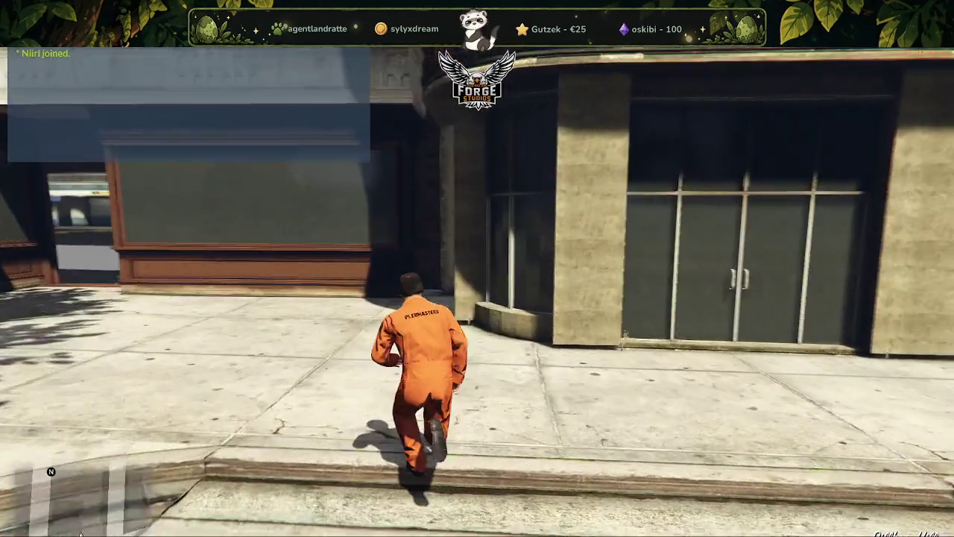
key("w")
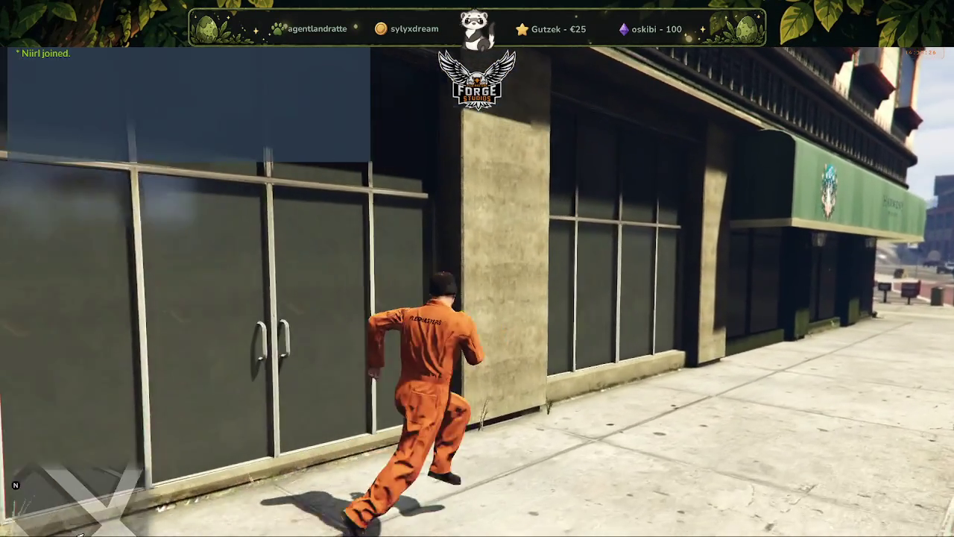
key("q")
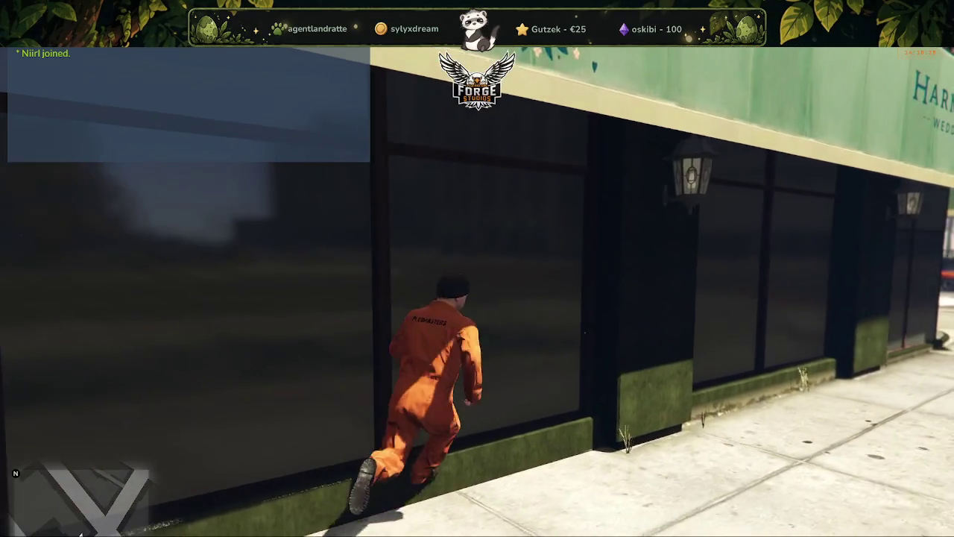
key("w")
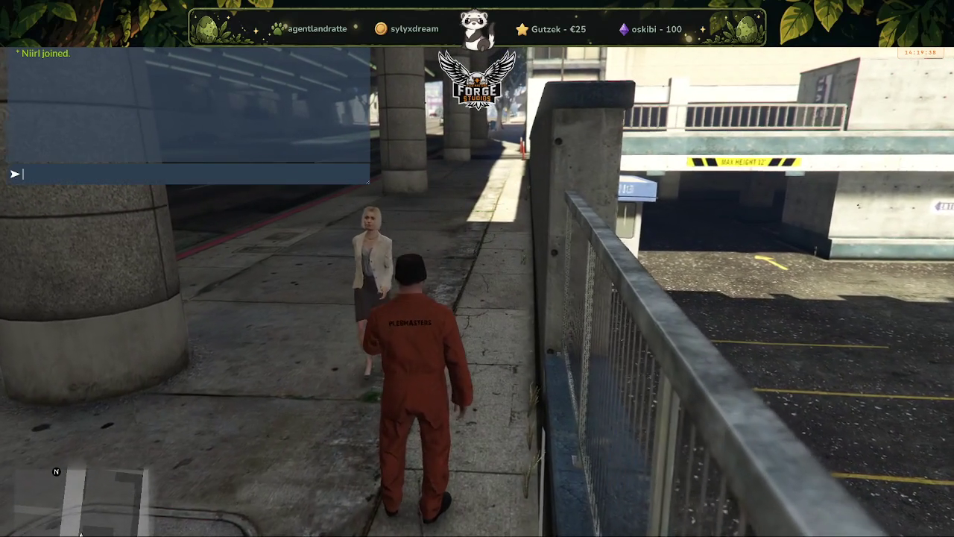
Step: Enable NoClip via /tx and fly over the city to land on a grassy hillside
type("/")
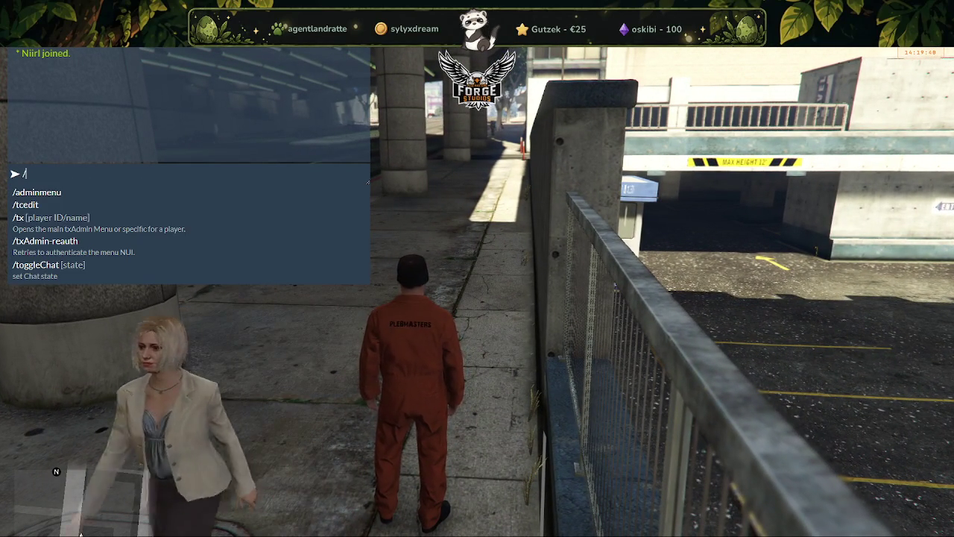
type("t")
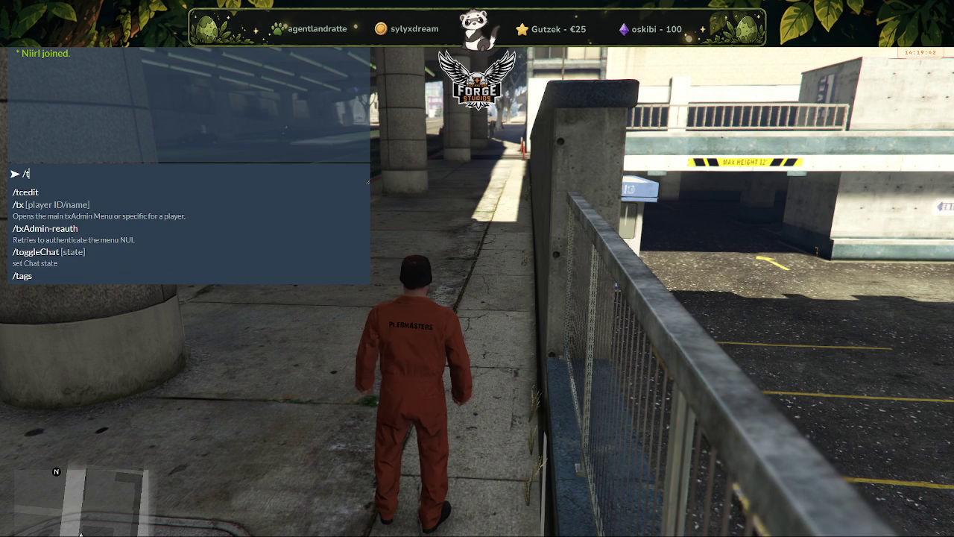
type("x")
key("Return")
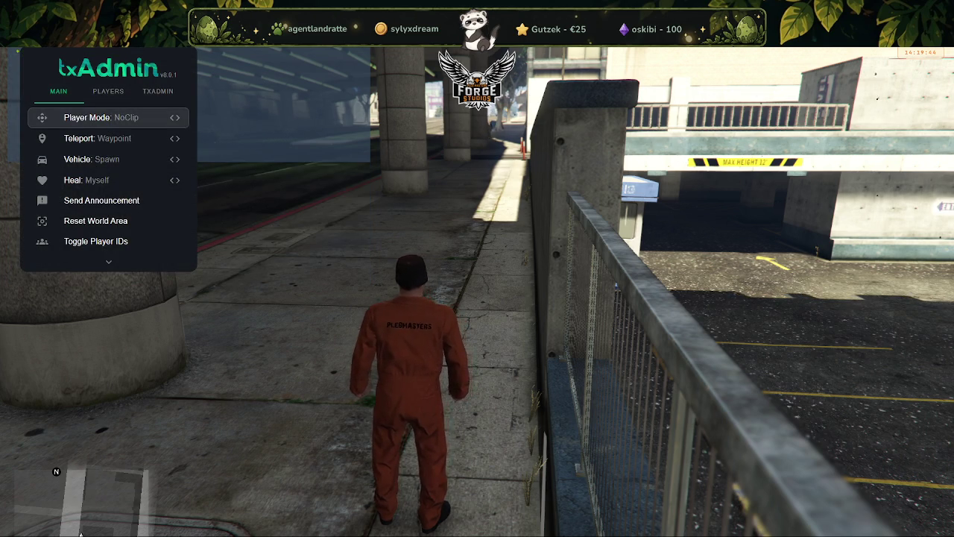
key("Return")
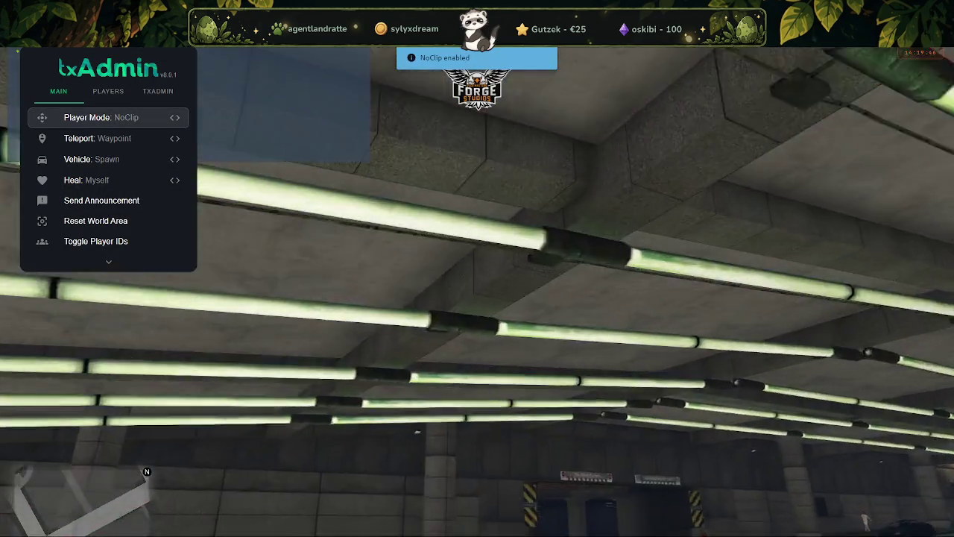
key("w")
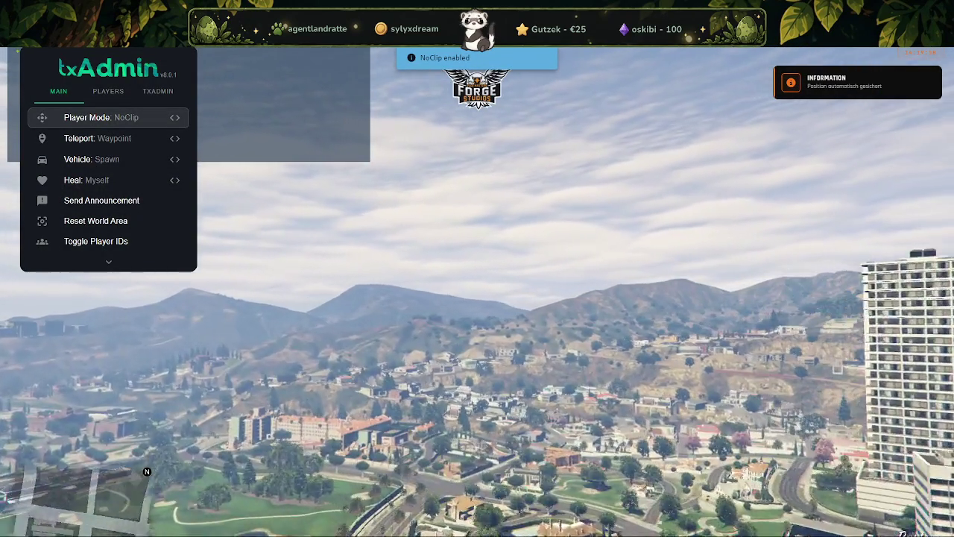
key("w")
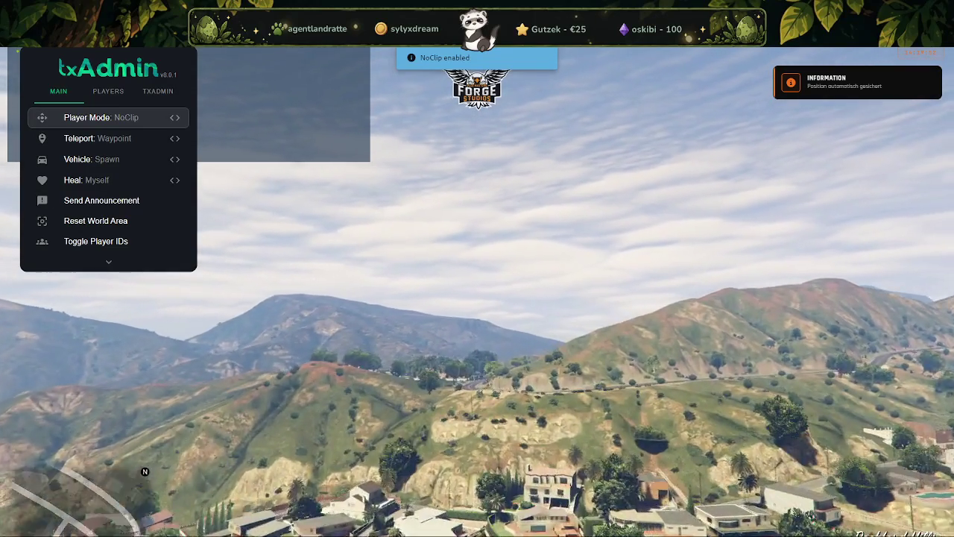
key("w")
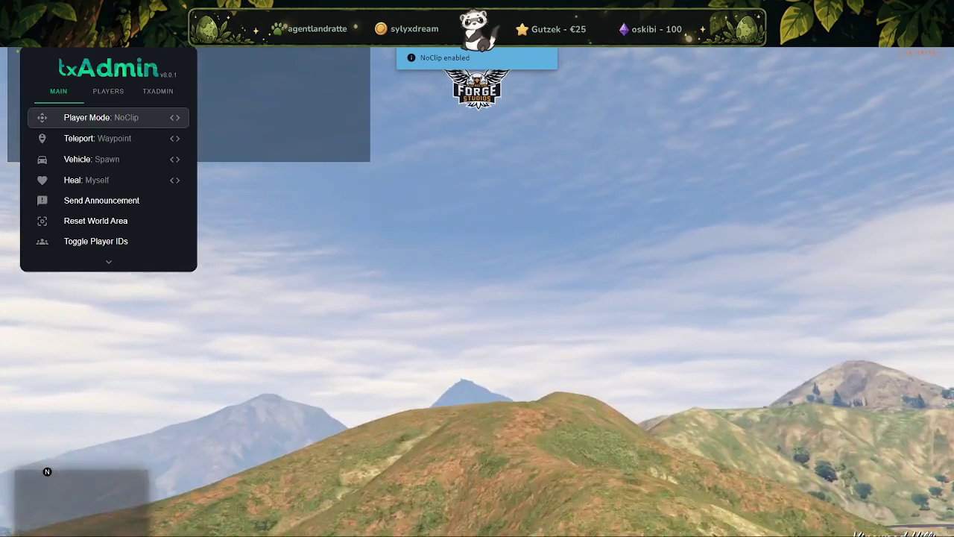
key("w")
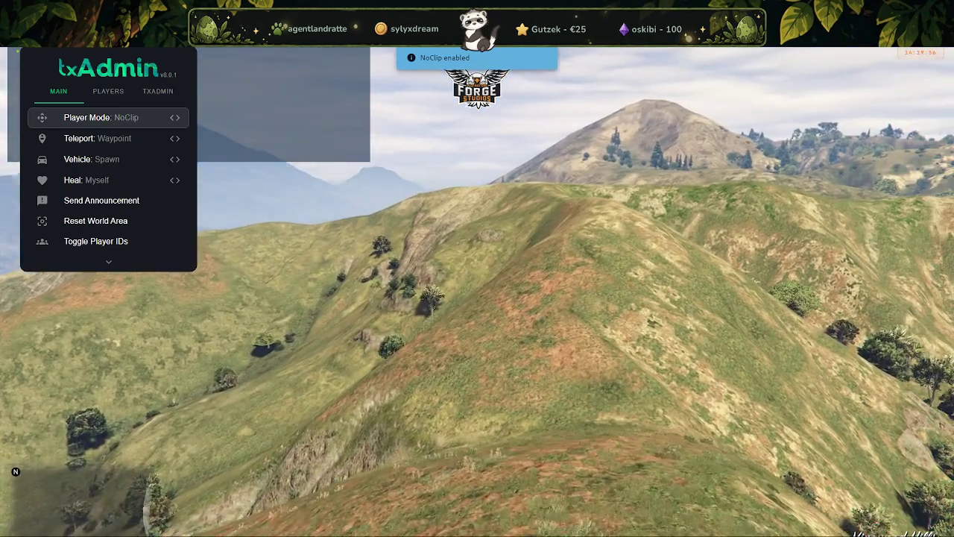
key("w")
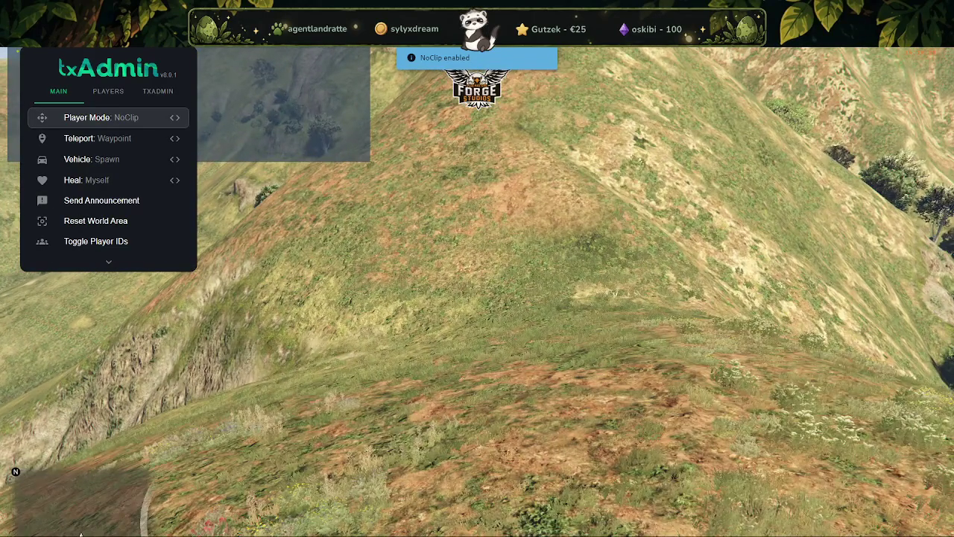
key("Return")
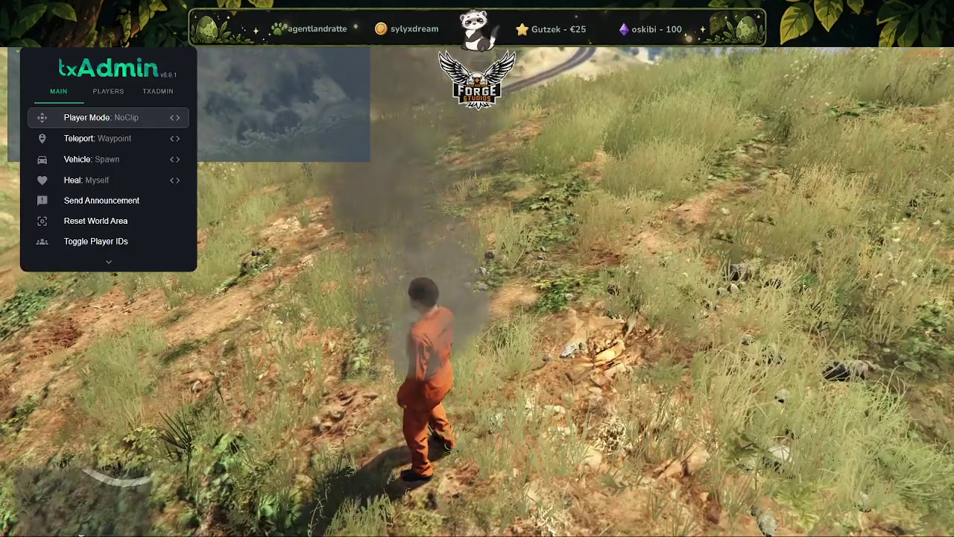
Step: Place a waypoint in the city centre on the world map
key("Escape")
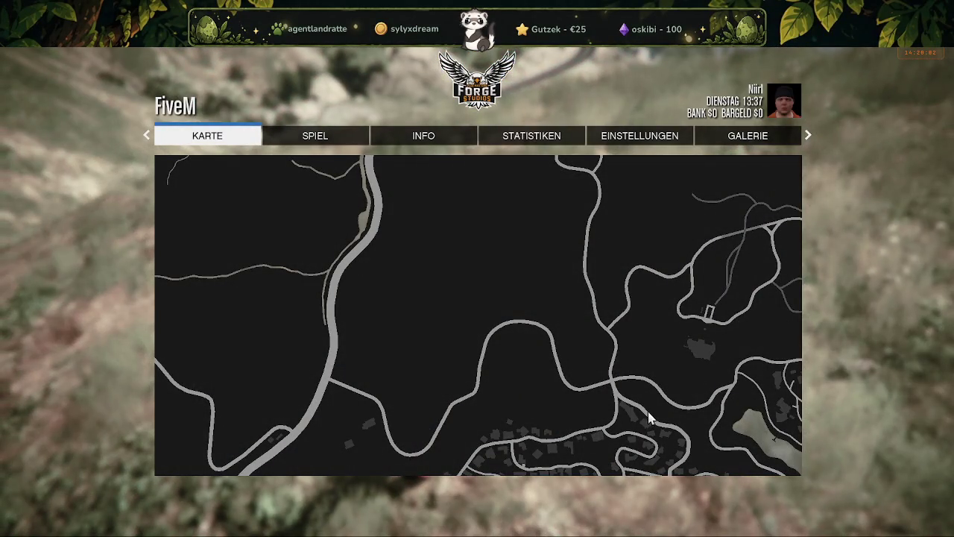
scroll("down", 3)
scroll("down", 3)
scroll("down", 3)
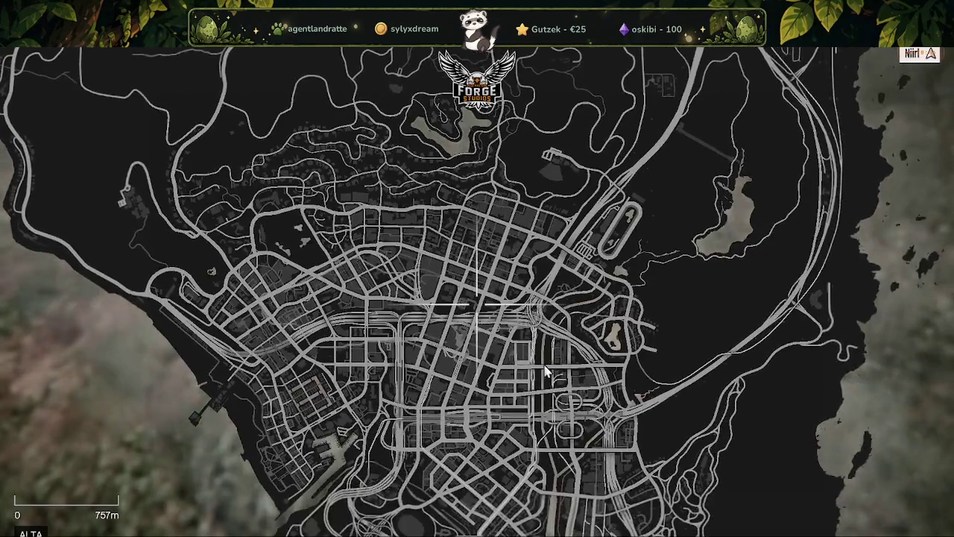
scroll("up", 3)
left_click(525, 462)
key("Escape")
key("Escape")
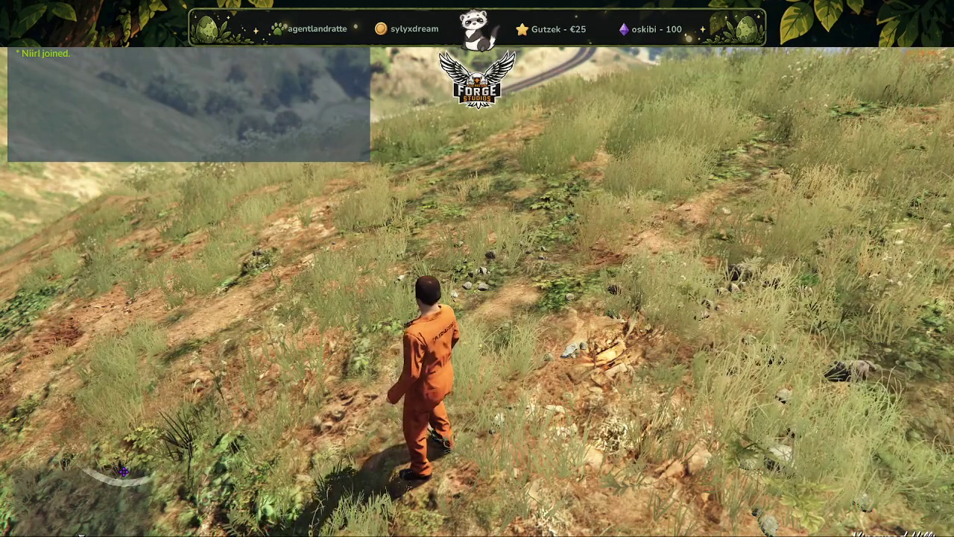
Step: Set txAdmin player mode to God and teleport to the waypoint
type("t/")
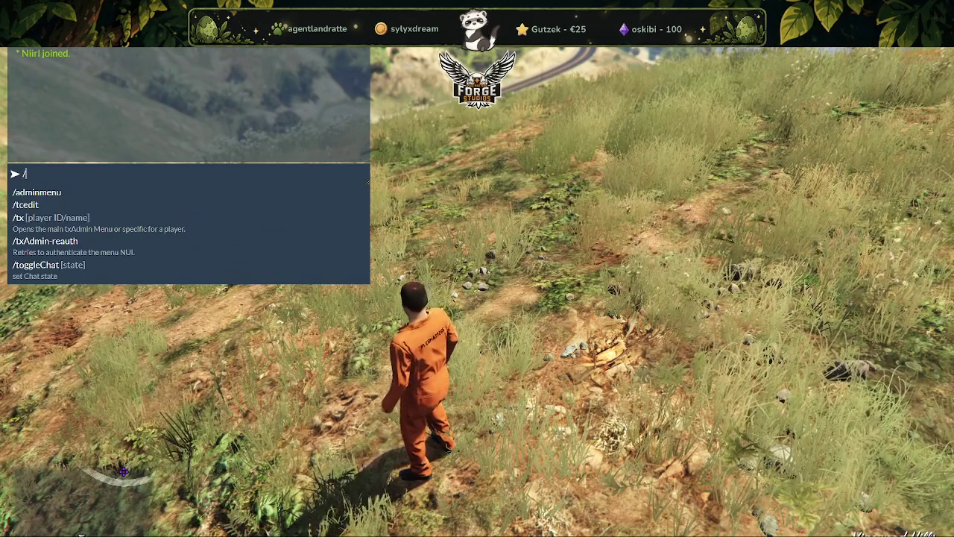
type("tx")
key("Return")
key("Right")
key("Return")
key("Down")
key("Up")
key("Down")
key("Return")
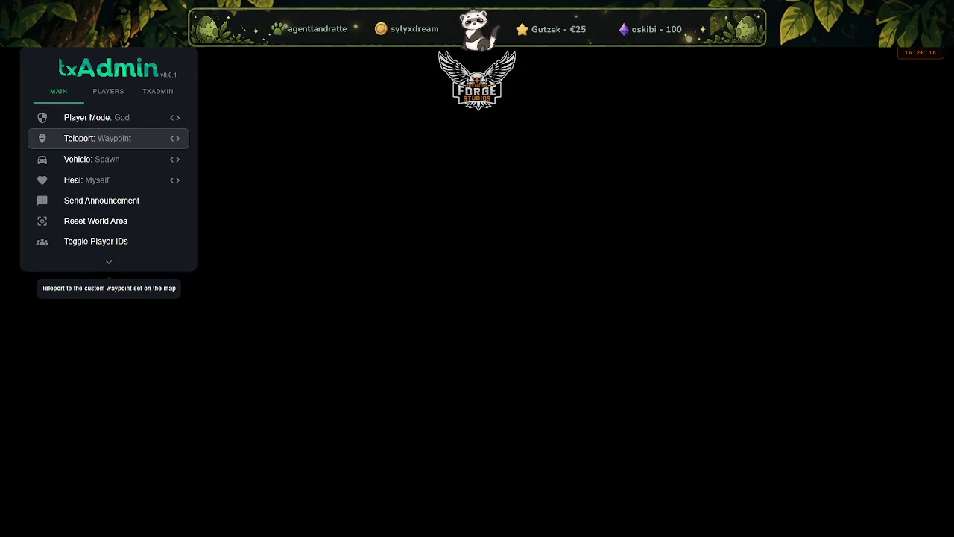
Step: Switch player mode to NoClip and fly through the park's tree canopy along the path
key("w")
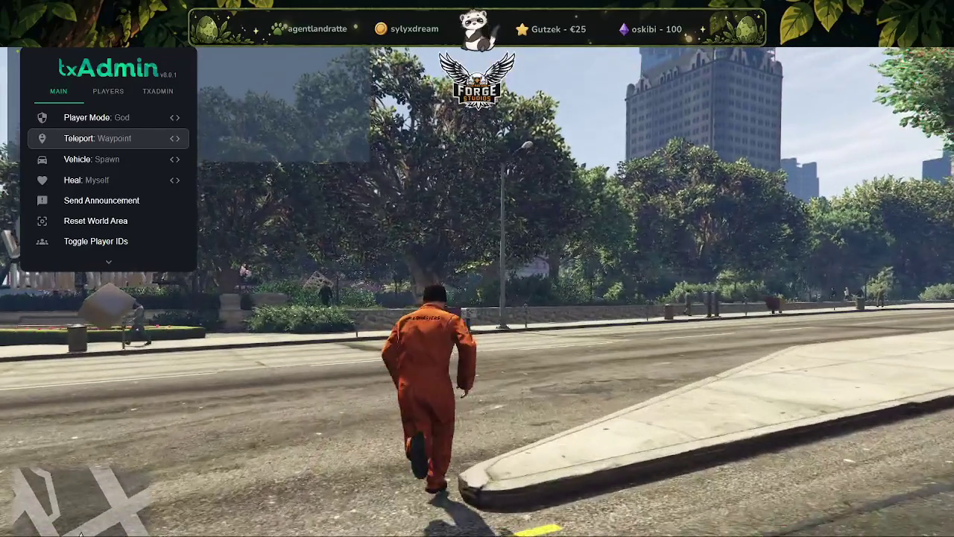
key("Up")
key("Right")
key("Right")
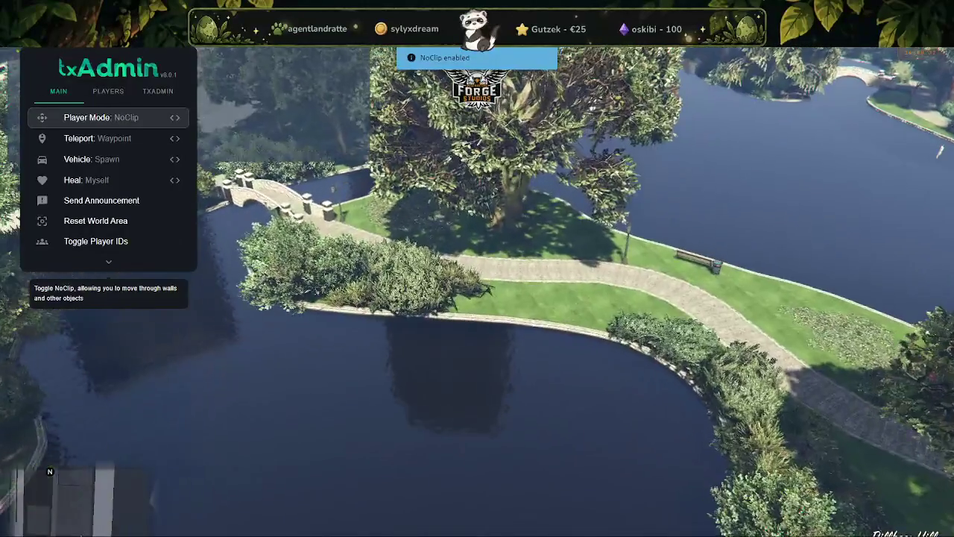
key("w")
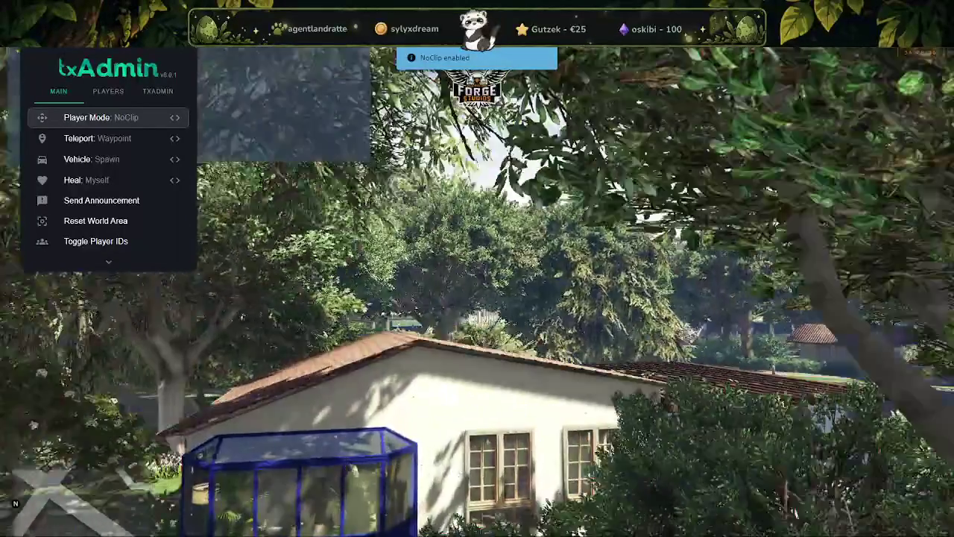
key("w")
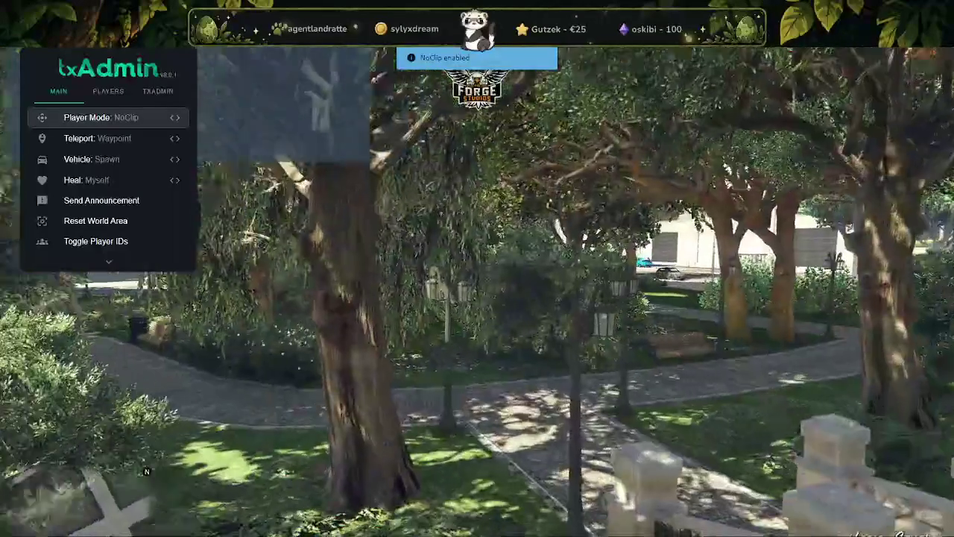
key("w")
key("s")
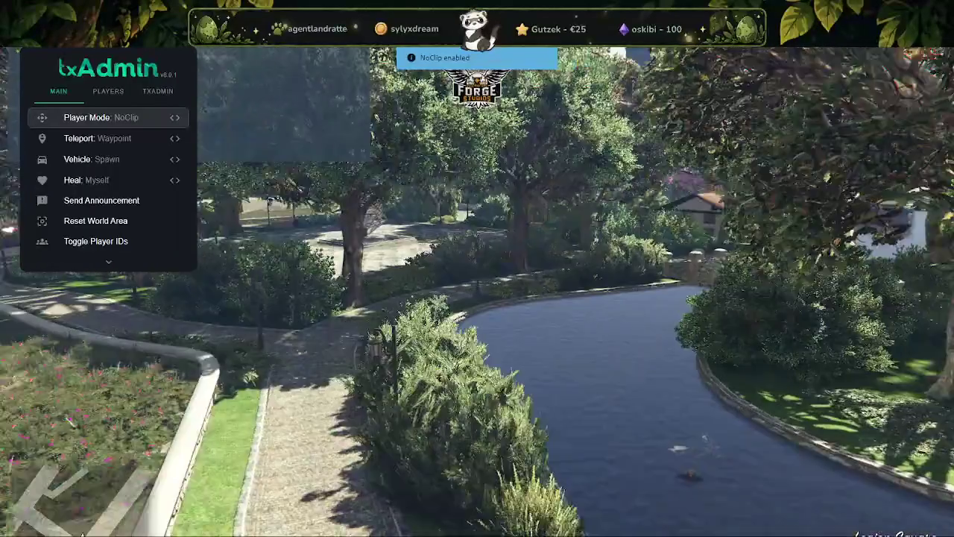
Step: Fly past the pagoda gate, red bridge and cherry garden to the street, then land
key("w")
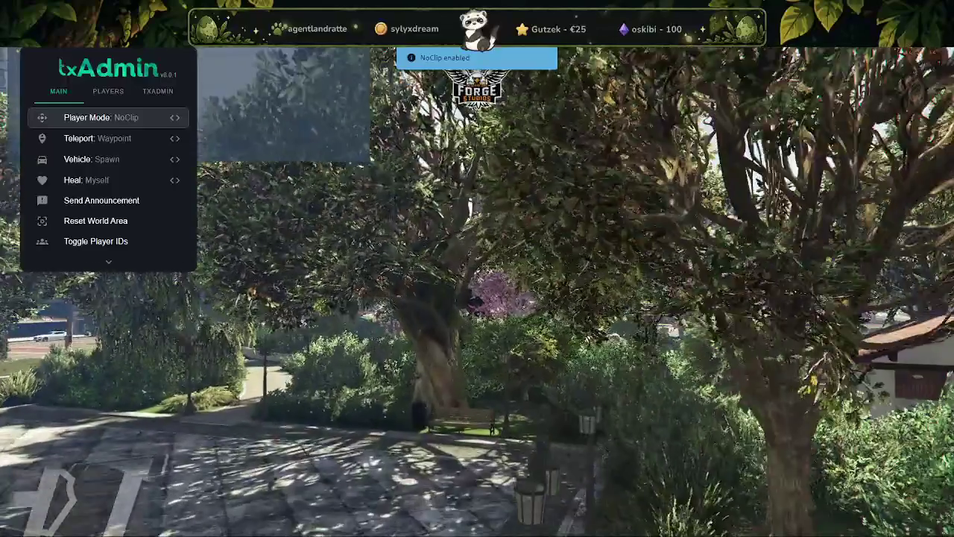
key("w")
key("w")
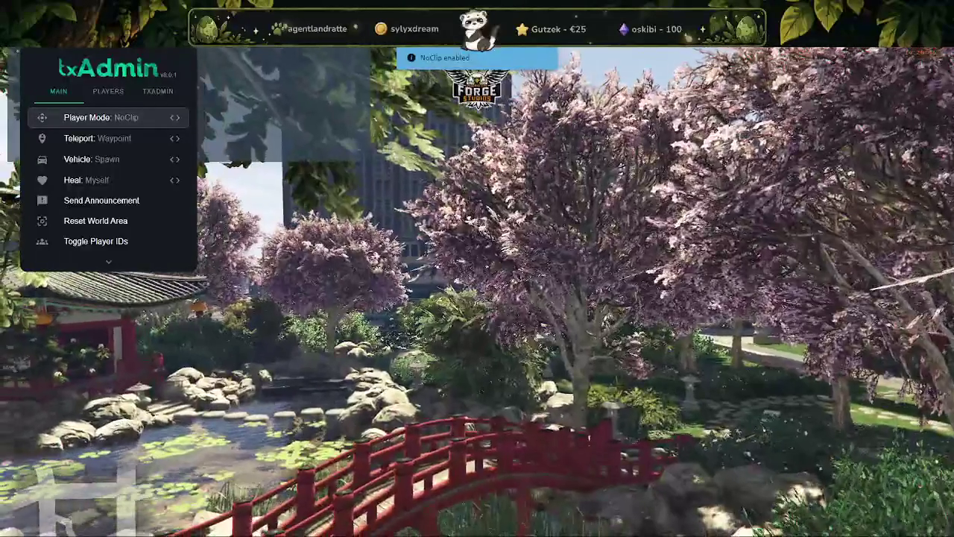
key("w")
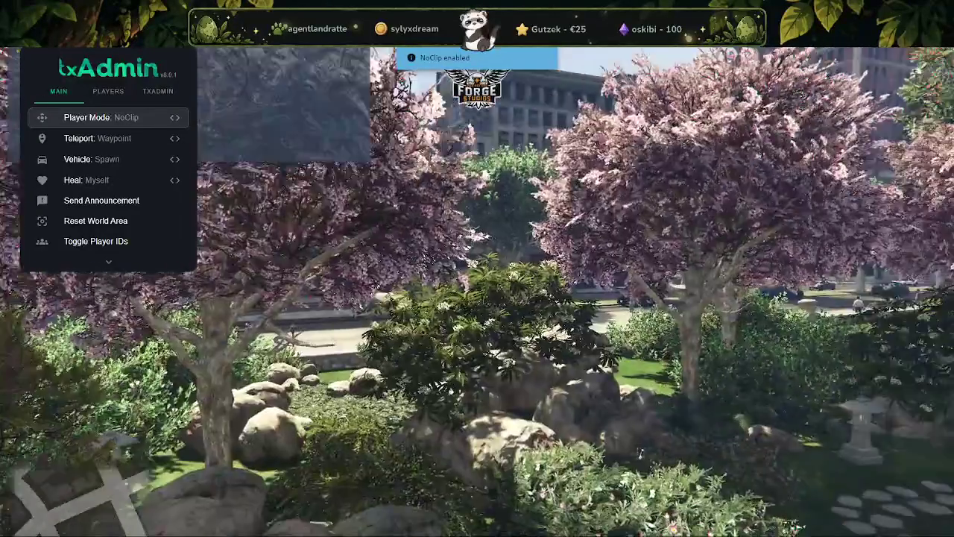
key("w")
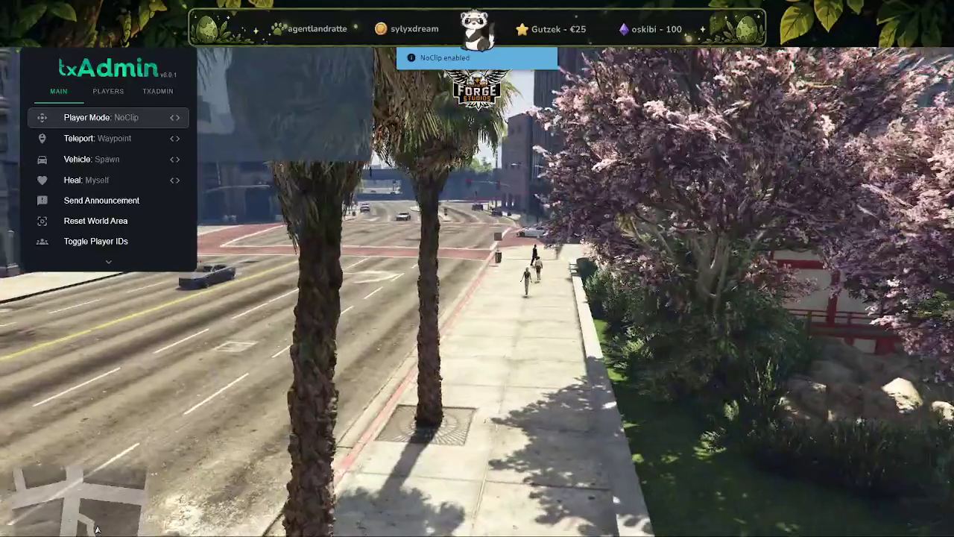
key("w")
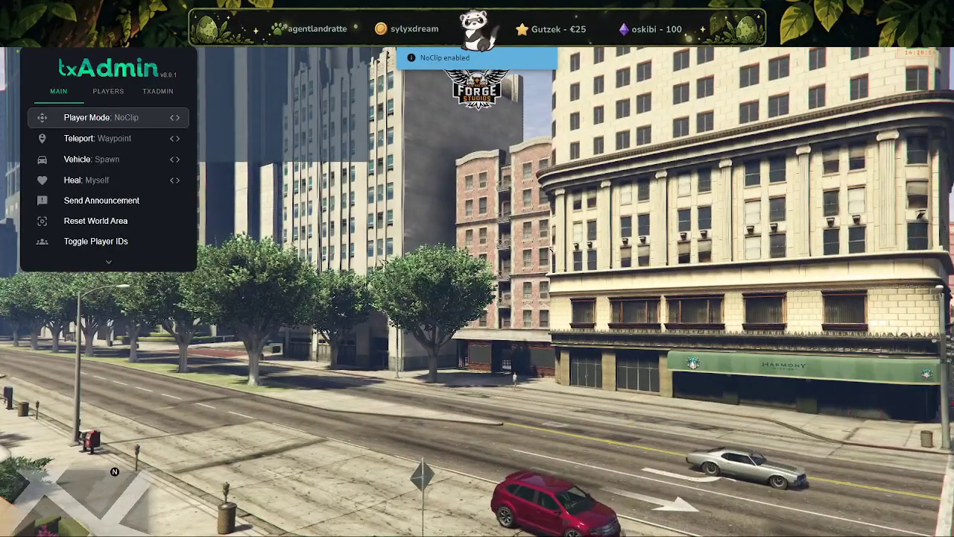
key("a")
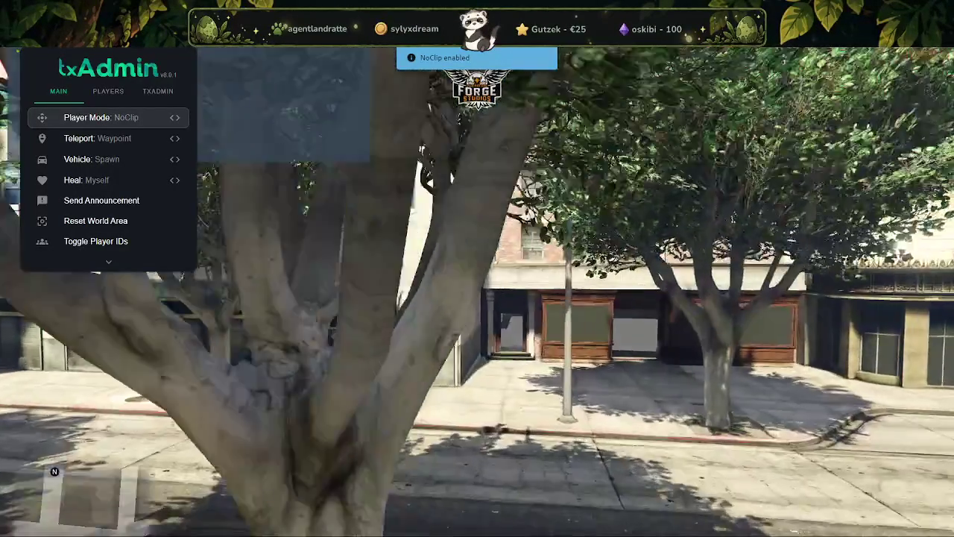
key("d")
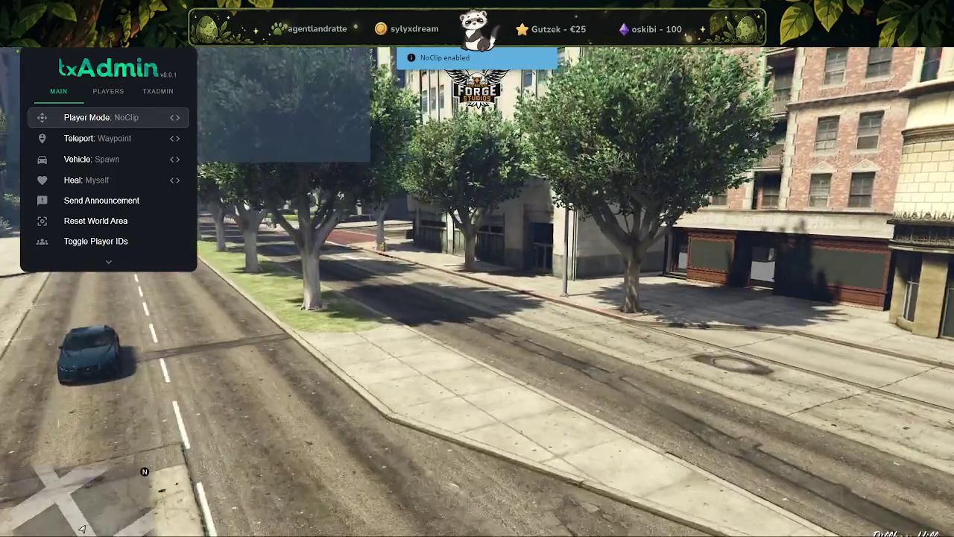
key("w")
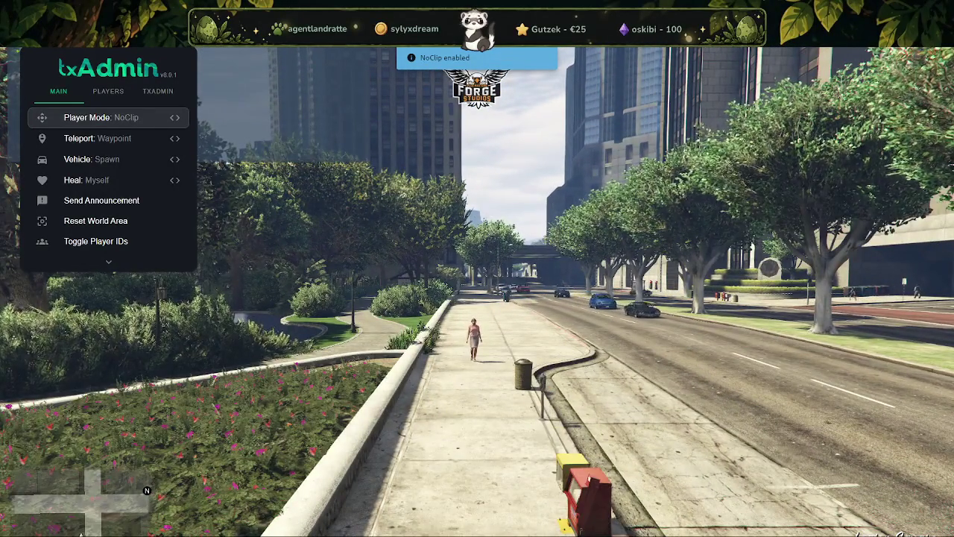
key("w")
key("F2")
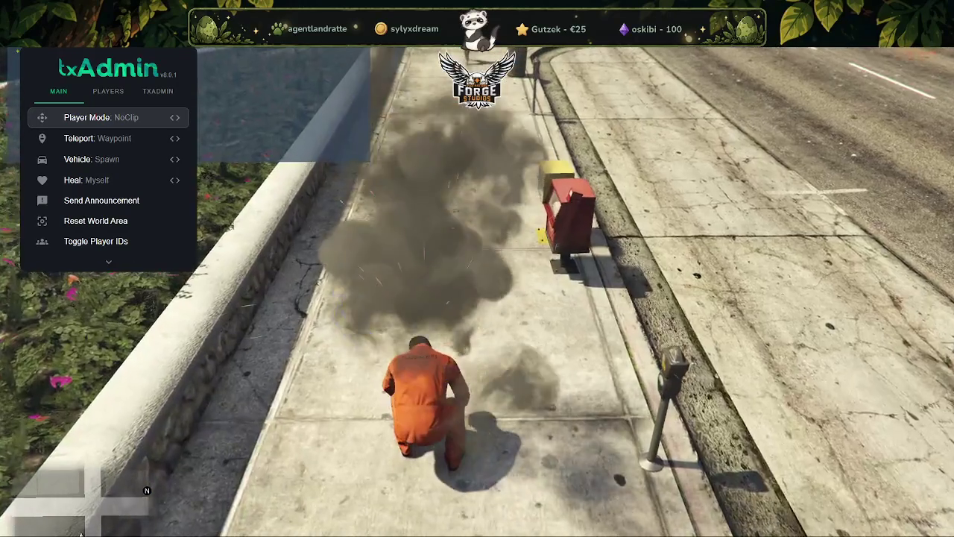
Step: Run along the sidewalk back toward the park, then type quit in the F8 console
key("w")
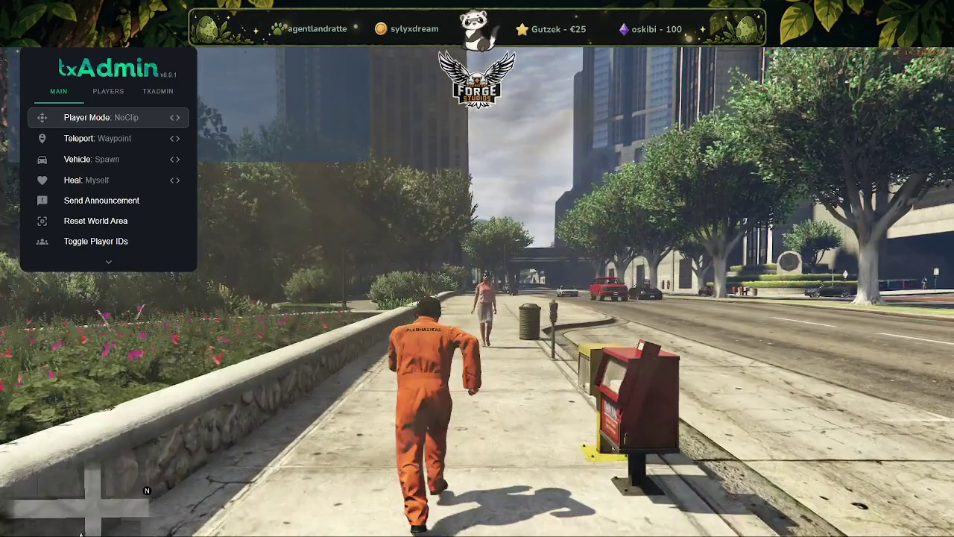
key("r")
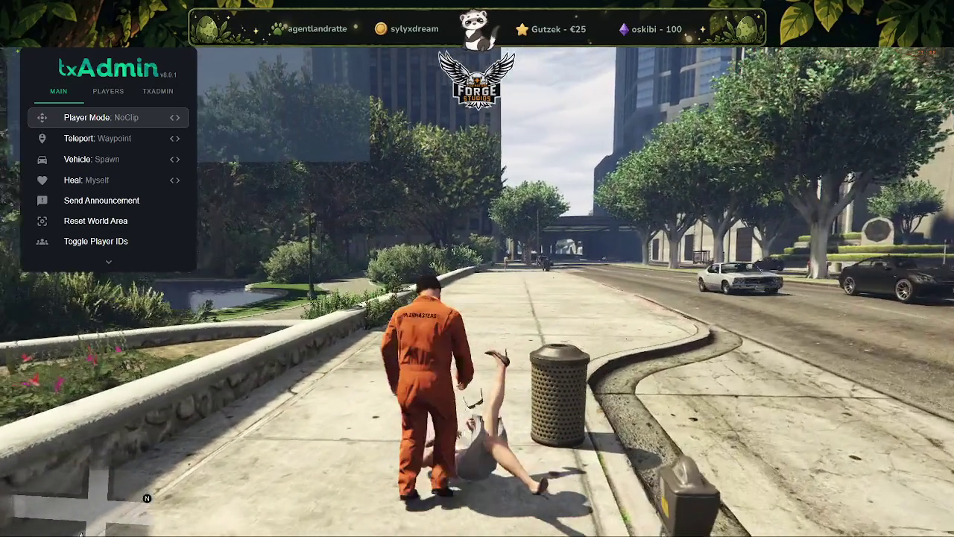
key("w")
key("a")
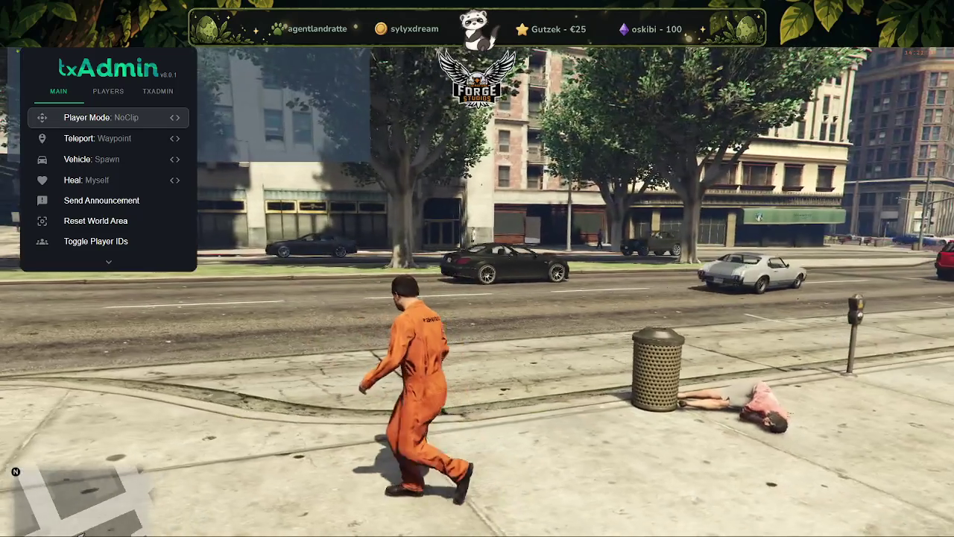
key("w")
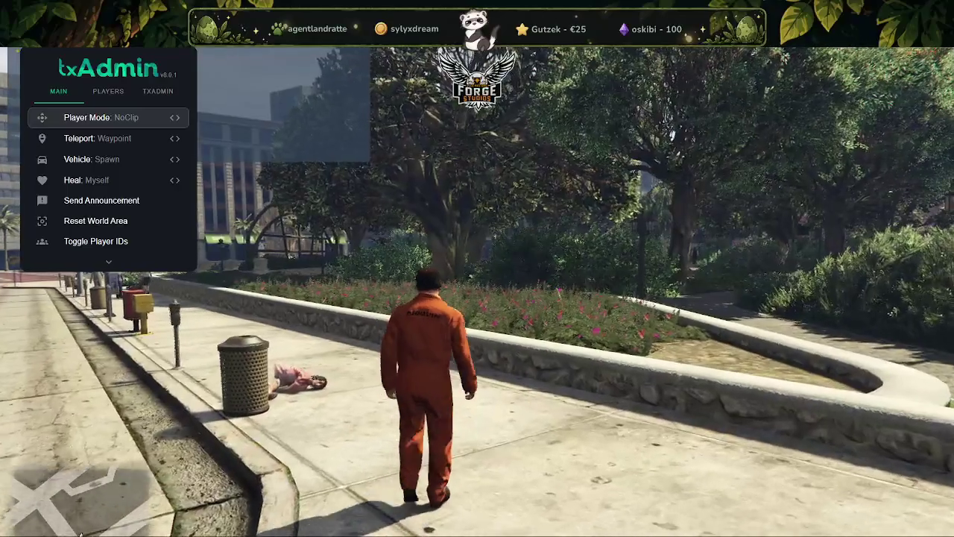
key("F8")
type("qui")
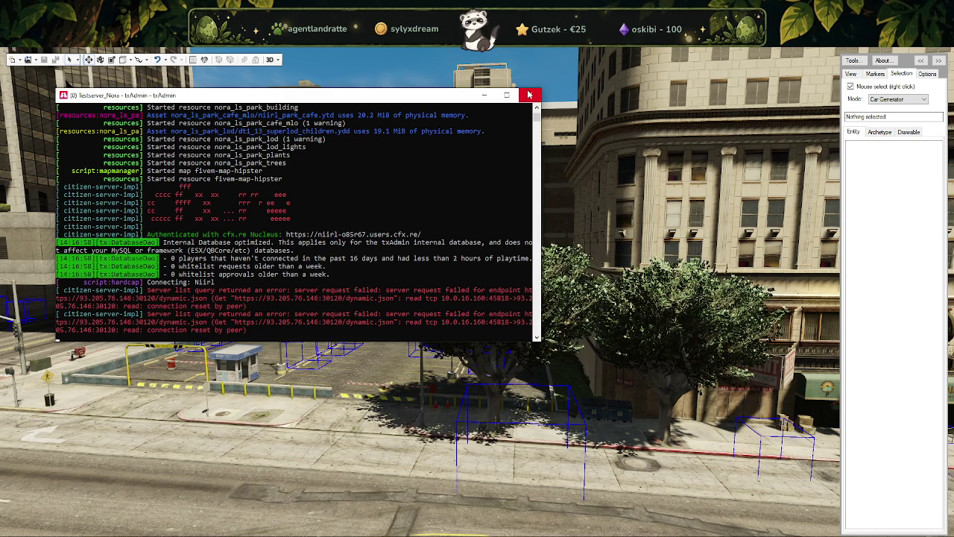
Step: Switch CodeWalker's selection mode to Scenario and select the parking-lot scenario point
left_click(366, 421)
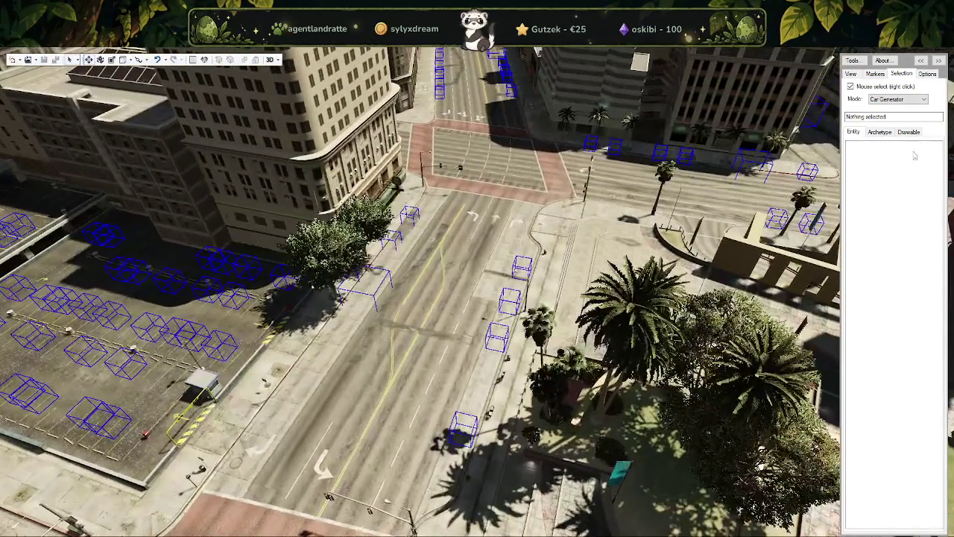
left_click(924, 99)
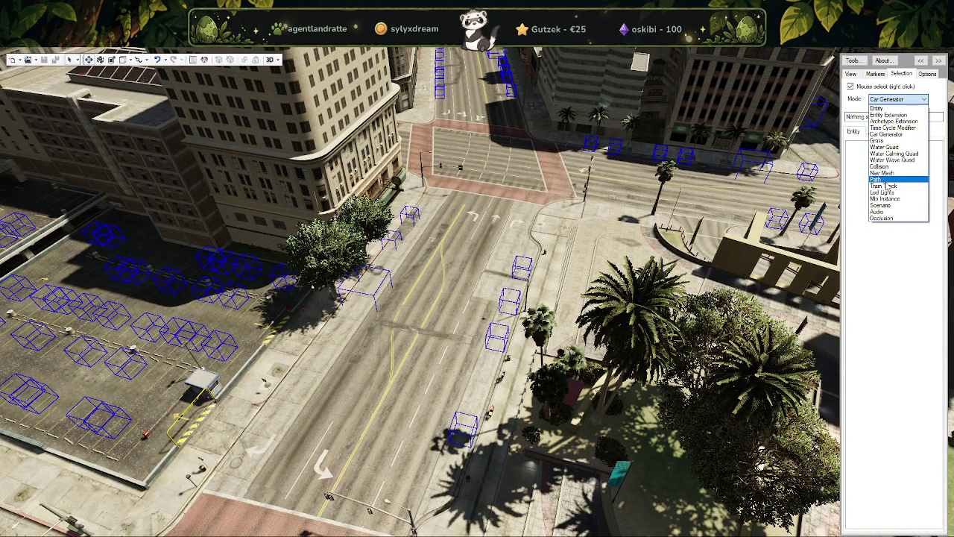
left_click(887, 206)
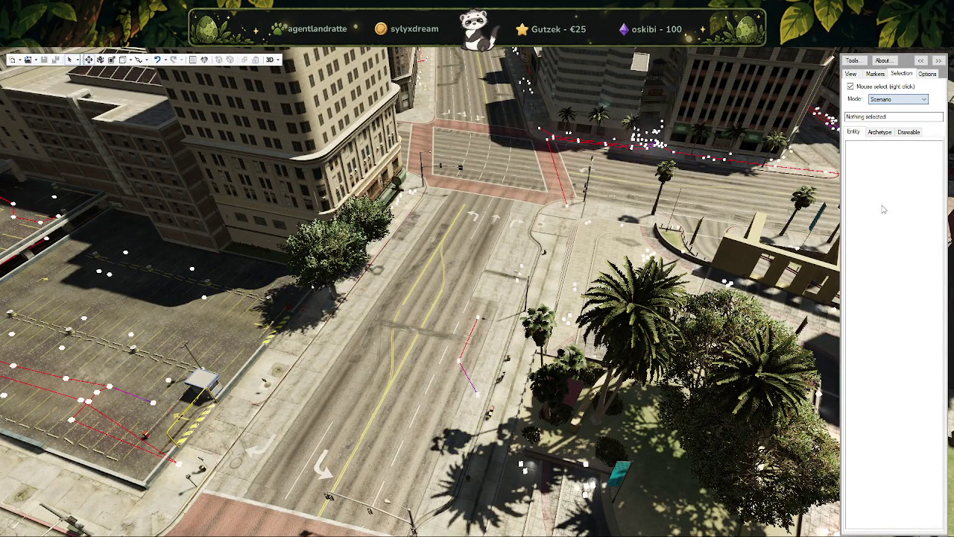
left_click_drag(492, 293, 405, 290)
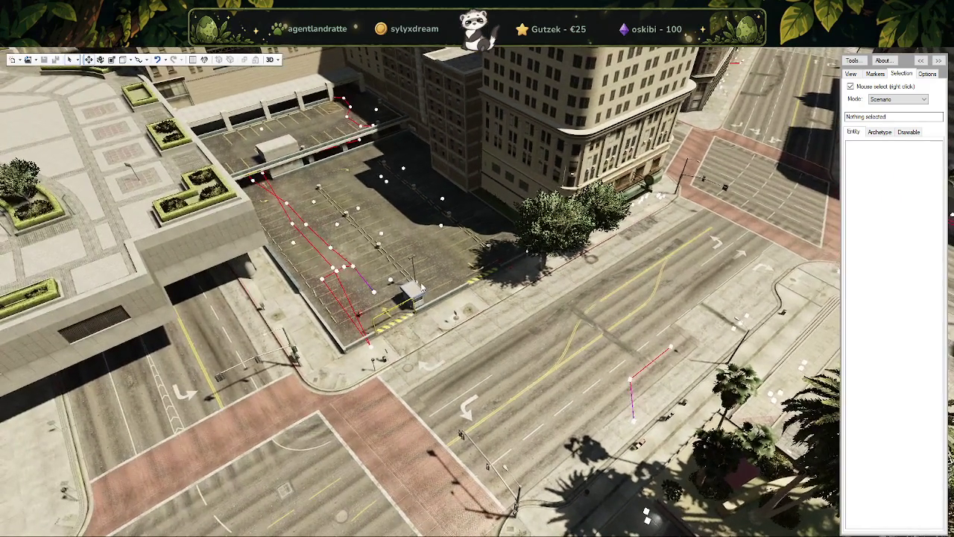
scroll("up", 3)
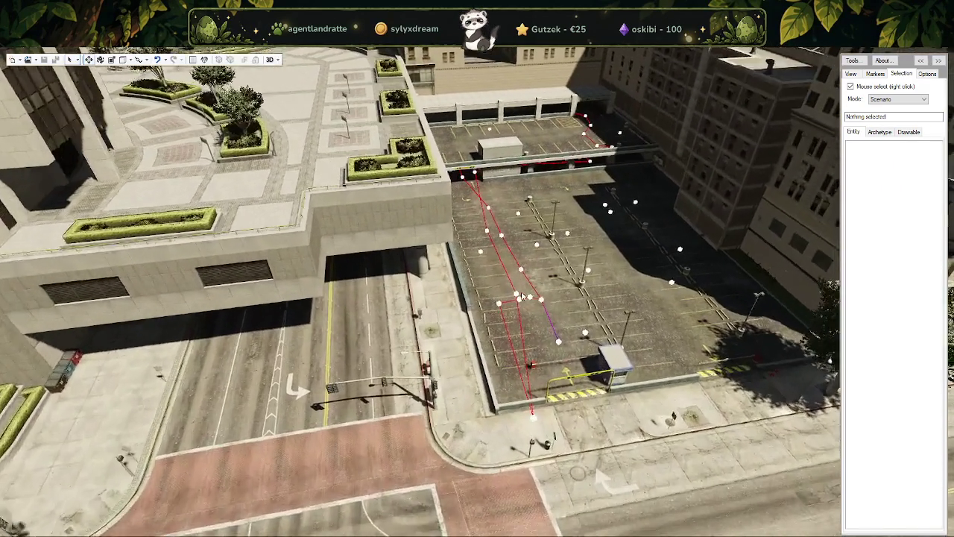
right_click(521, 291)
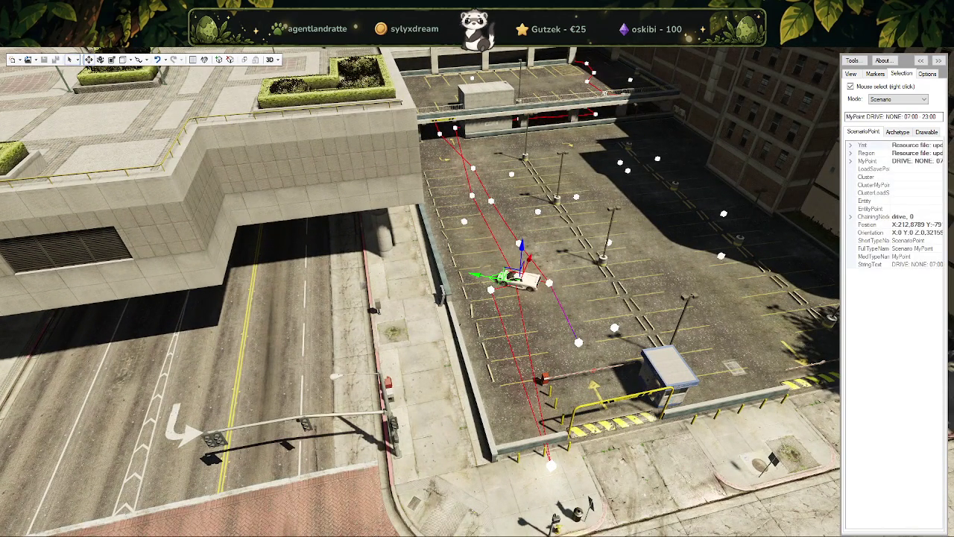
Step: Pull back to view the whole parking lot and turn toward the street intersection
scroll("down", 3)
left_click_drag(446, 433, 950, 522)
scroll("up", 3)
scroll("up", 3)
scroll("down", 3)
scroll("down", 3)
left_click_drag(521, 360, 551, 366)
Step: Zoom and swing the view along the street beside the building toward the distant intersection
scroll("up", 3)
scroll("down", 3)
scroll("up", 3)
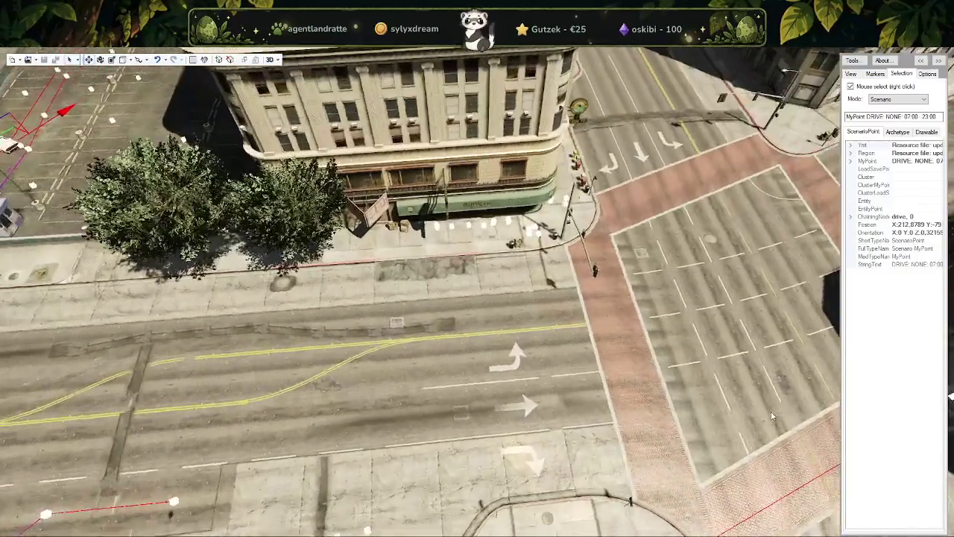
scroll("up", 3)
scroll("up", 3)
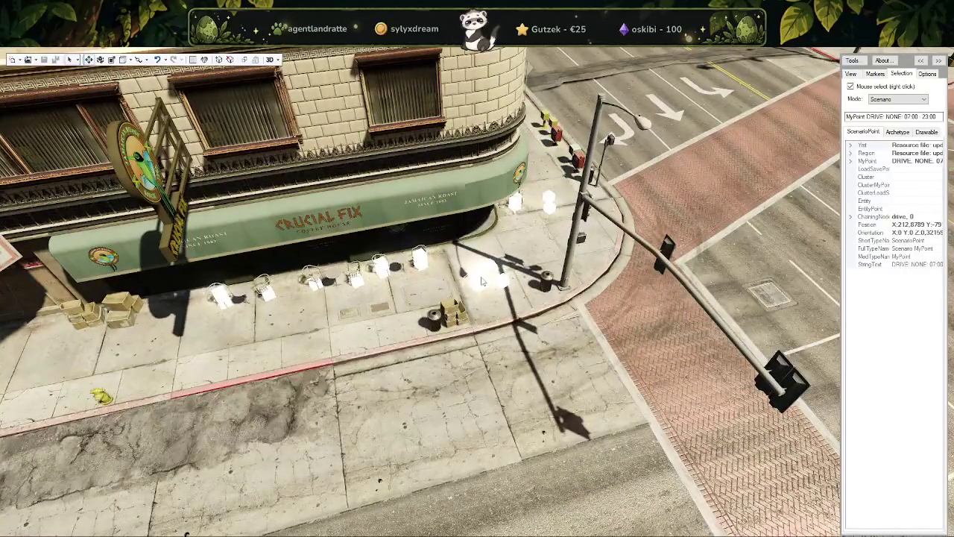
scroll("down", 3)
left_click_drag(568, 373, 456, 368)
scroll("up", 3)
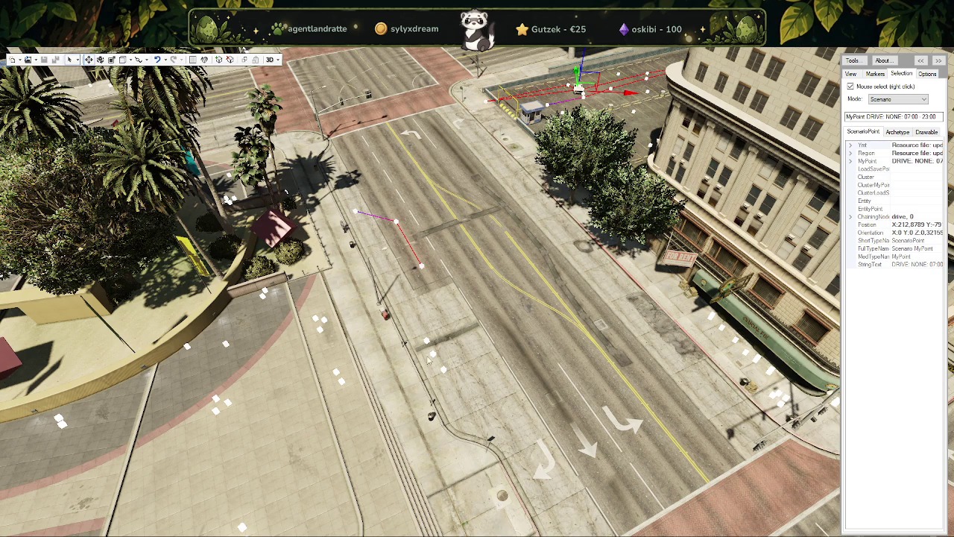
left_click_drag(576, 304, 818, 123)
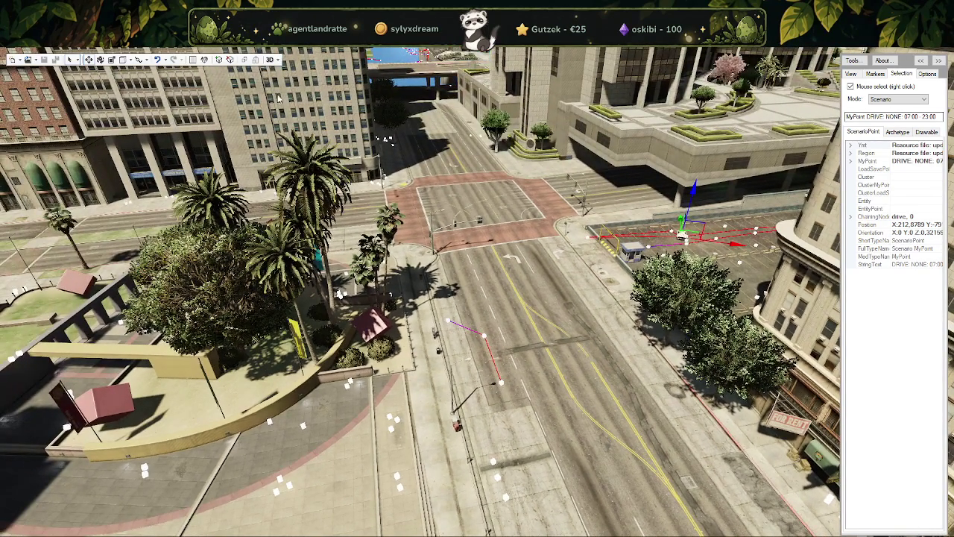
left_click(898, 99)
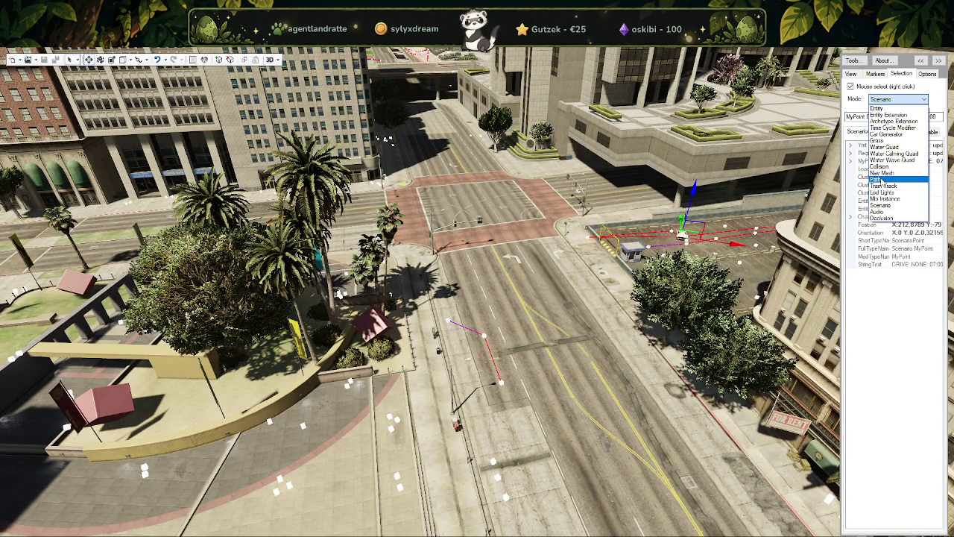
Step: Switch to Path mode, start a new project, and select parking-lot path node 464.392
left_click(882, 179)
left_click(28, 59)
left_click(45, 79)
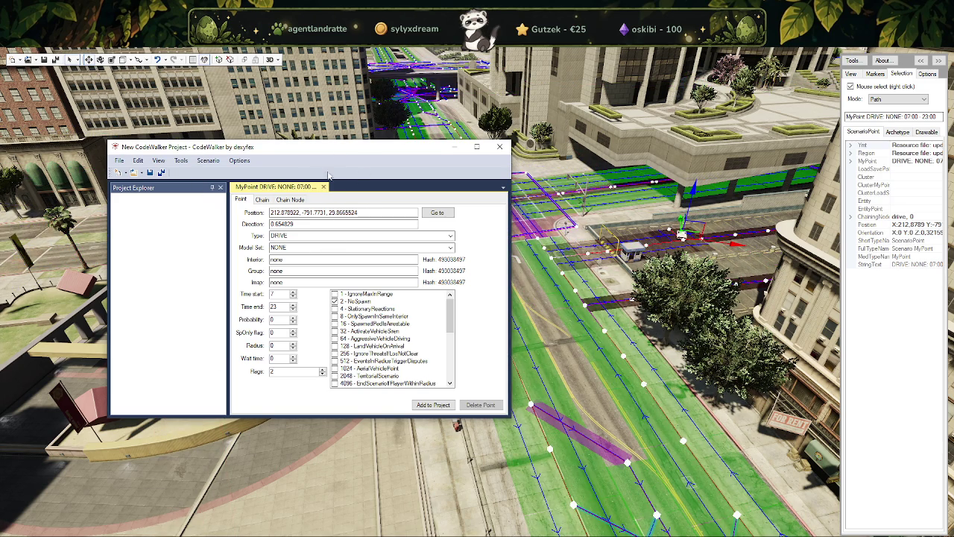
left_click_drag(348, 158, 86, 74)
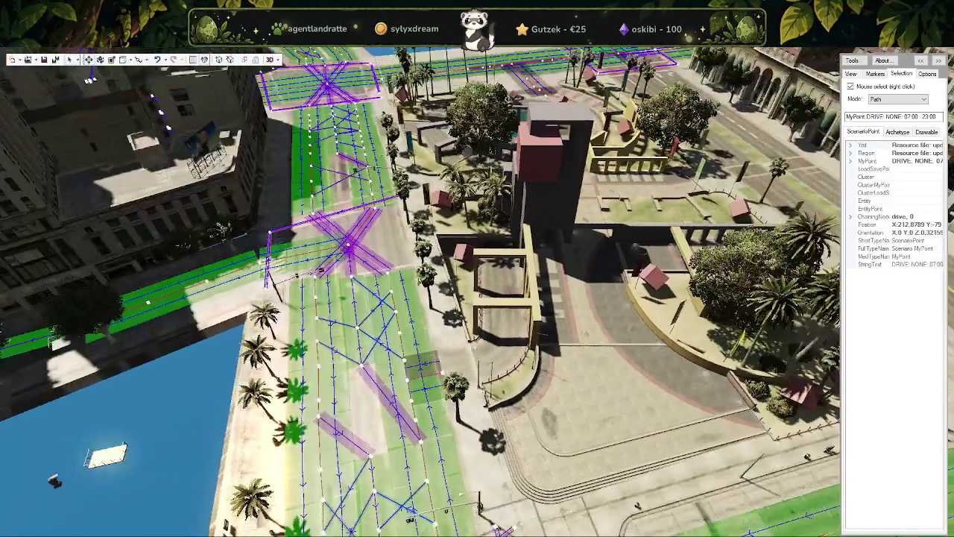
left_click_drag(478, 299, 392, 335)
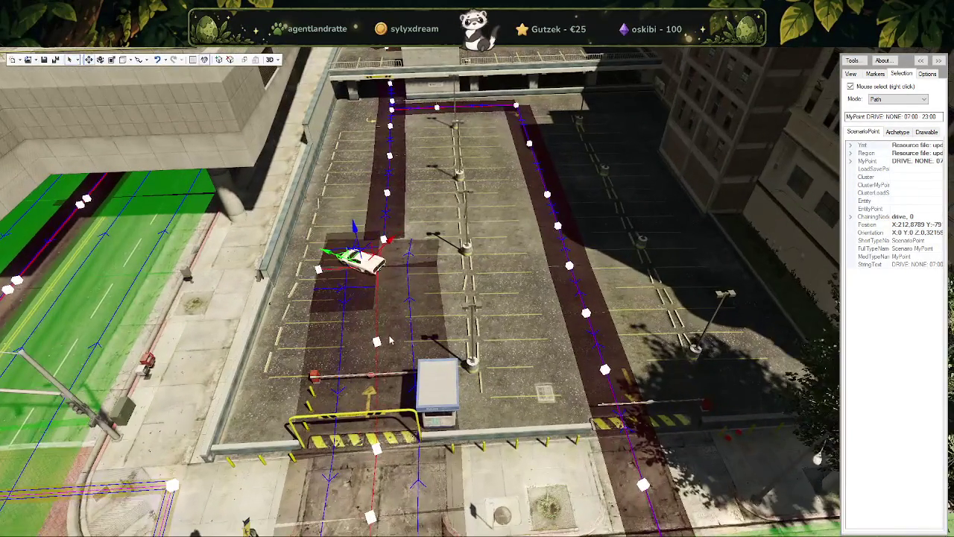
right_click(377, 340)
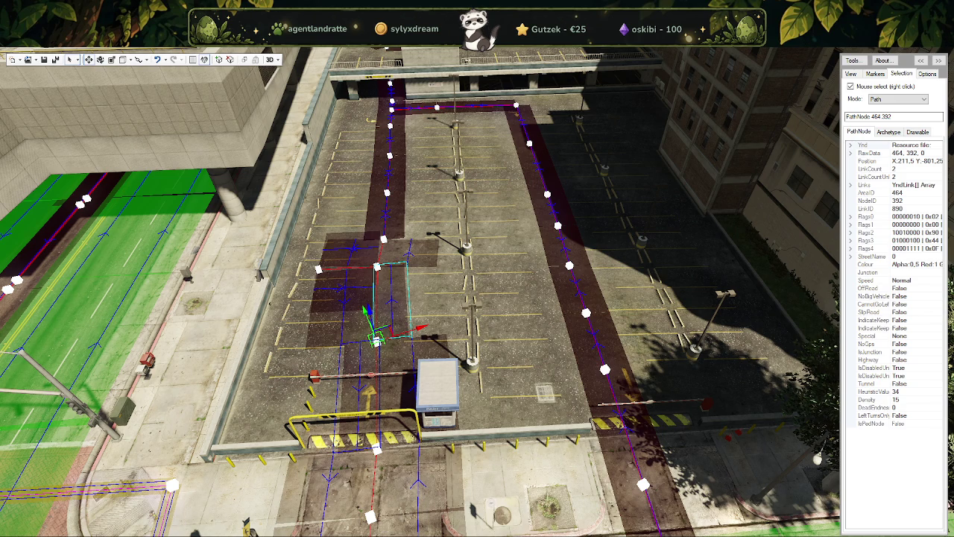
Step: Select lane node 464 392 and junction node 464 412 above it in the parking lot
right_click(378, 266)
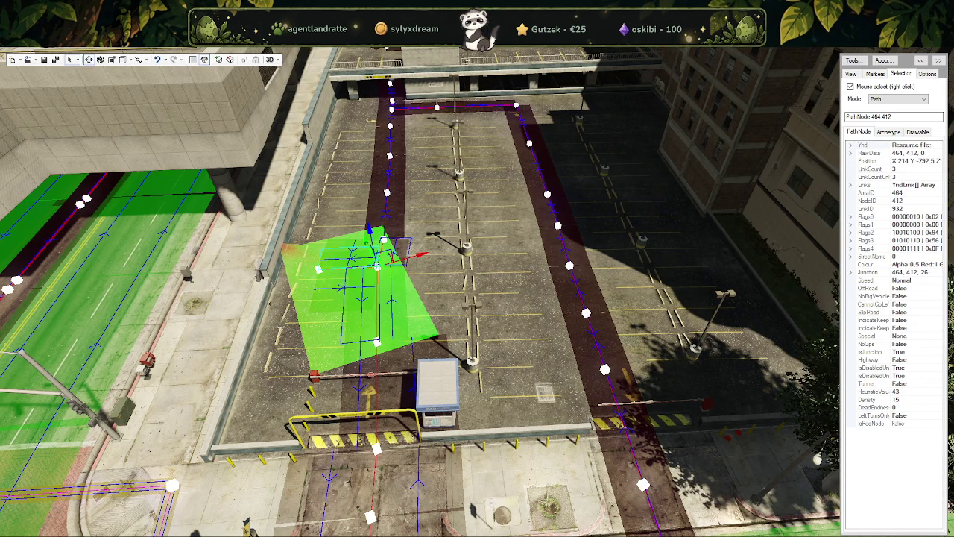
right_click(377, 341)
right_click(377, 342)
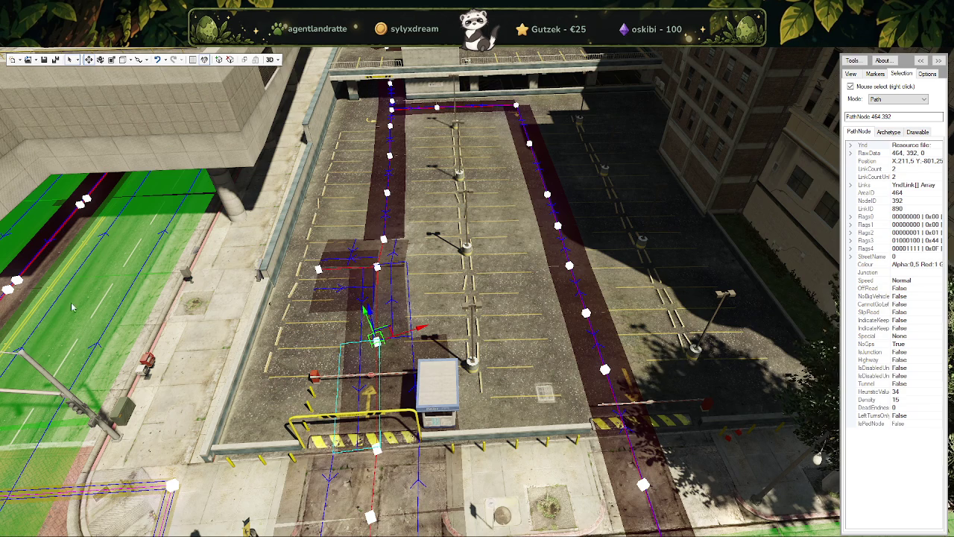
right_click(378, 267)
right_click(377, 267)
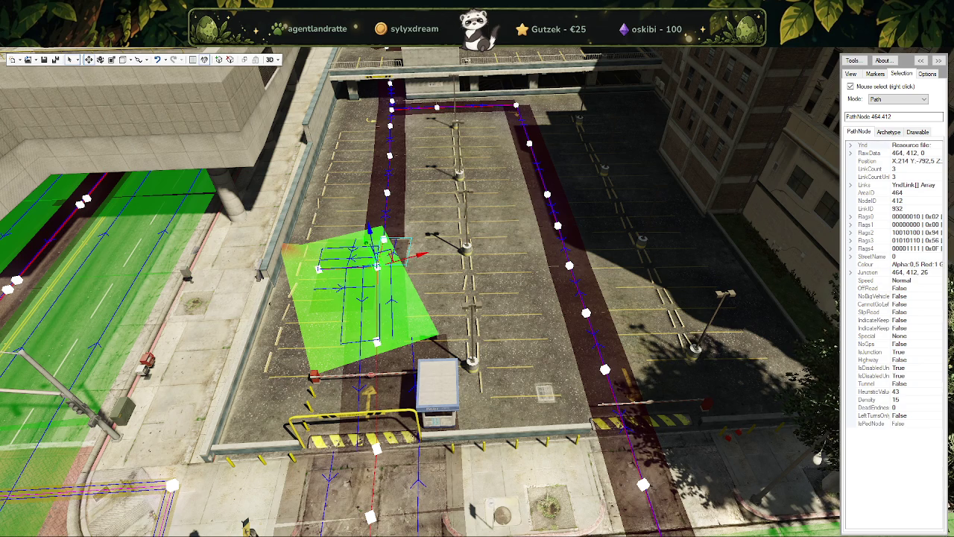
Step: Shift the junction node left, then check lane nodes 464 414, 392, 381 and 372
left_click_drag(378, 262, 320, 274)
right_click(320, 268)
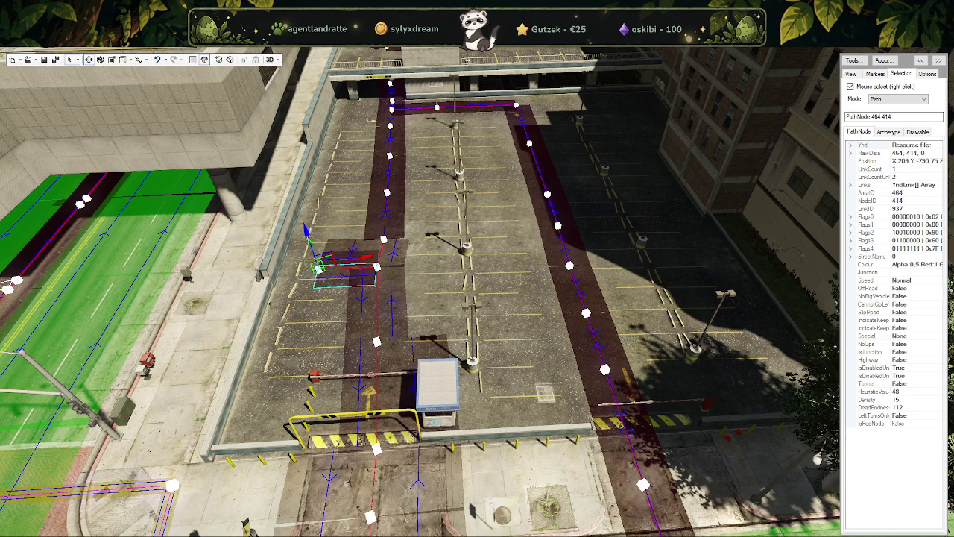
right_click(378, 342)
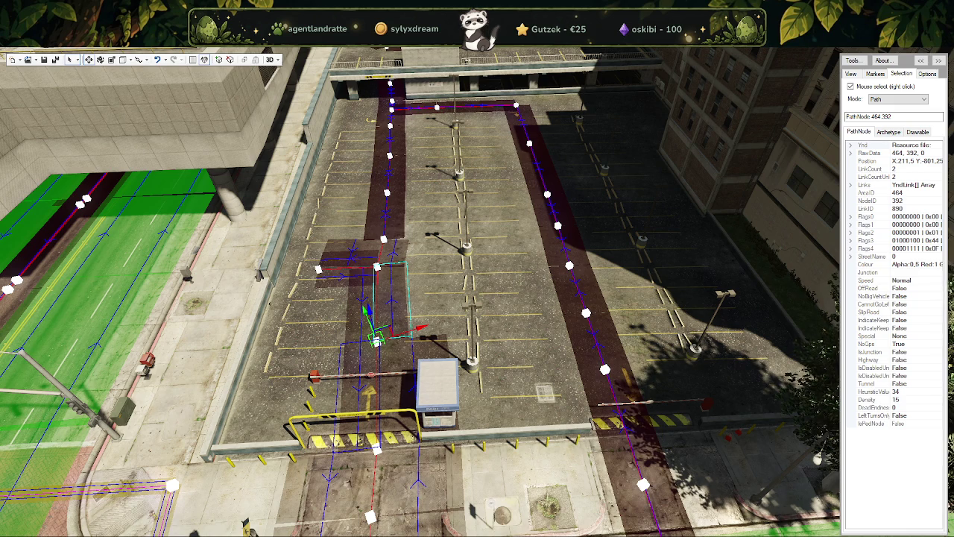
right_click(376, 449)
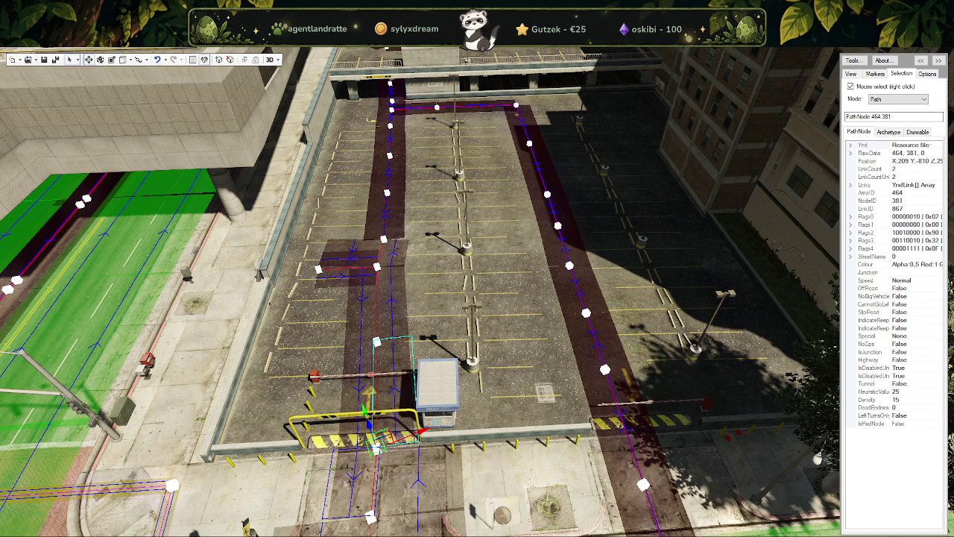
right_click(377, 342)
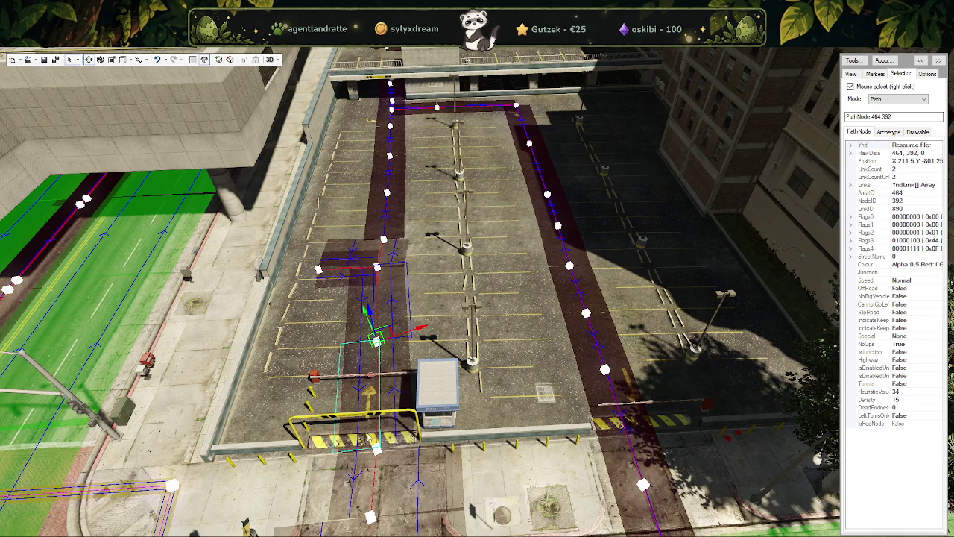
right_click(370, 514)
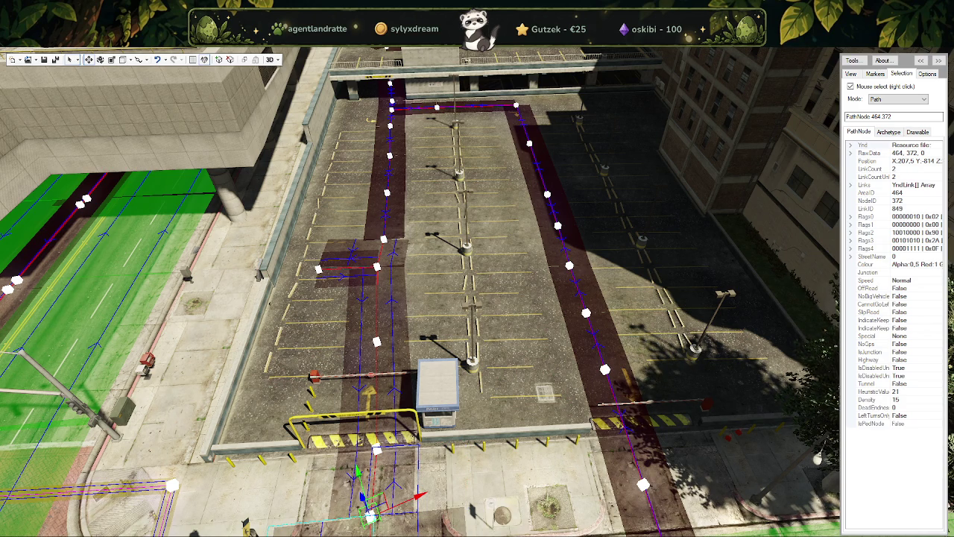
Step: Review exit nodes 464 381, 392, 358 and 372 out to the street crossing
key("s")
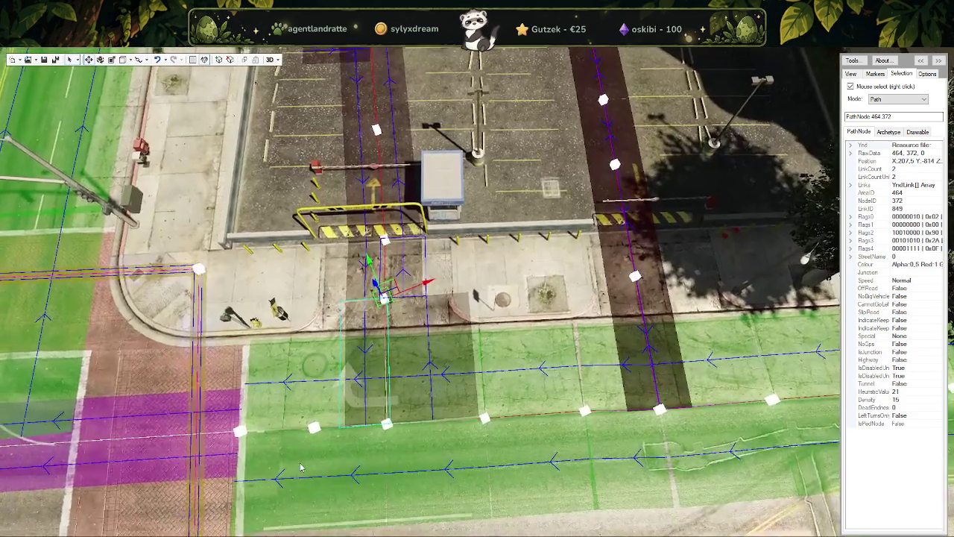
key("w")
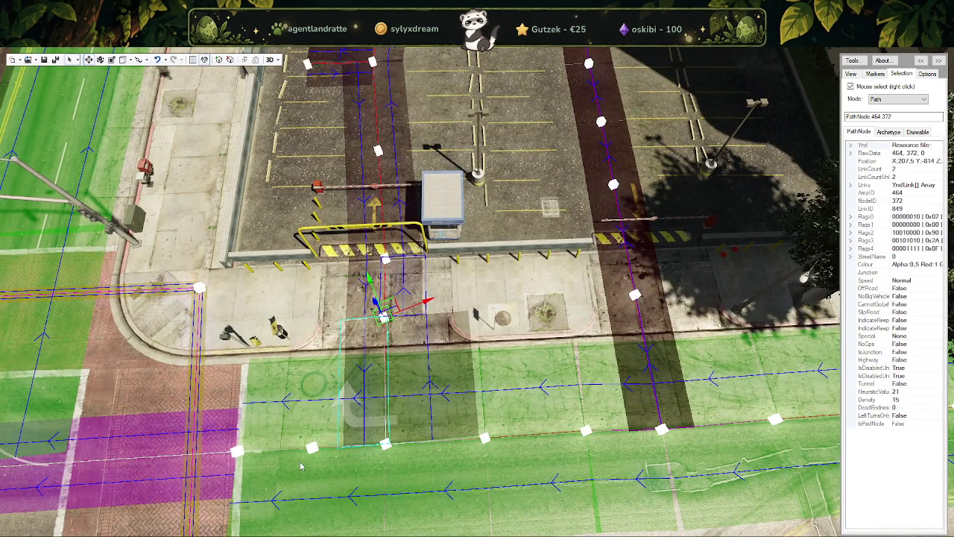
left_click_drag(301, 466, 319, 302)
right_click(318, 302)
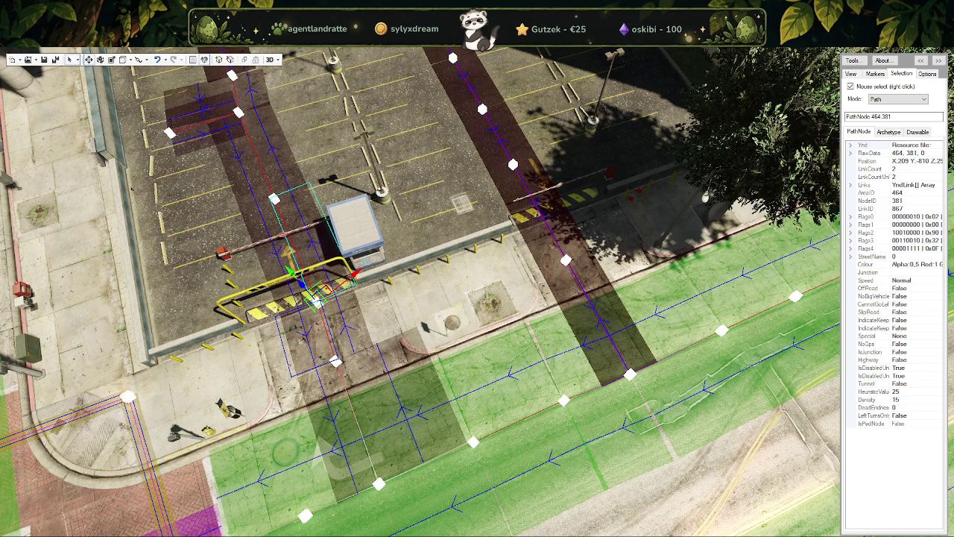
right_click(274, 199)
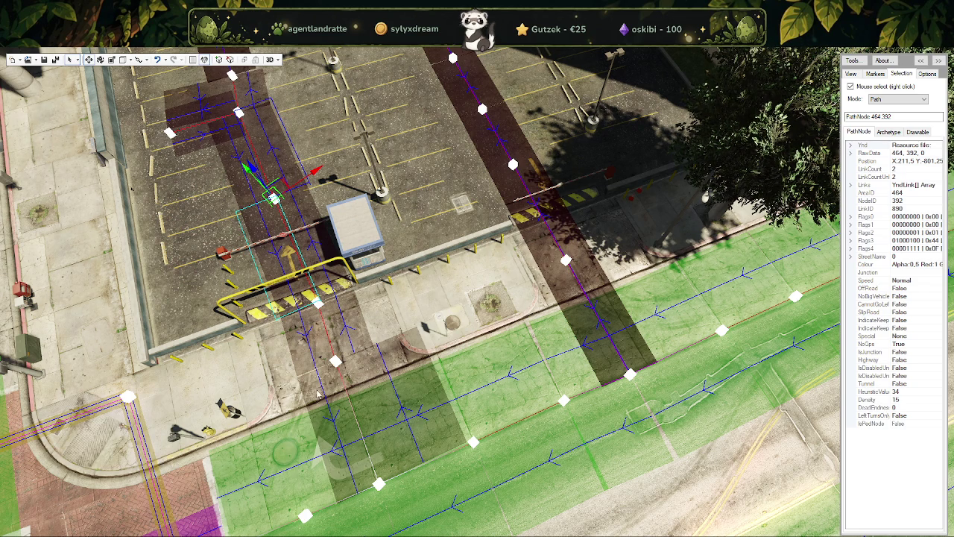
right_click(379, 483)
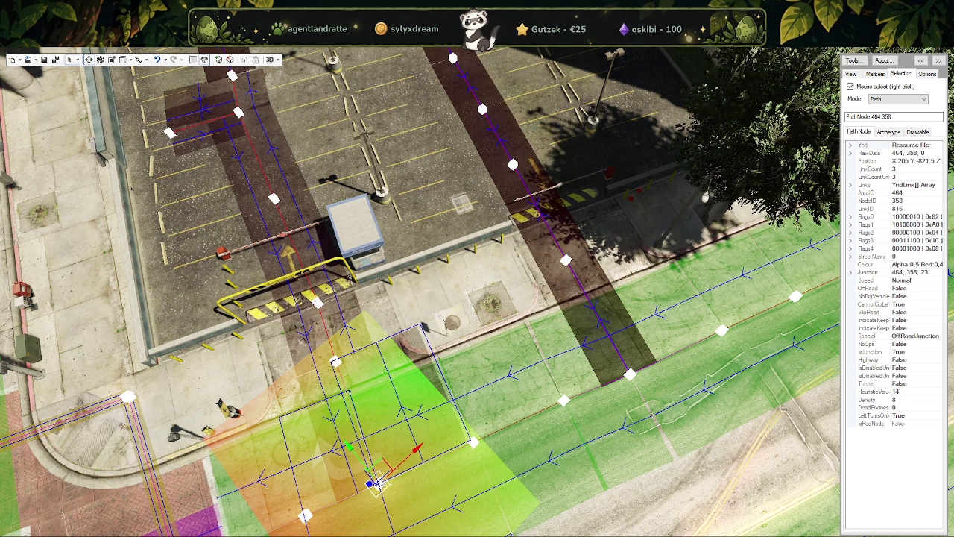
right_click(336, 361)
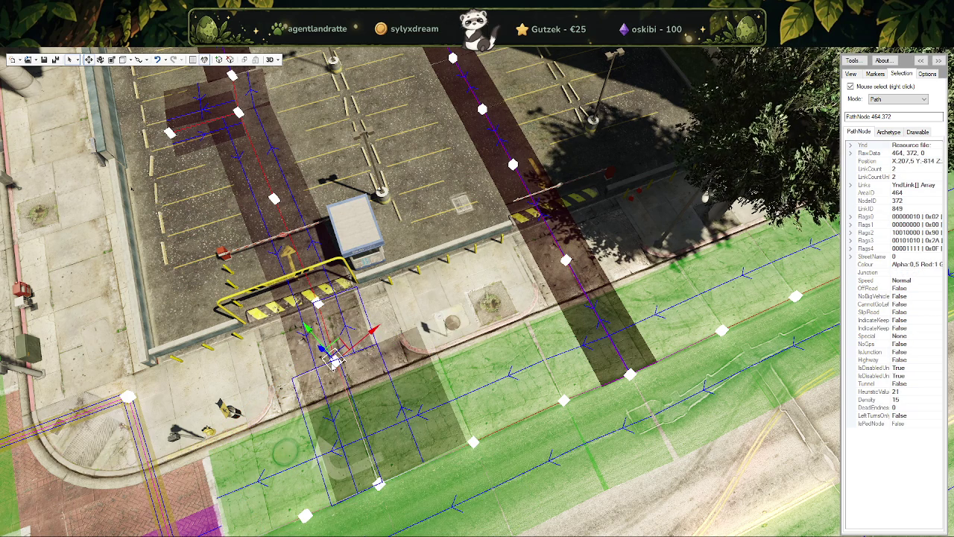
right_click(317, 301)
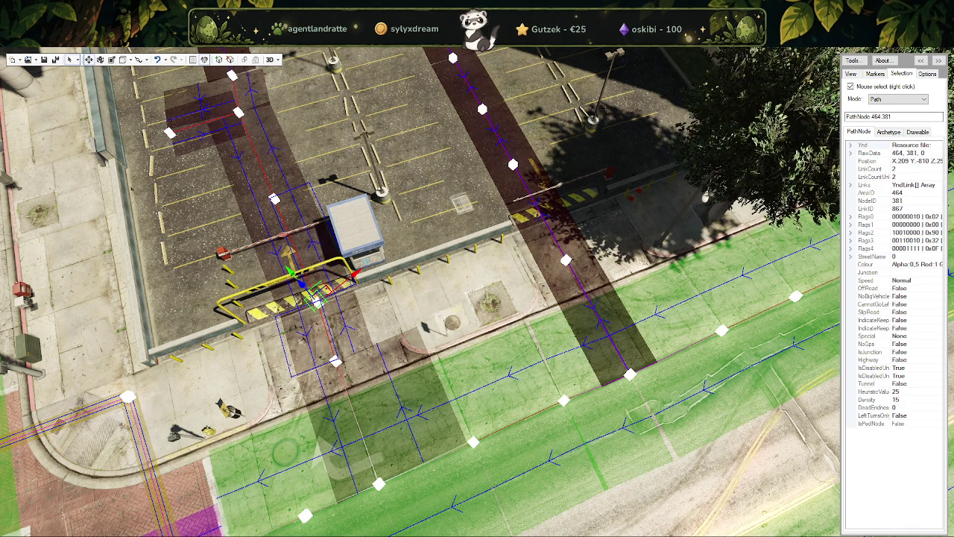
right_click(336, 362)
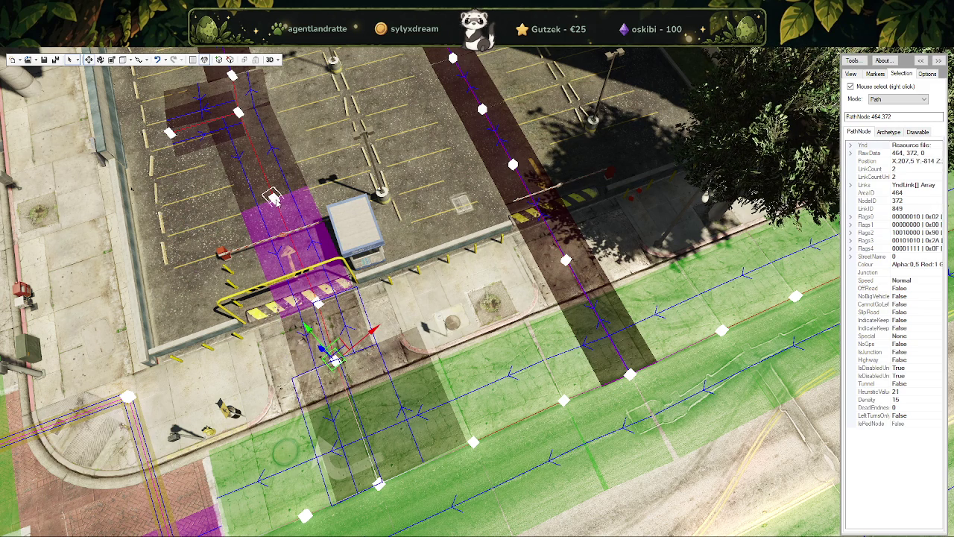
Step: Enable barrier node 464 381 and street node 464 372 with NoGps, then clear the selection
right_click(274, 198)
left_click_drag(115, 257, 223, 418)
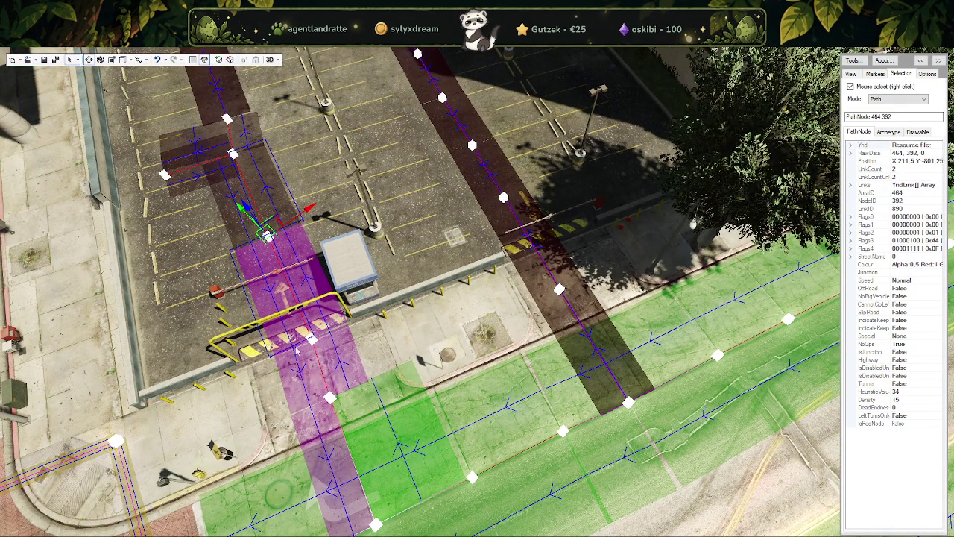
right_click(312, 340)
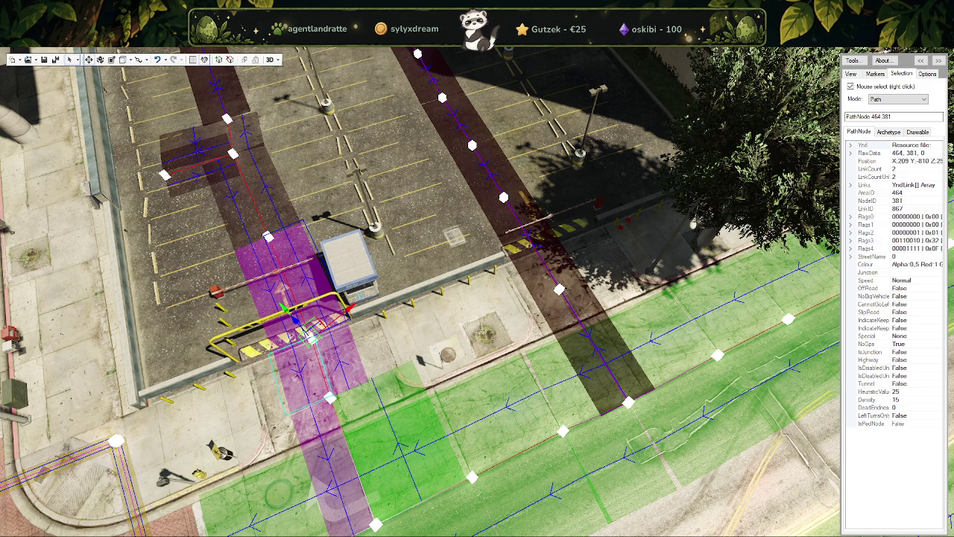
right_click(267, 235)
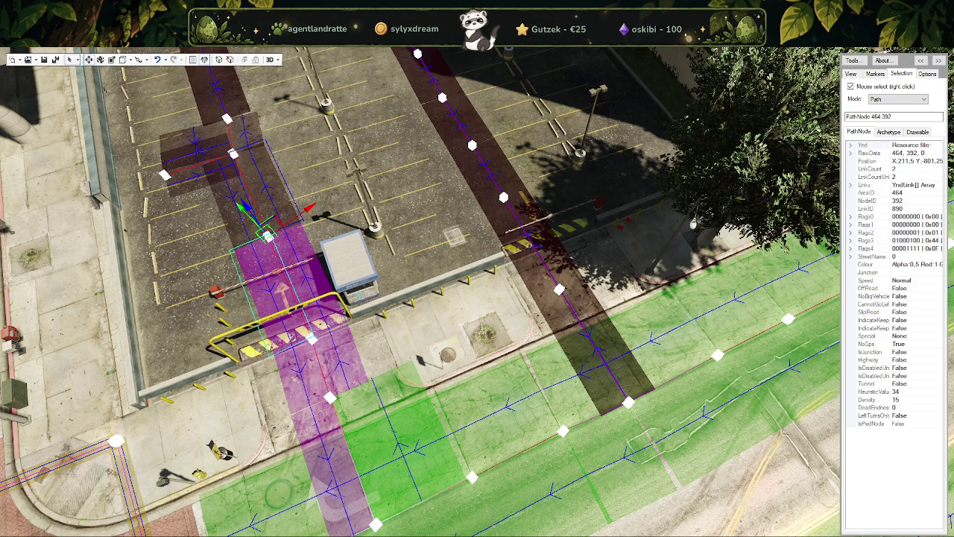
left_click_drag(493, 371, 489, 249)
right_click(488, 263)
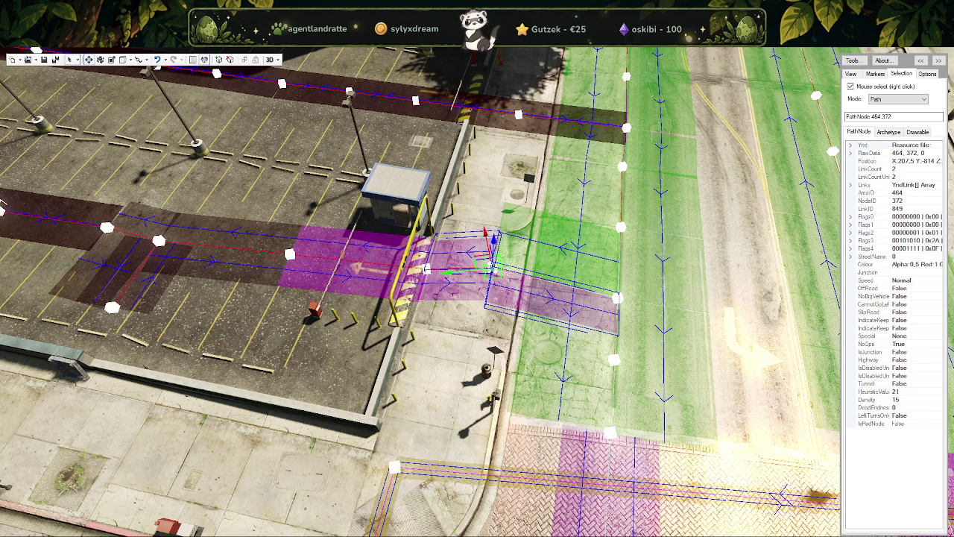
key("Delete")
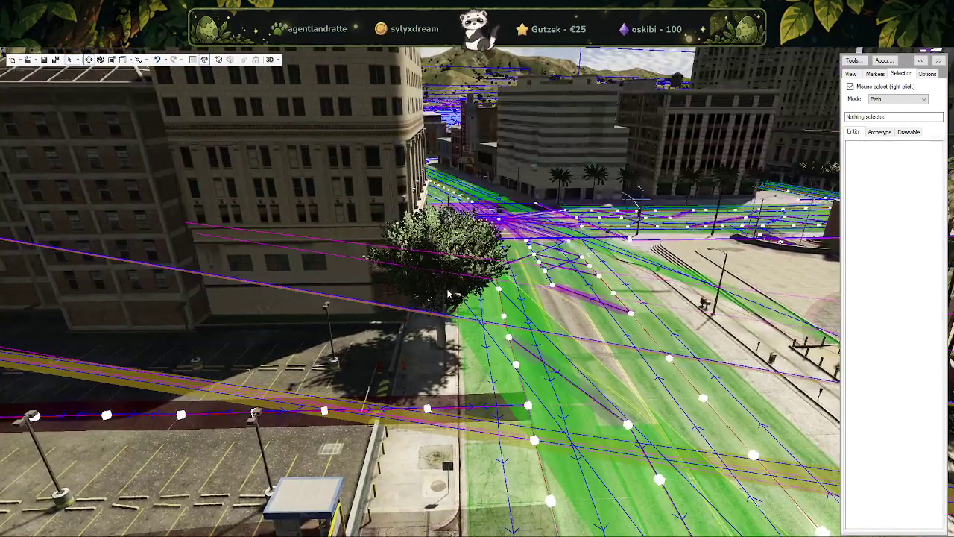
Step: Fly over the nearby park and buildings, then switch away from CodeWalker
left_click_drag(484, 376, 332, 403)
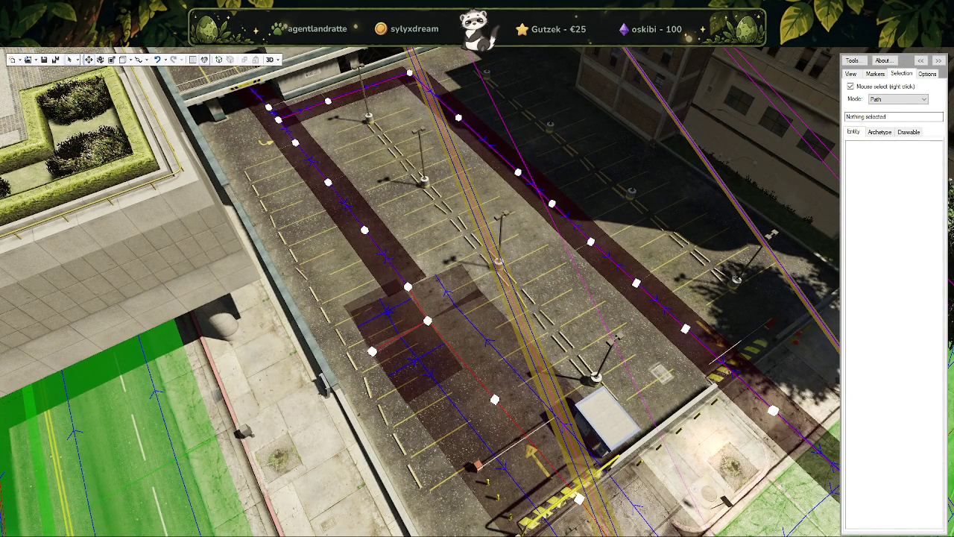
left_click_drag(400, 175, 536, 322)
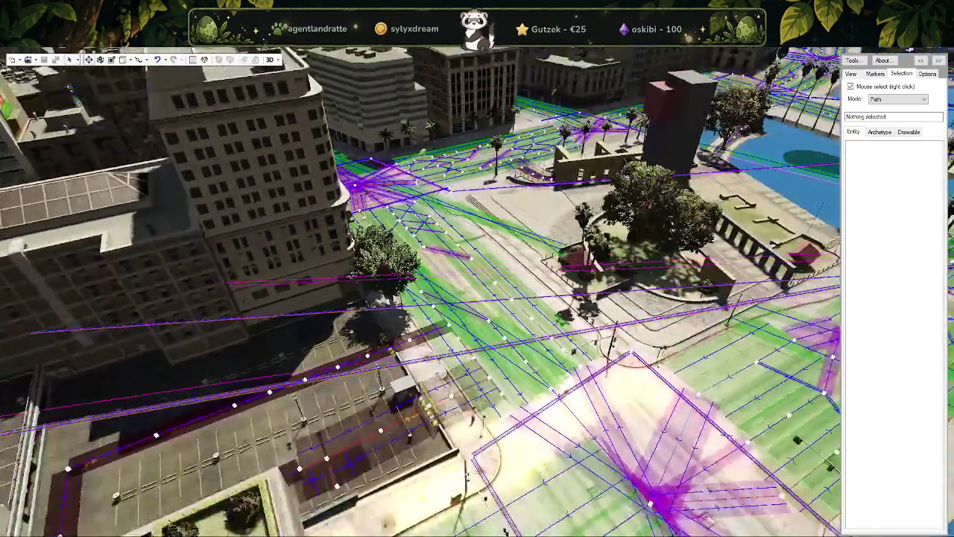
scroll("up", 3)
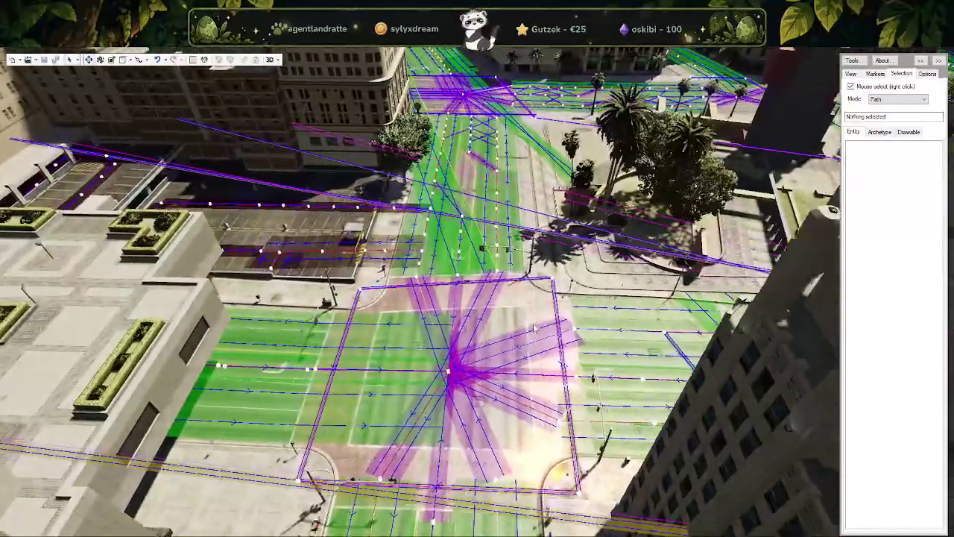
key("alt+Tab")
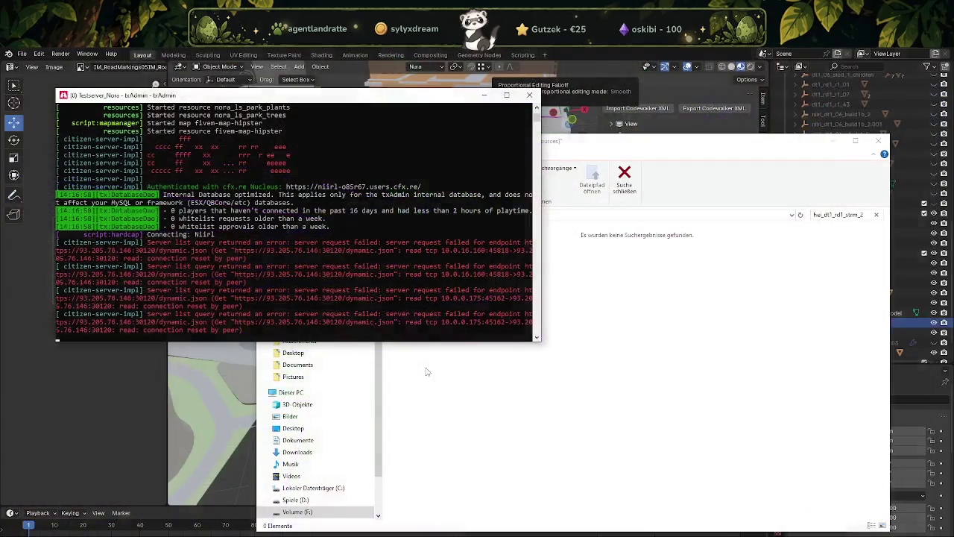
Step: Stop FXServer by closing its console window and confirm the window's dismissal
left_click(528, 97)
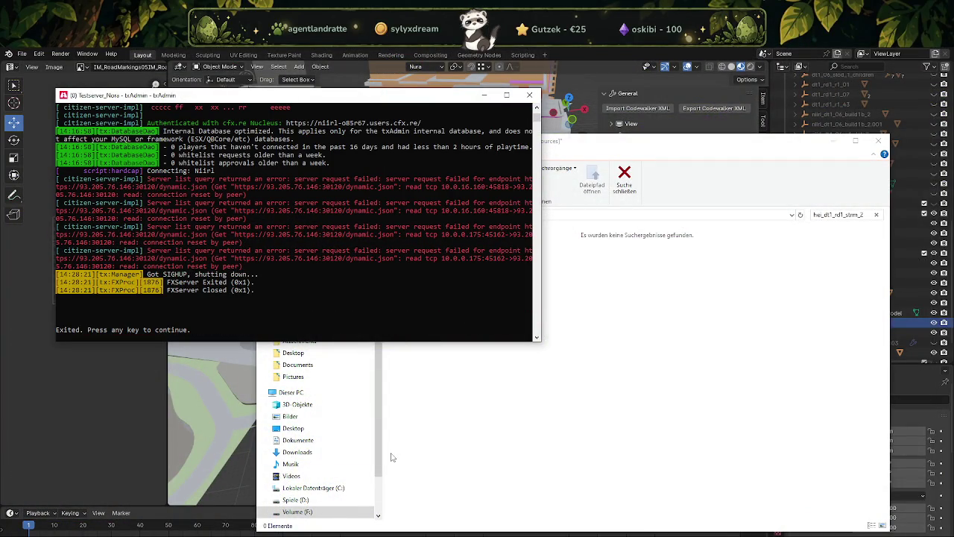
key("Return")
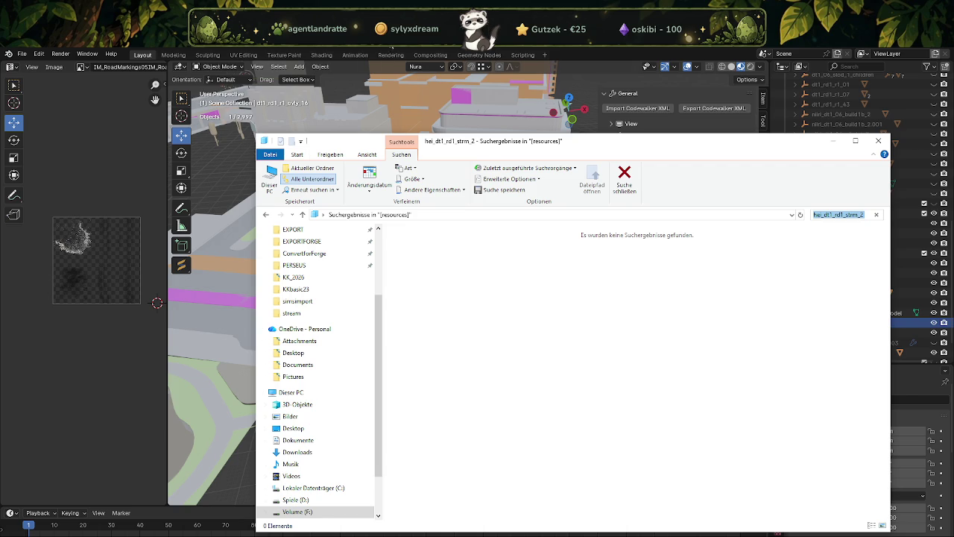
Step: Back in Blender, zoom toward the street and exclude the wordcol collection
key("alt+Tab")
scroll("down", 3)
scroll("up", 3)
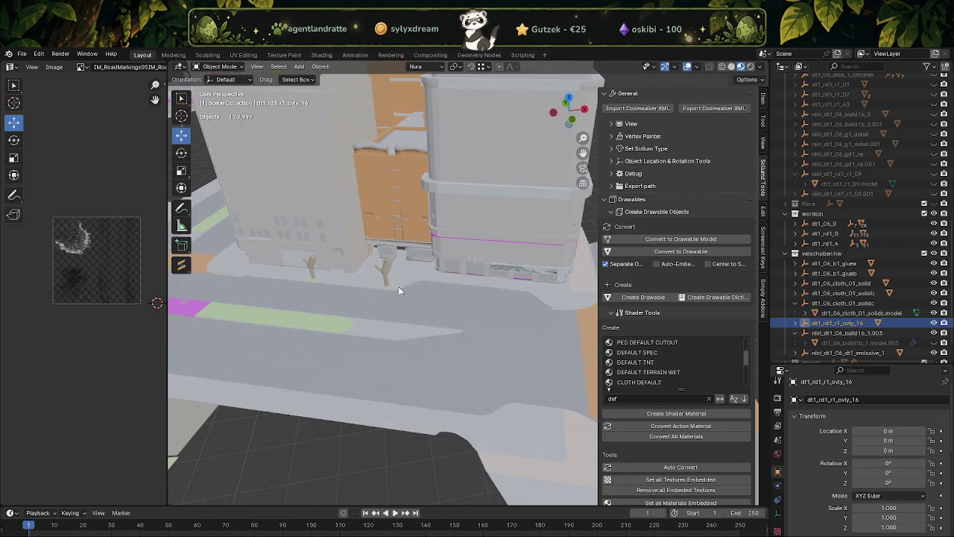
scroll("down", 3)
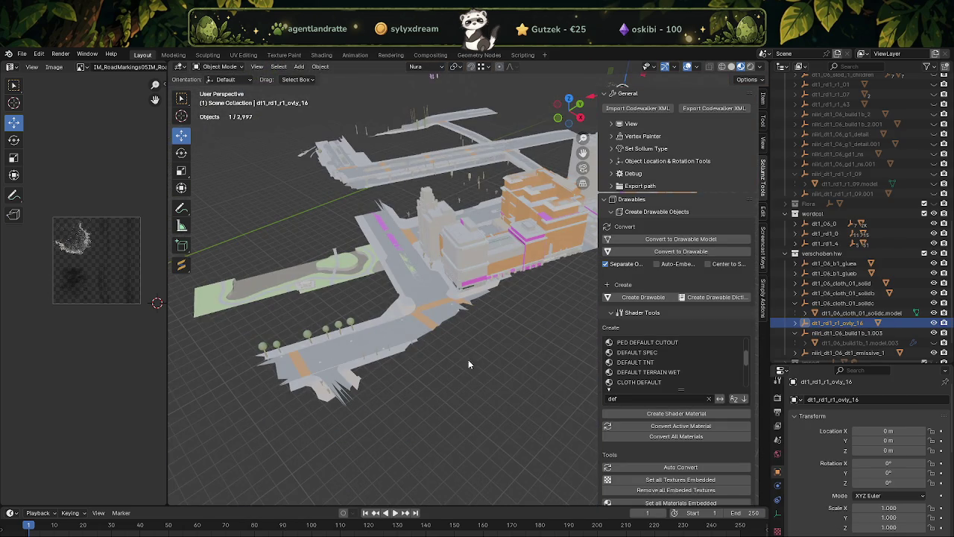
scroll("up", 3)
scroll("up", 3)
scroll("up", 3)
scroll("up", 3)
scroll("up", 3)
scroll("up", 3)
scroll("up", 3)
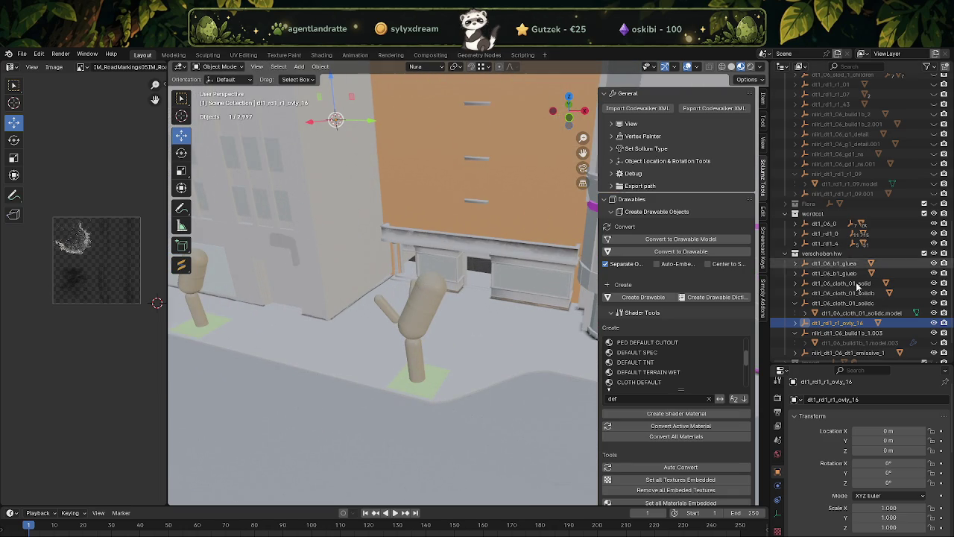
left_click(925, 214)
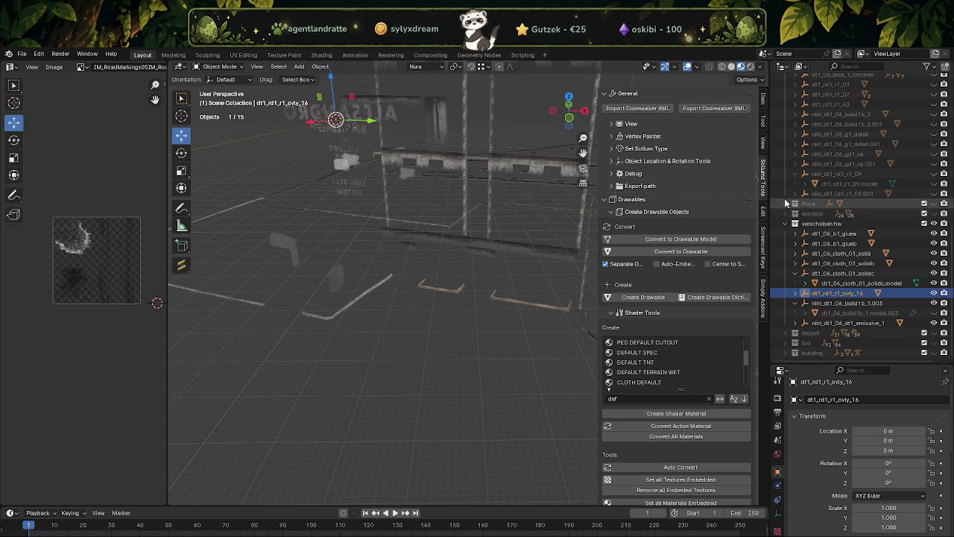
Step: Enable the Flora collection and make the import collection visible again
left_click(787, 203)
left_click(935, 204)
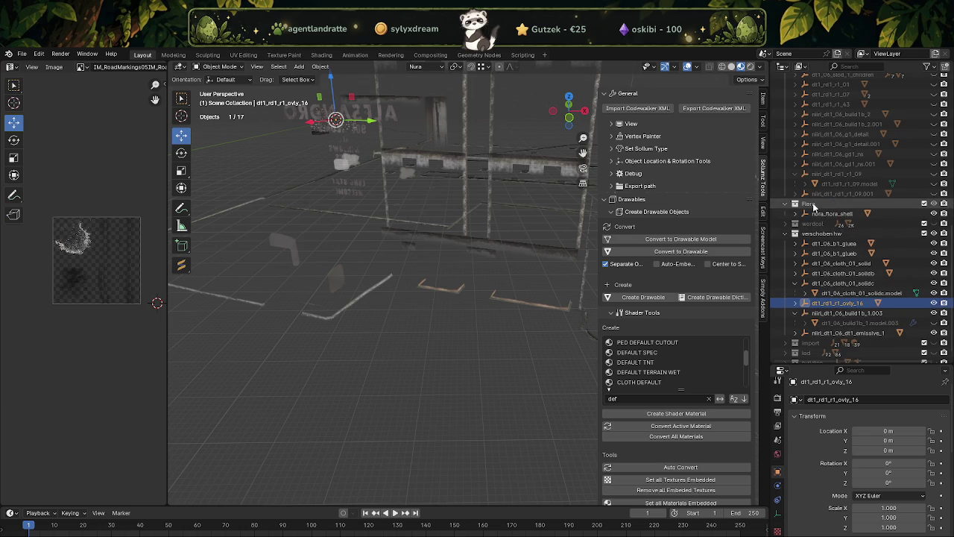
left_click(814, 206)
left_click(788, 234)
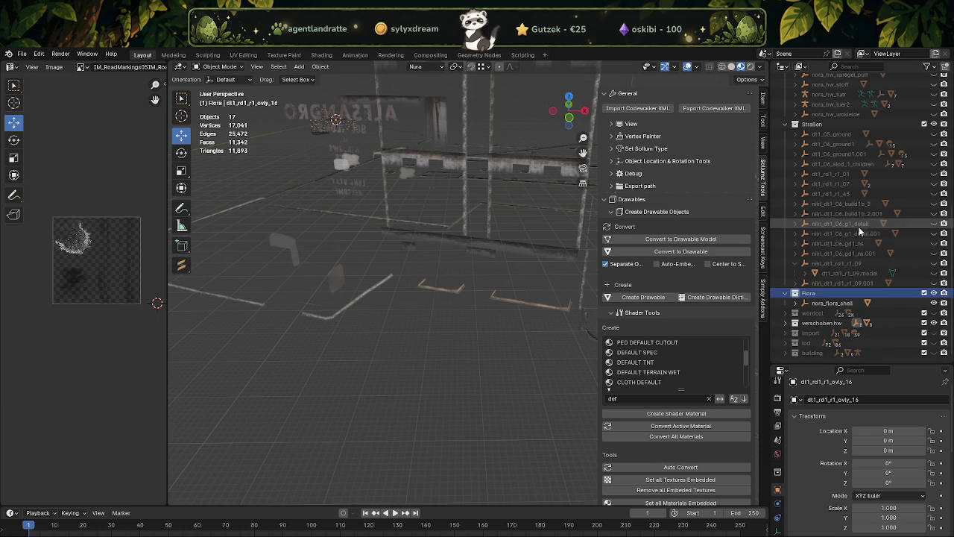
left_click(934, 323)
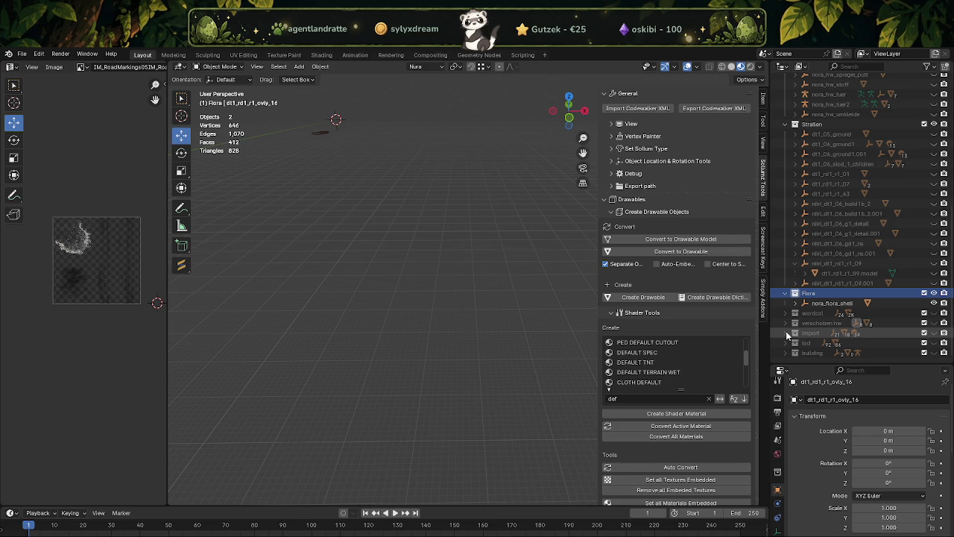
left_click(934, 333)
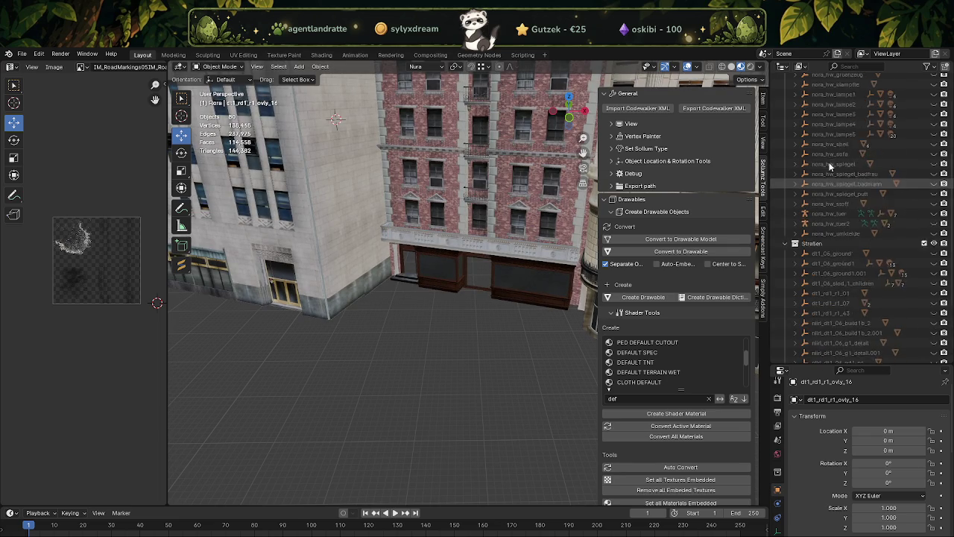
Step: Hide dt1_12_slod_children, dt1_22_slod1_children and mlo_dt1_06_build1b_1.002 inside import
scroll("up", 3)
left_click(788, 89)
left_click(788, 108)
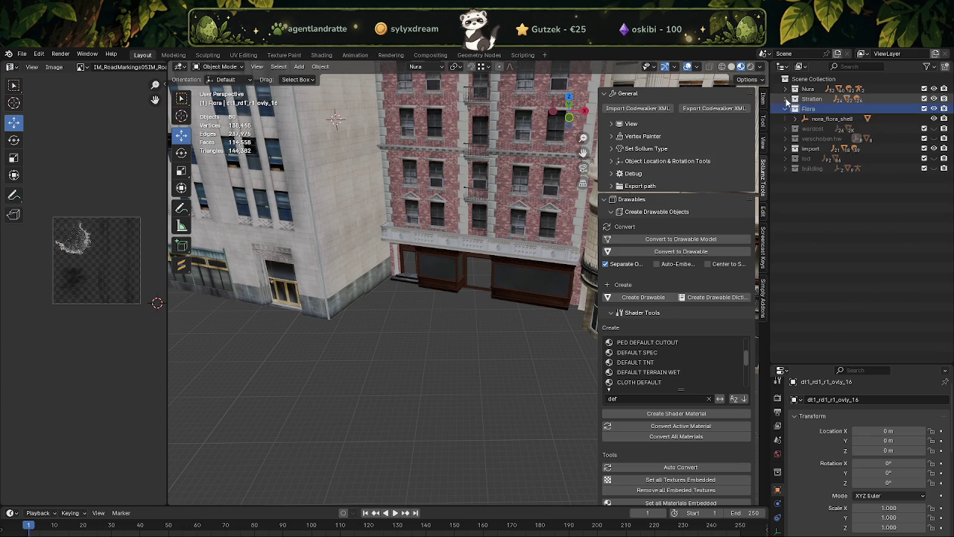
left_click(785, 149)
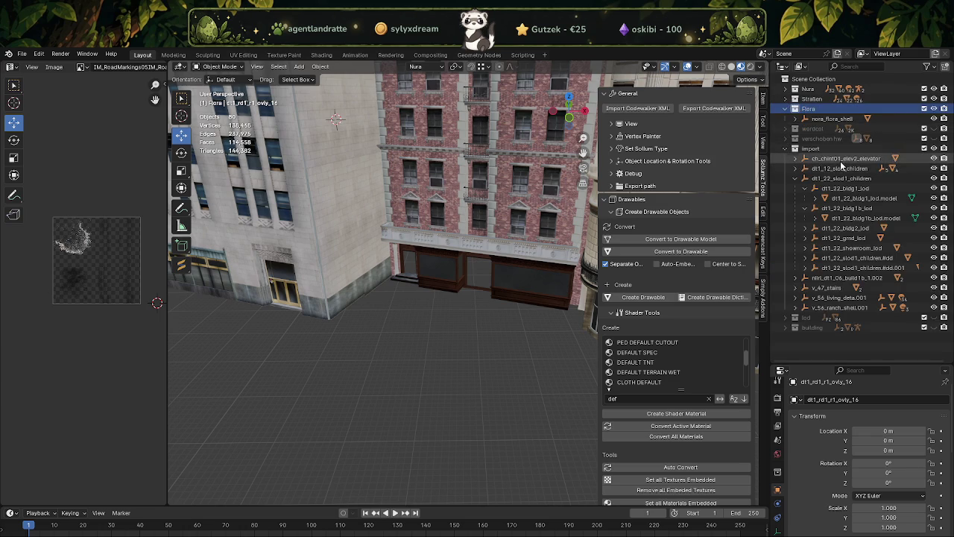
left_click(794, 178)
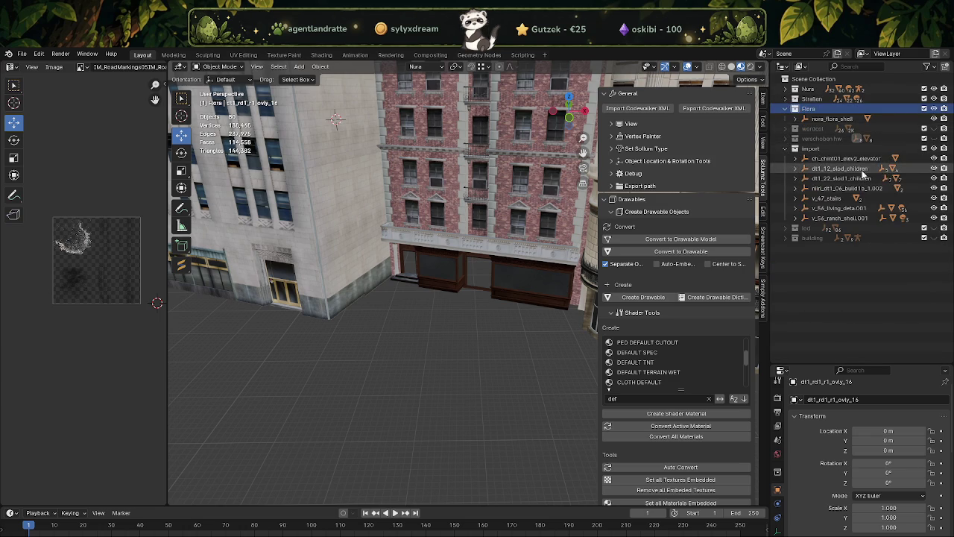
left_click(933, 169)
left_click(933, 178)
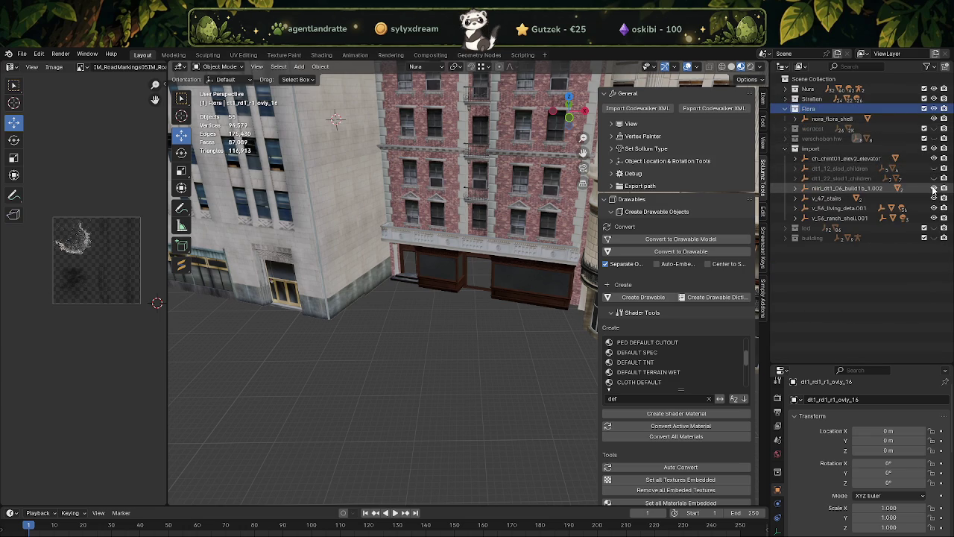
left_click(934, 189)
left_click(818, 199)
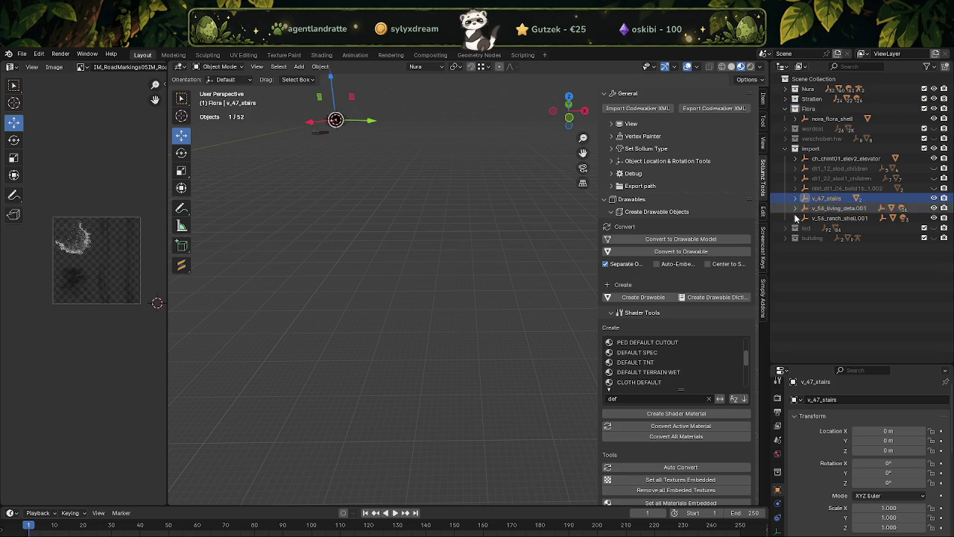
Step: Frame v_56_ranch_shell.001 in the viewport and hide its Lights.006 lights
left_click(795, 217)
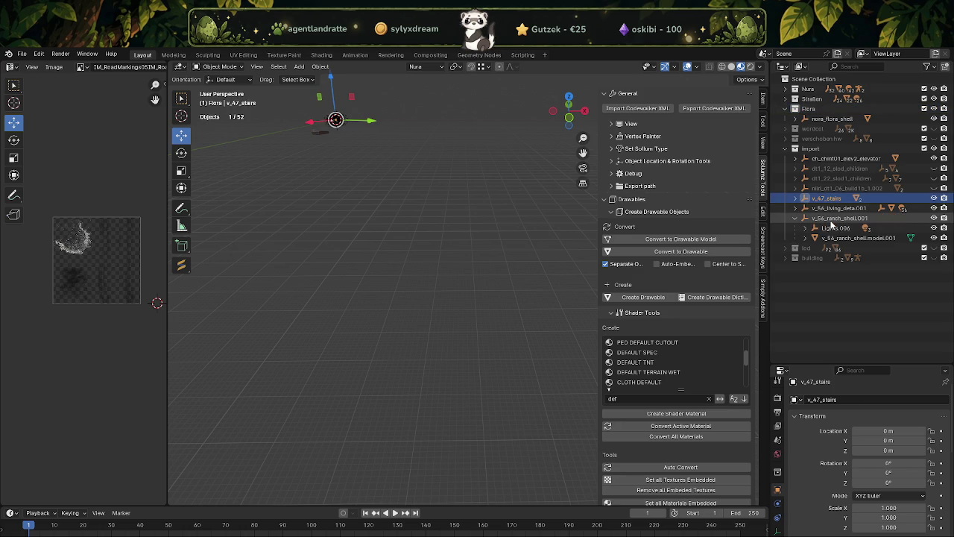
left_click(831, 217)
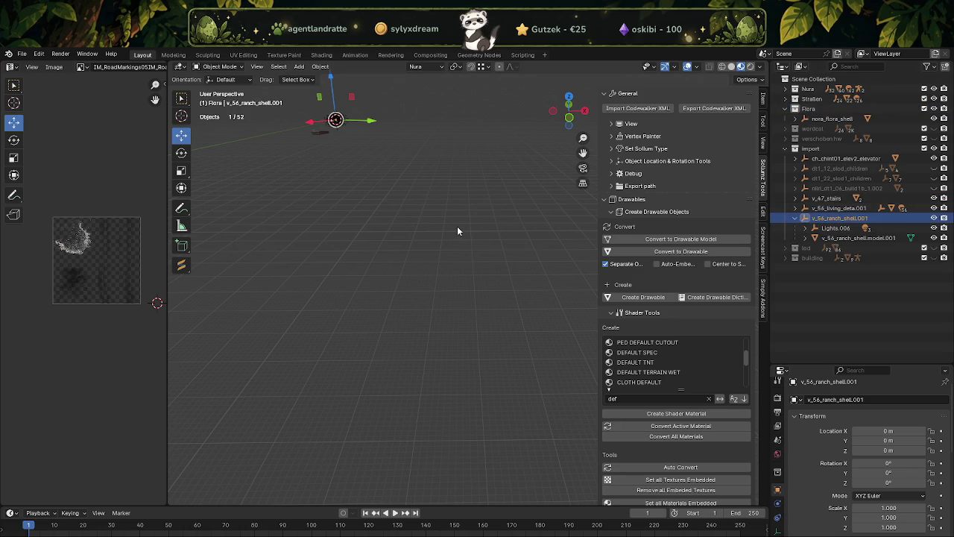
key("KP_Decimal")
scroll("down", 3)
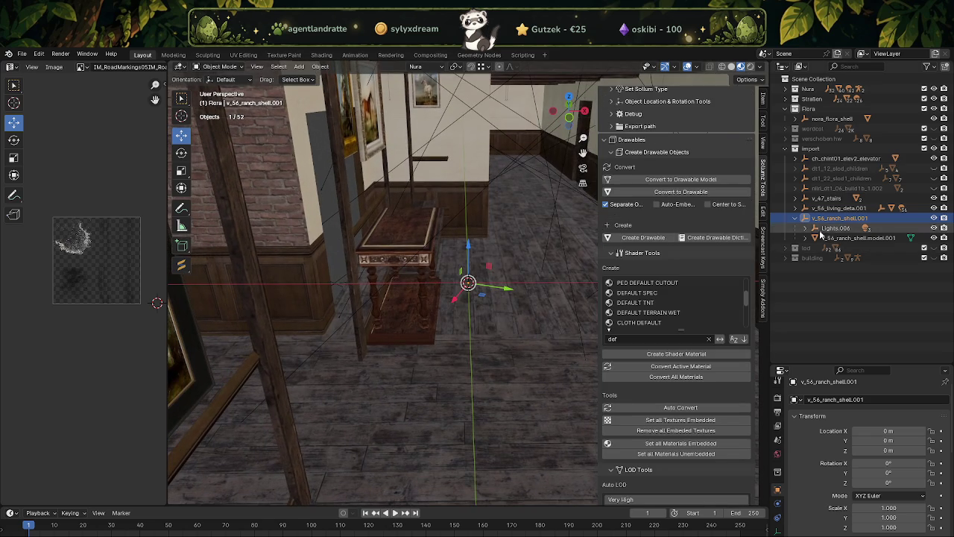
left_click(934, 227)
scroll("down", 3)
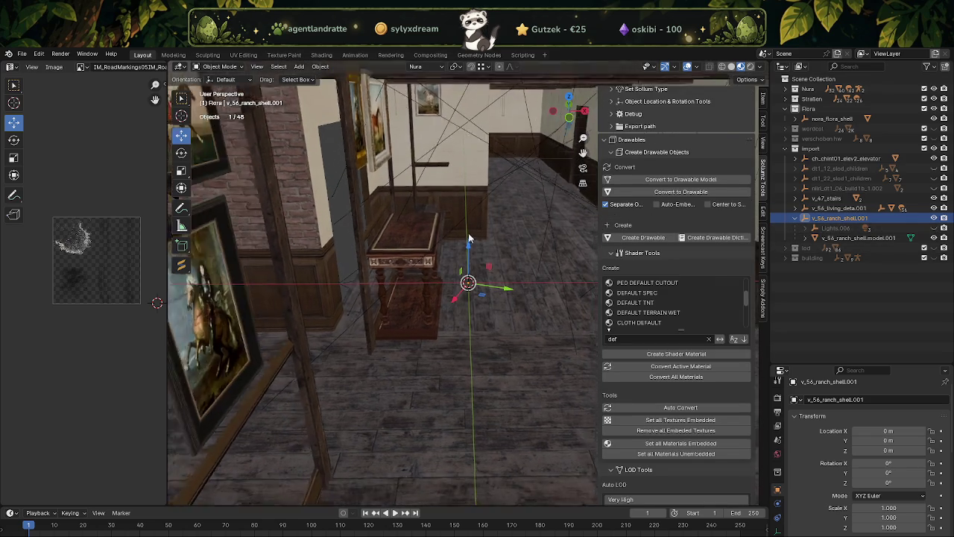
scroll("down", 3)
scroll("down", 3)
Step: Frame Lights.005, then orbit outside and select the house model
left_click(795, 208)
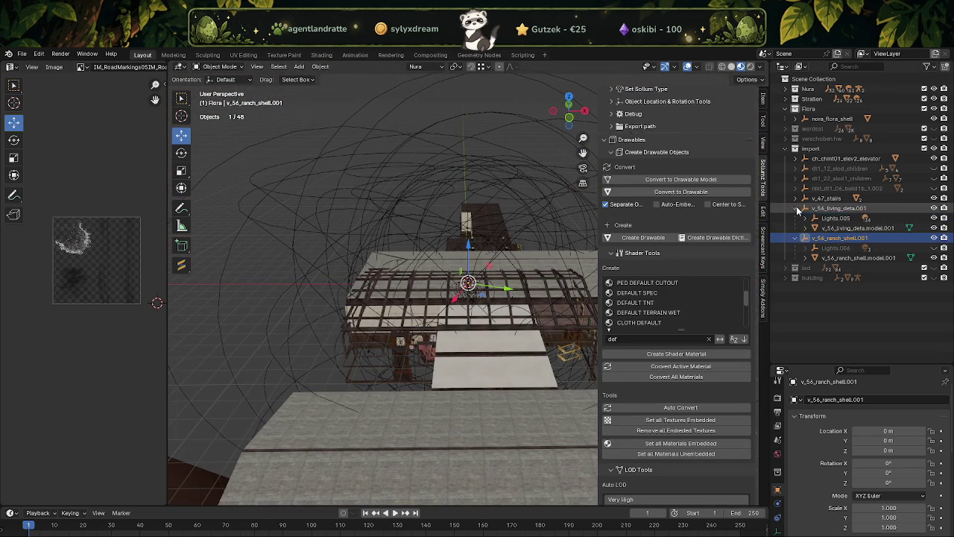
left_click(856, 218)
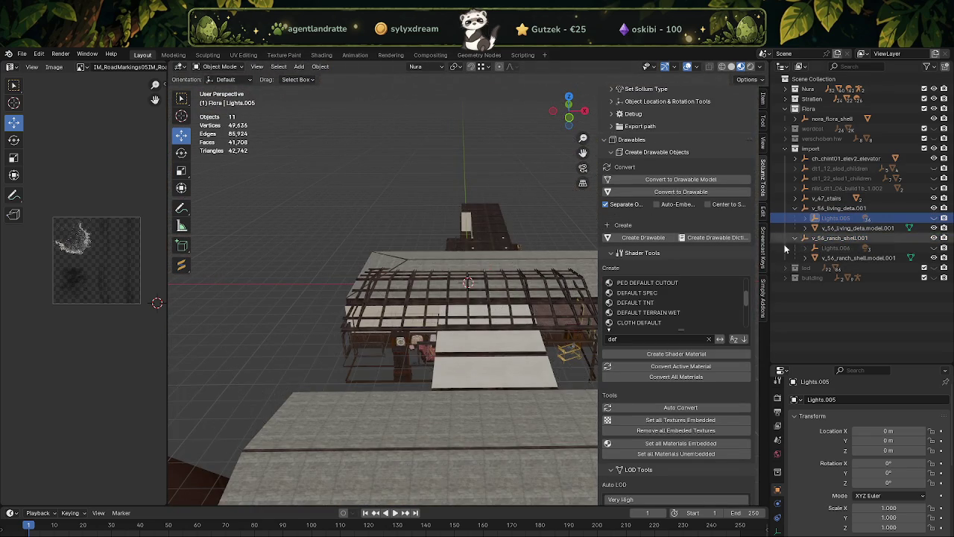
key("KP_Decimal")
left_click_drag(413, 229, 325, 267)
scroll("down", 3)
left_click(486, 300)
left_click_drag(486, 300, 540, 302)
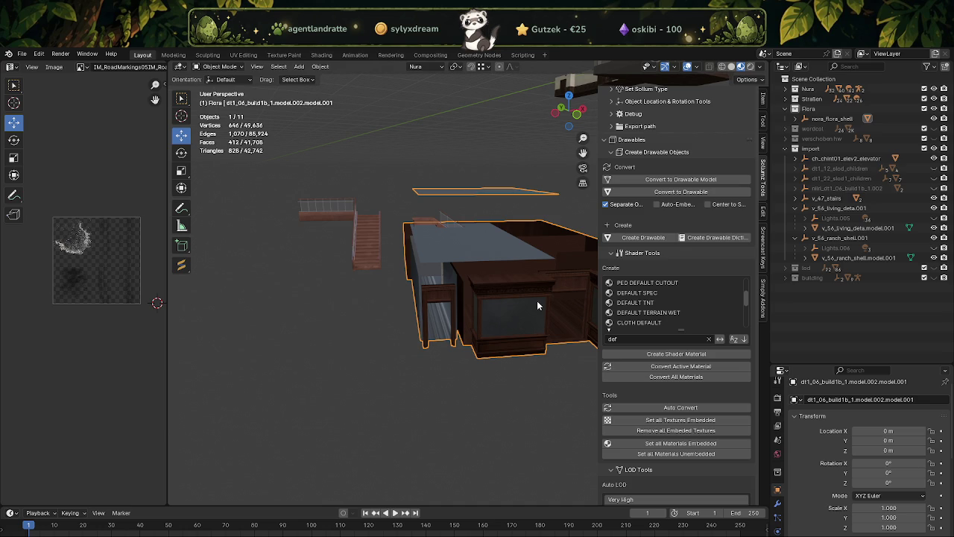
Step: Make Flora the target collection for the import
left_click_drag(393, 418, 351, 406)
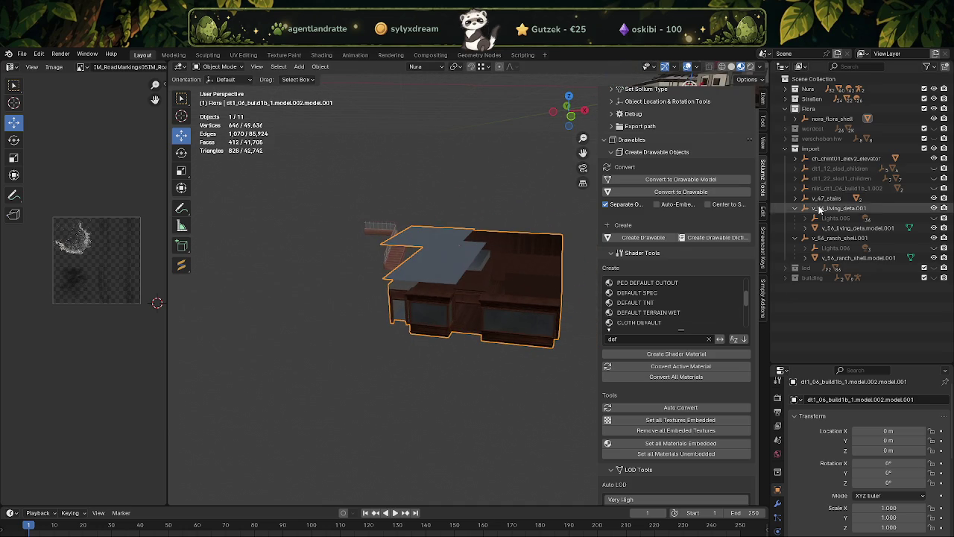
left_click(785, 109)
left_click(786, 108)
left_click(808, 108)
scroll("up", 3)
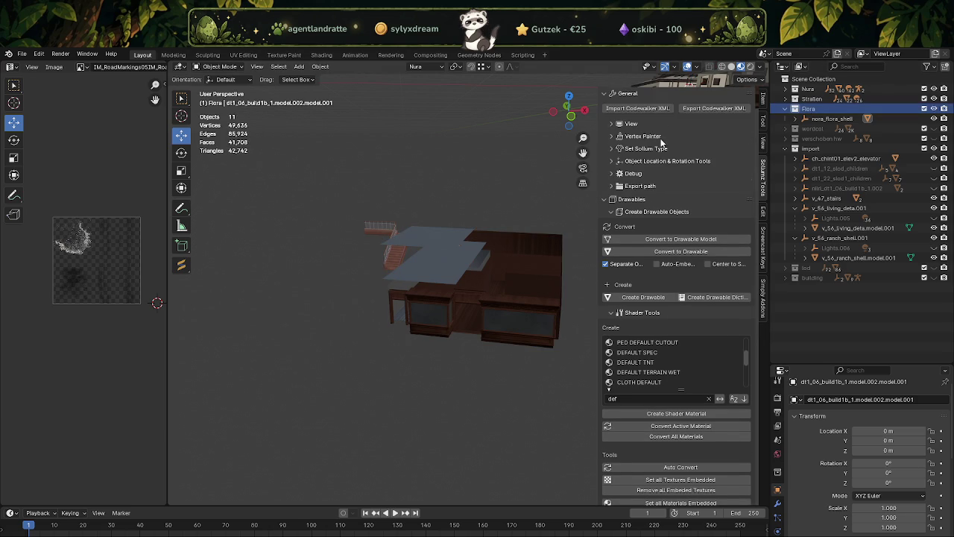
Step: Import v_ilev_ra_door2.ydr.xml as Codewalker XML, filtering the file list by 'do'
left_click(627, 109)
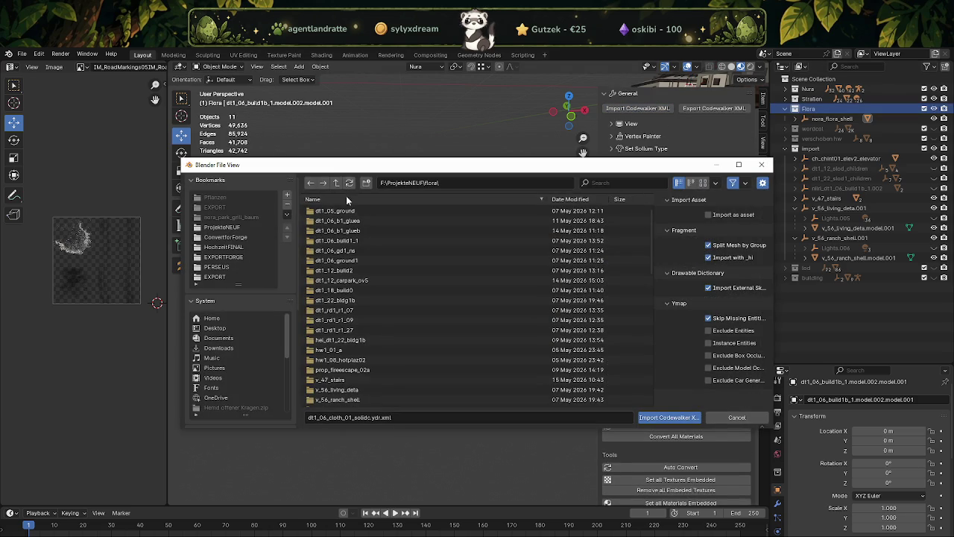
scroll("down", 3)
scroll("down", 3)
left_click(606, 179)
type("door")
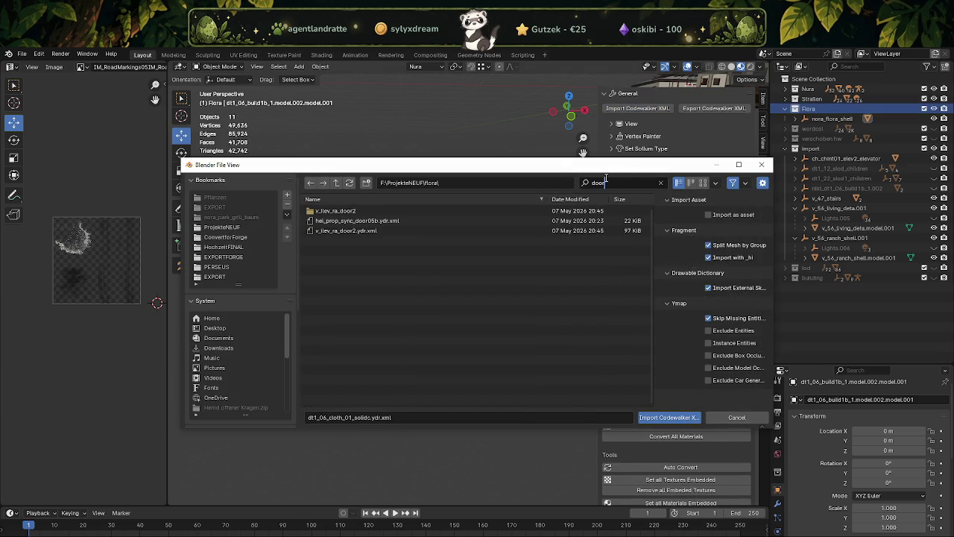
left_click(362, 233)
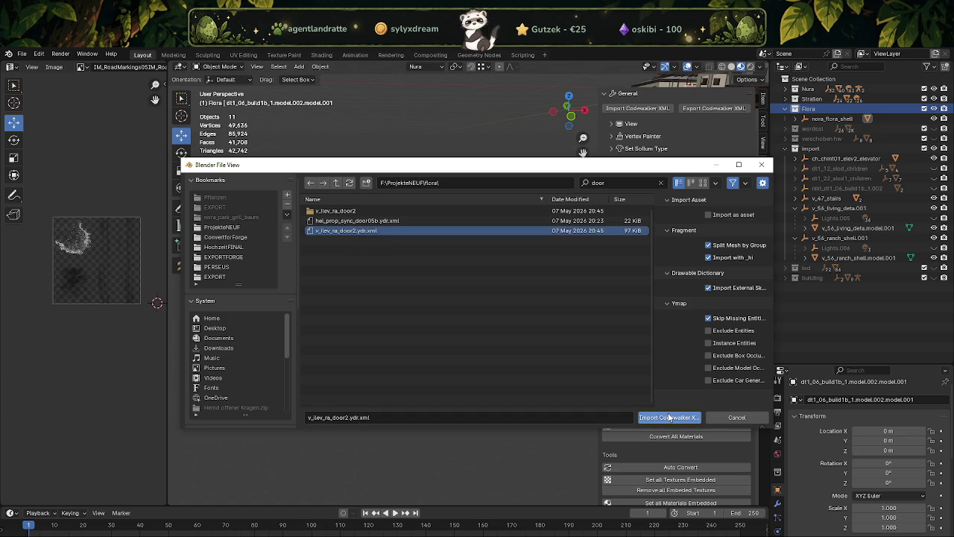
left_click(669, 417)
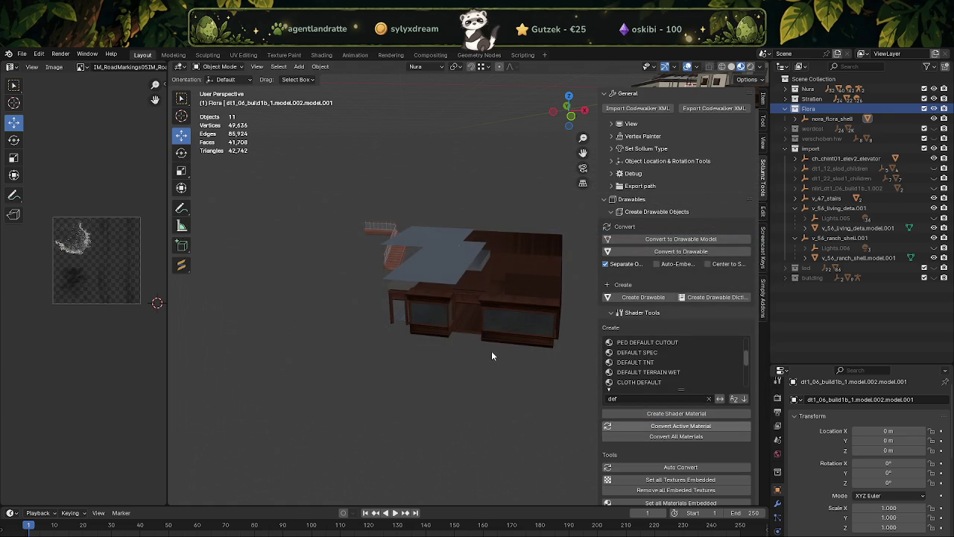
Step: Frame the V_Ilev_RA_Door2 mesh and hide the import collection and the door's collision object
left_click(831, 129)
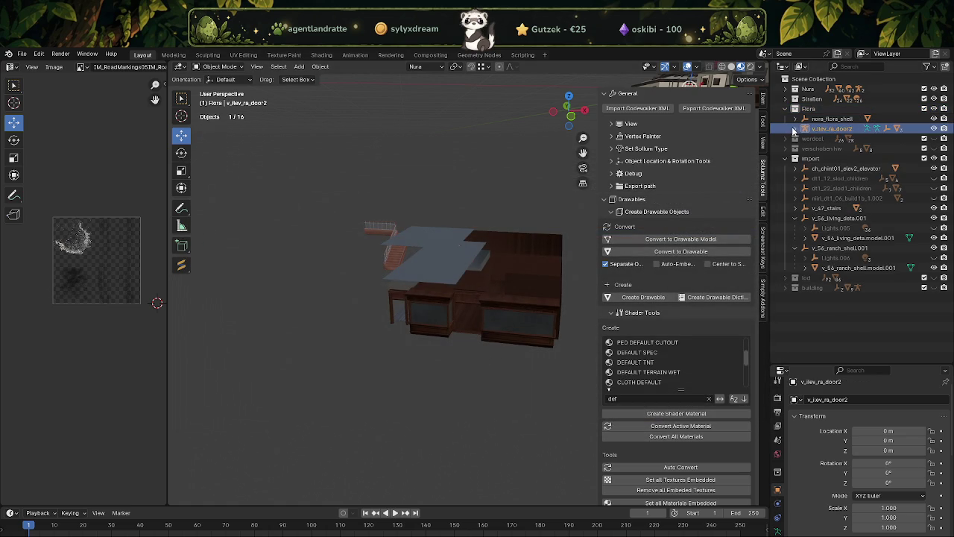
left_click(795, 129)
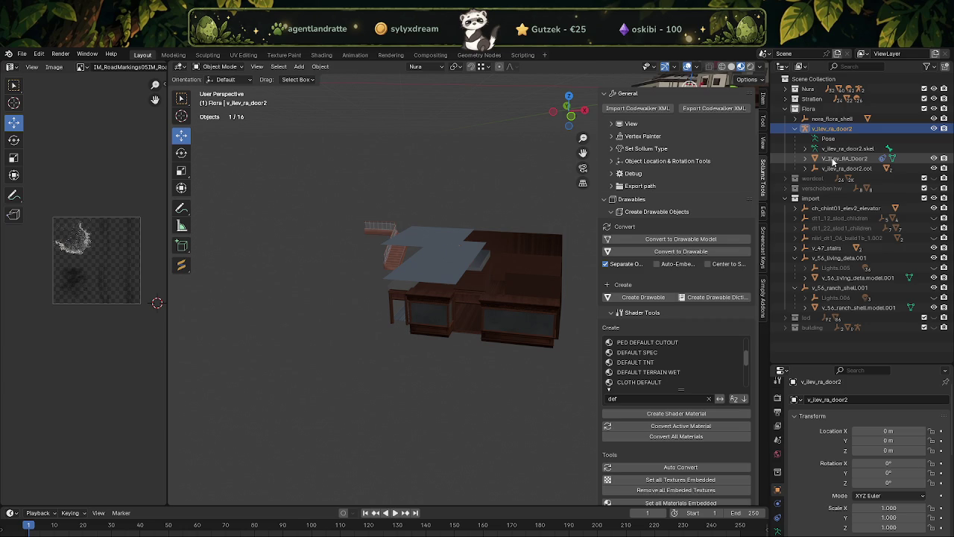
left_click(832, 160)
key("KP_Decimal")
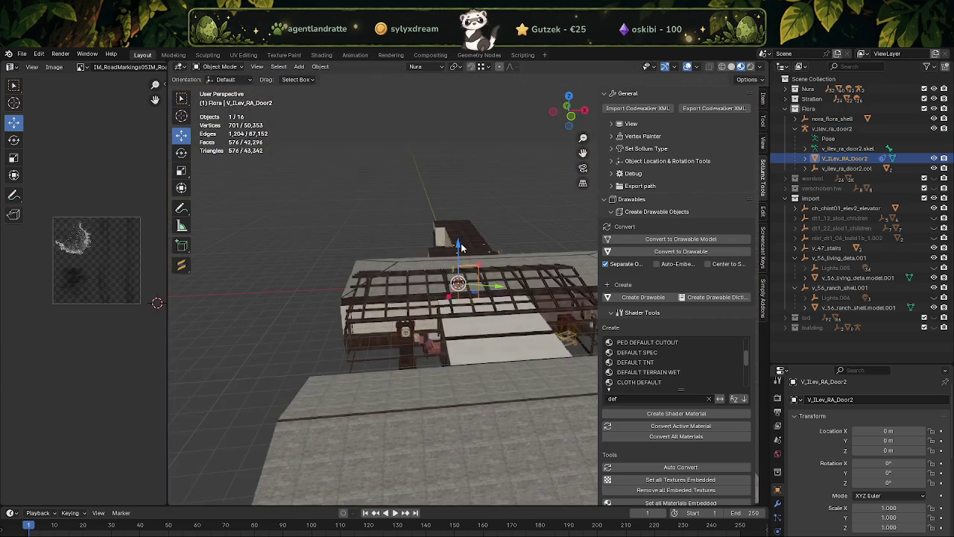
left_click_drag(456, 241, 522, 187)
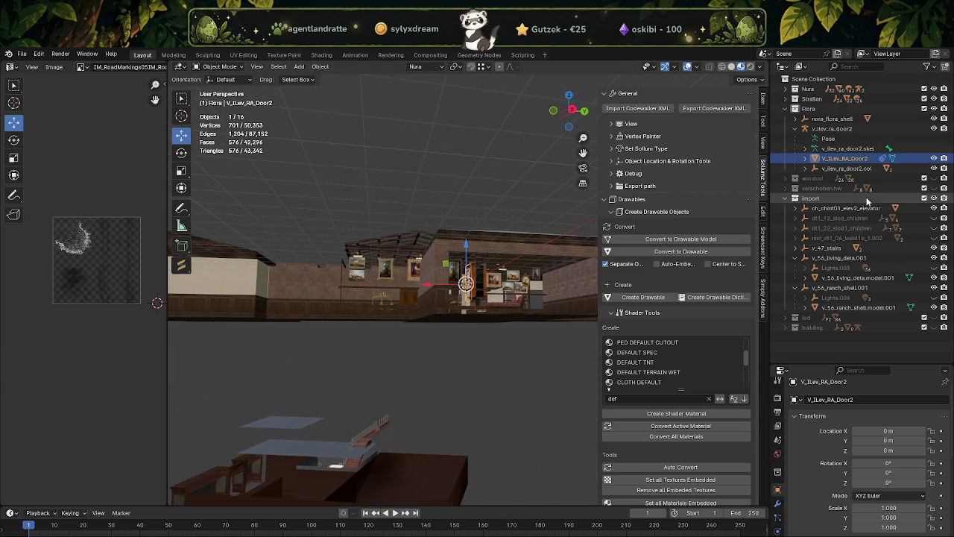
left_click(934, 199)
left_click_drag(429, 294, 392, 311)
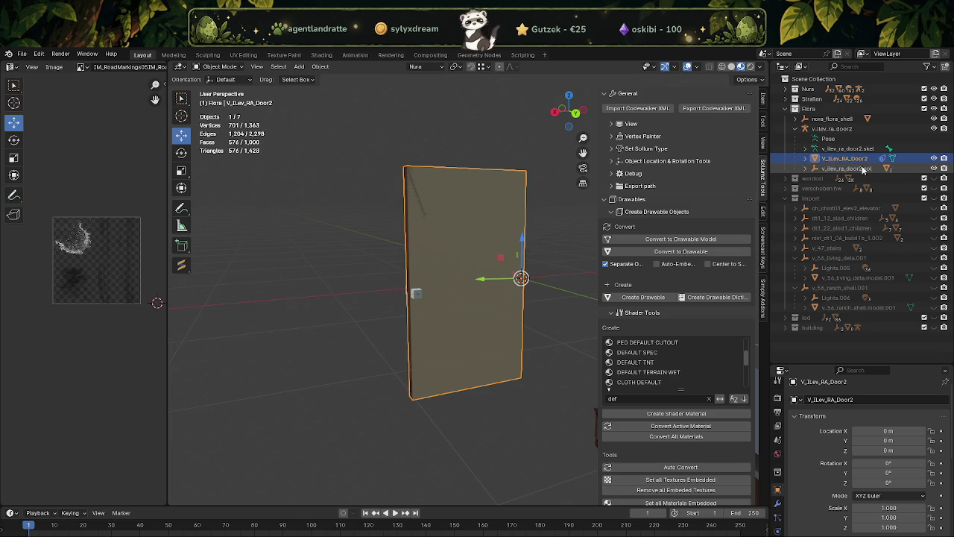
left_click(936, 168)
left_click_drag(522, 283, 486, 283)
scroll("down", 3)
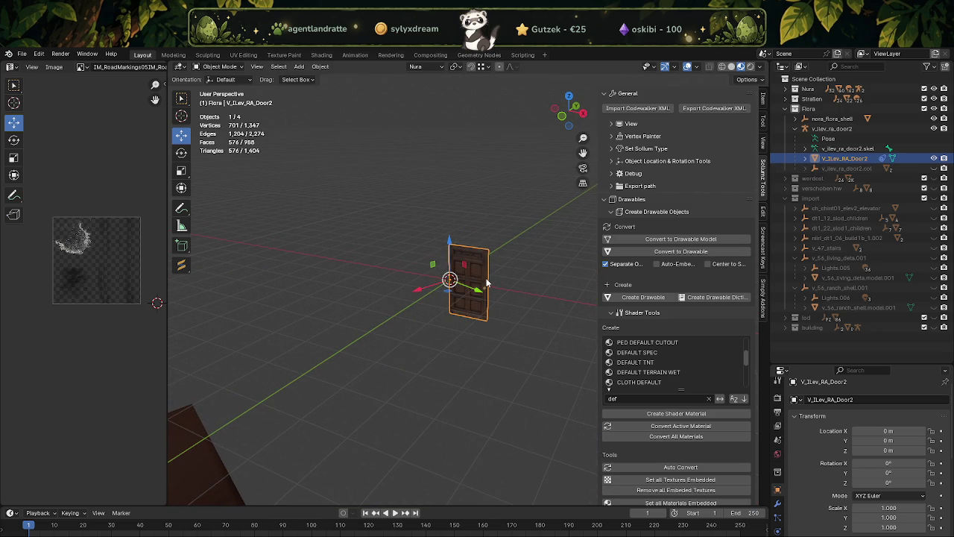
Step: Duplicate the door in place and hide the original V_Ilev_RA_Door2 object
key("shift+d")
key("Escape")
right_click(375, 230)
left_click(344, 174)
left_click(463, 258)
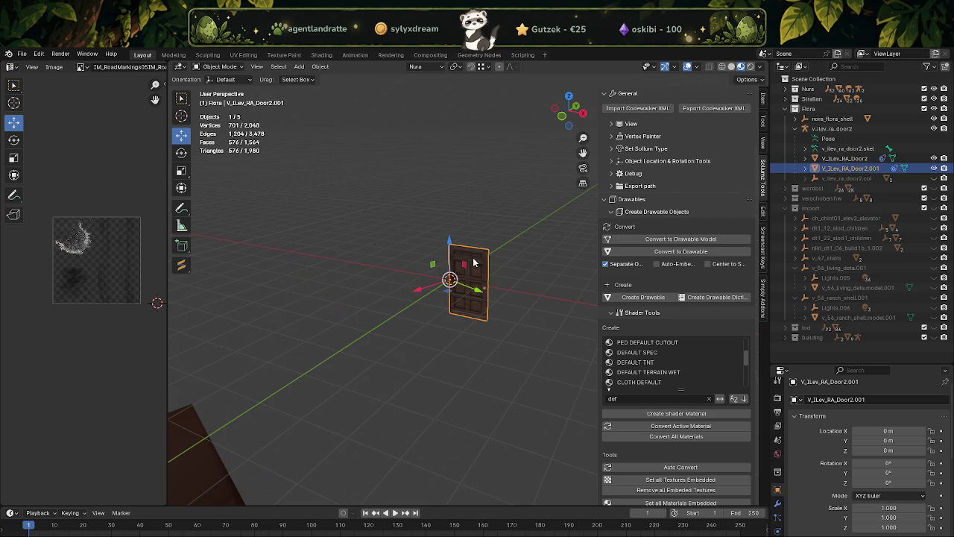
left_click(934, 158)
Step: Align the copied door to the transform orientation via Object > Transform
key("Tab")
key("Tab")
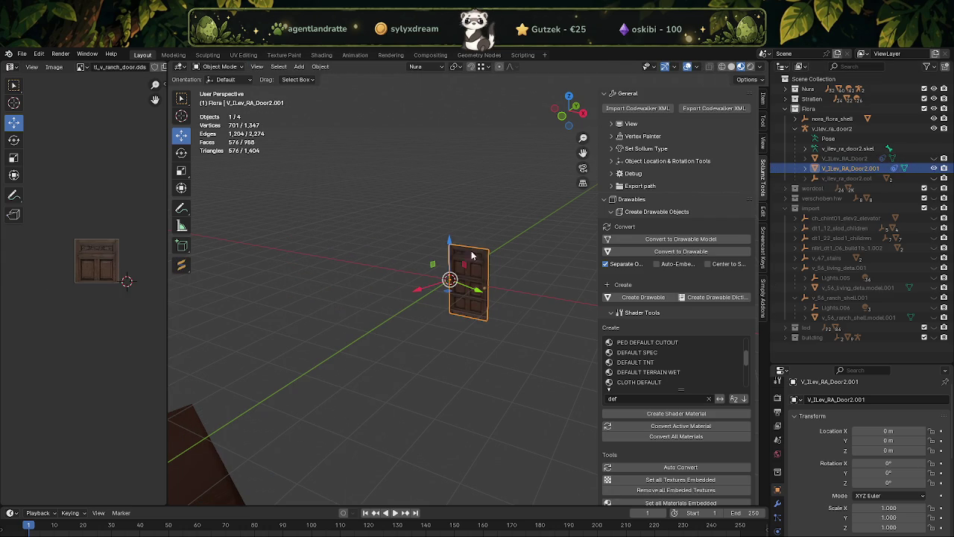
left_click(322, 66)
mouse_move(338, 78)
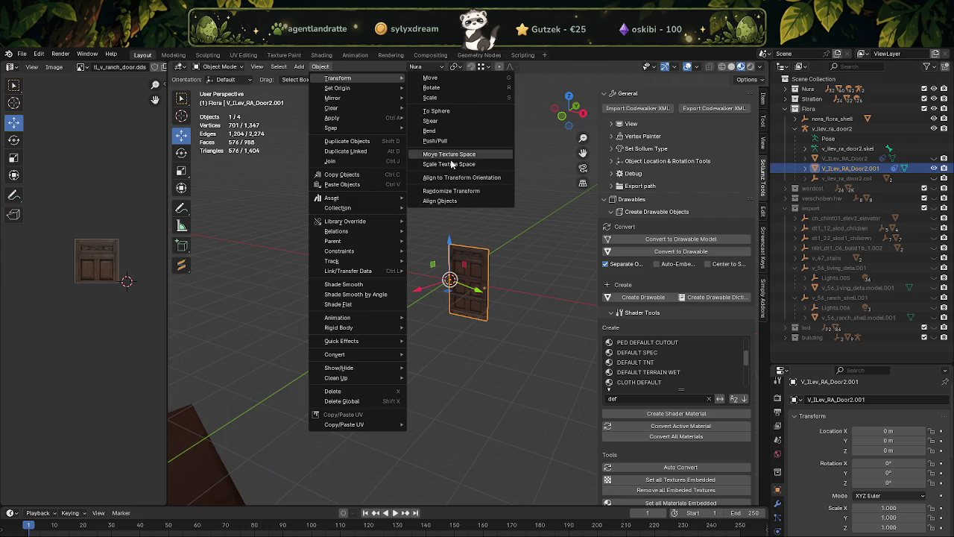
left_click(456, 179)
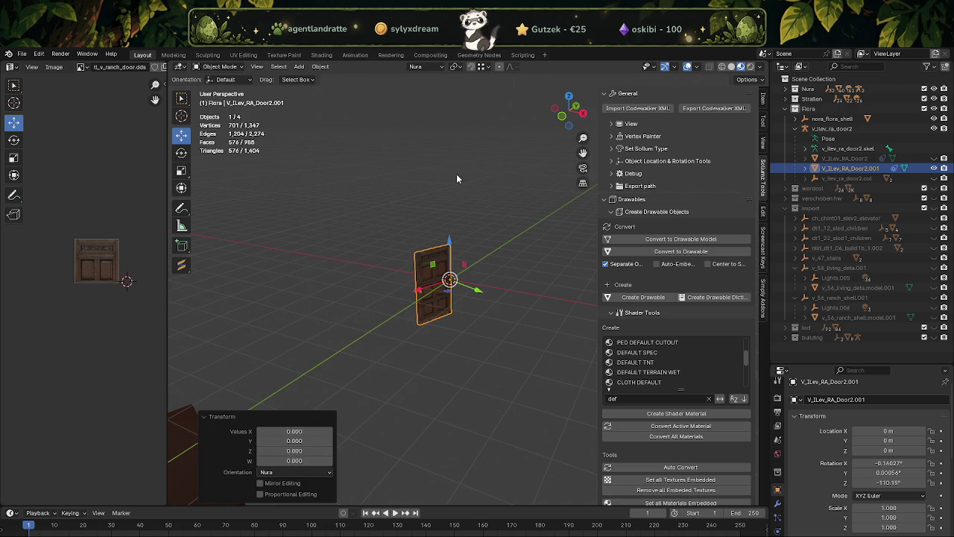
key("Tab")
Step: Select the whole copied mesh and convert its triangles to quads with Alt+J, giving 376 faces
left_click_drag(433, 271, 470, 299)
key("KP_Decimal")
key("alt+j")
scroll("down", 3)
scroll("down", 3)
scroll("down", 3)
key("shift+Tab")
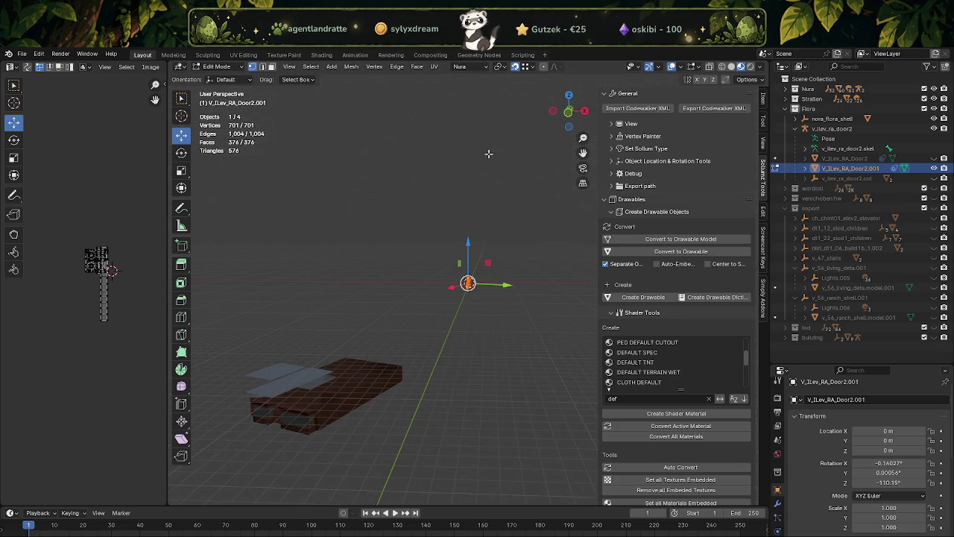
Step: Move the door mesh into the building and rotate it 90° about Z
left_click_drag(468, 283, 271, 411)
key("KP_Decimal")
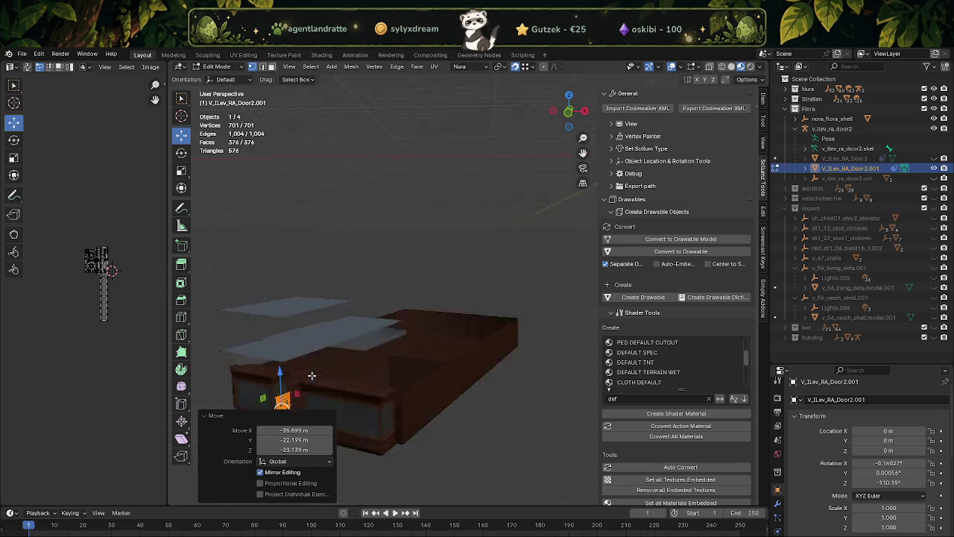
left_click_drag(315, 366, 437, 348)
left_click_drag(439, 313, 480, 317)
key("shift+space")
key("r")
type("90")
key("shift+space")
key("g")
Step: Nudge the door along X and Y until it sits snugly in the doorway
left_click_drag(479, 316, 407, 344)
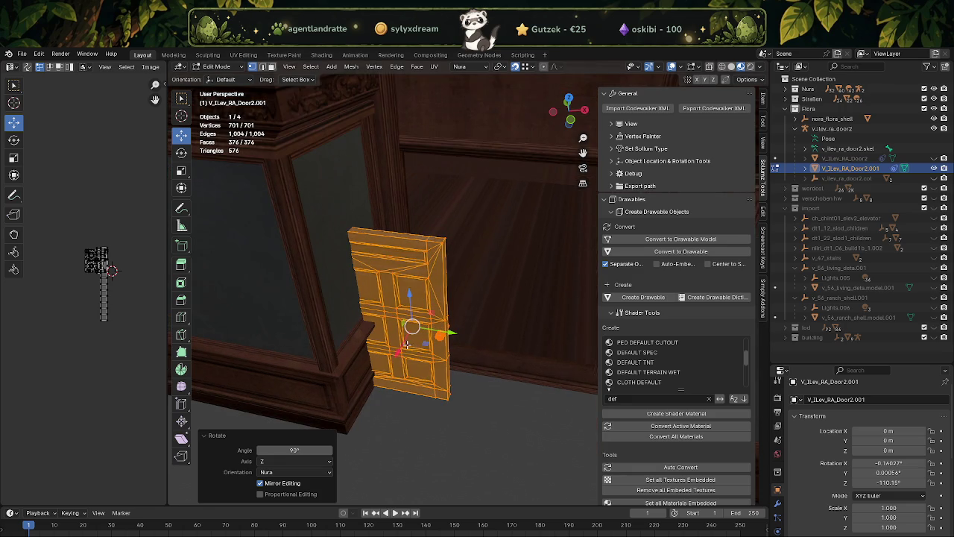
key("g")
key("x")
left_click(416, 340)
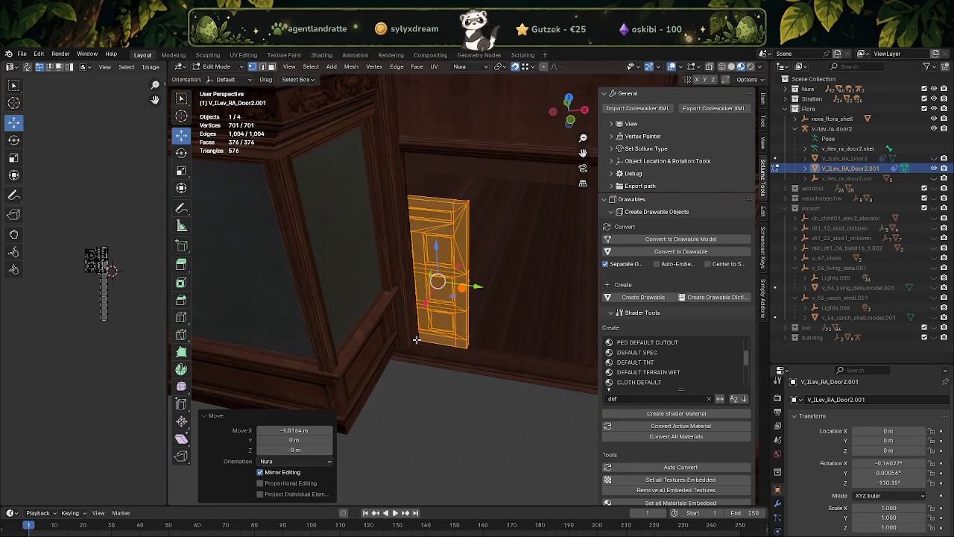
key("g")
key("y")
left_click(477, 302)
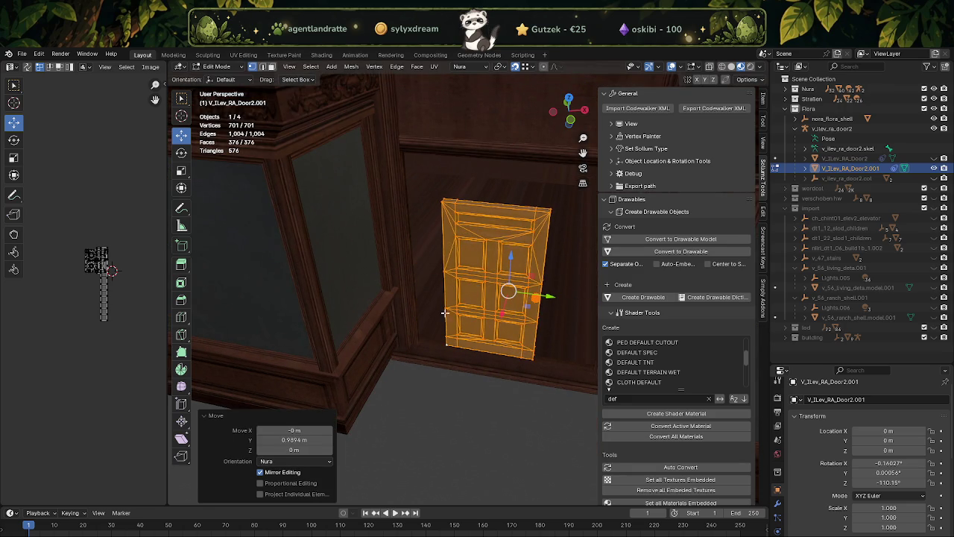
key("g")
key("y")
left_click(507, 283)
left_click_drag(507, 284, 464, 273)
key("g")
key("x")
left_click(477, 321)
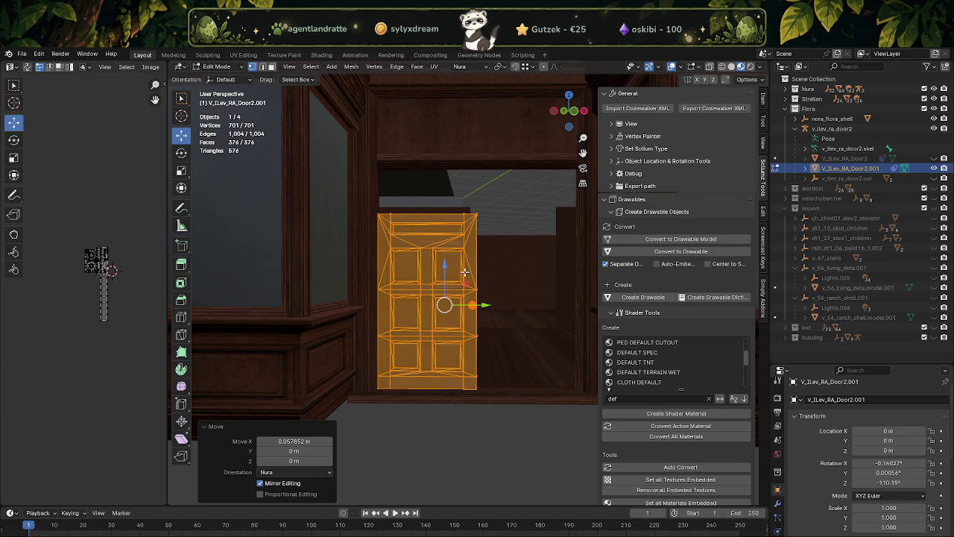
Step: Frame the seated door mesh from the front and bring up its vertex context menu
scroll("down", 3)
scroll("down", 3)
scroll("up", 3)
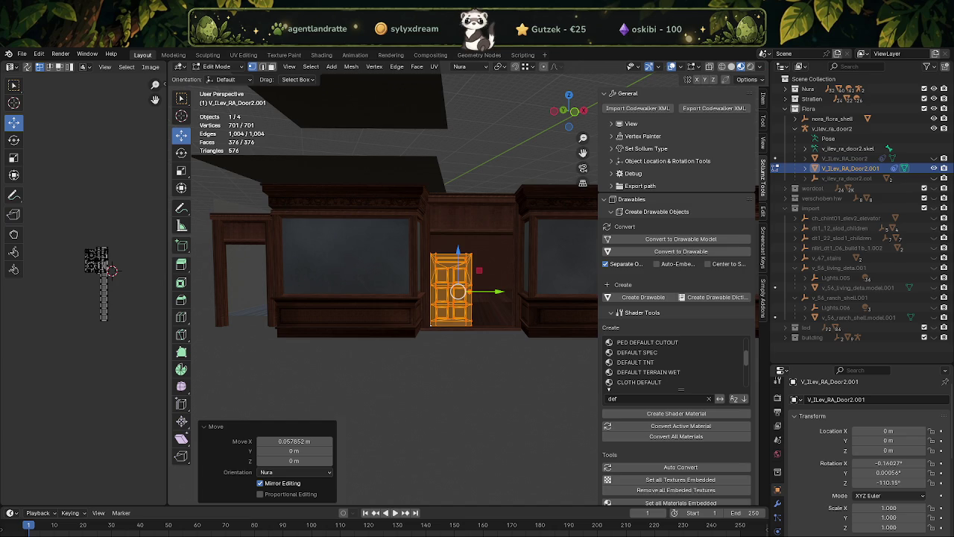
key("KP_Decimal")
scroll("down", 3)
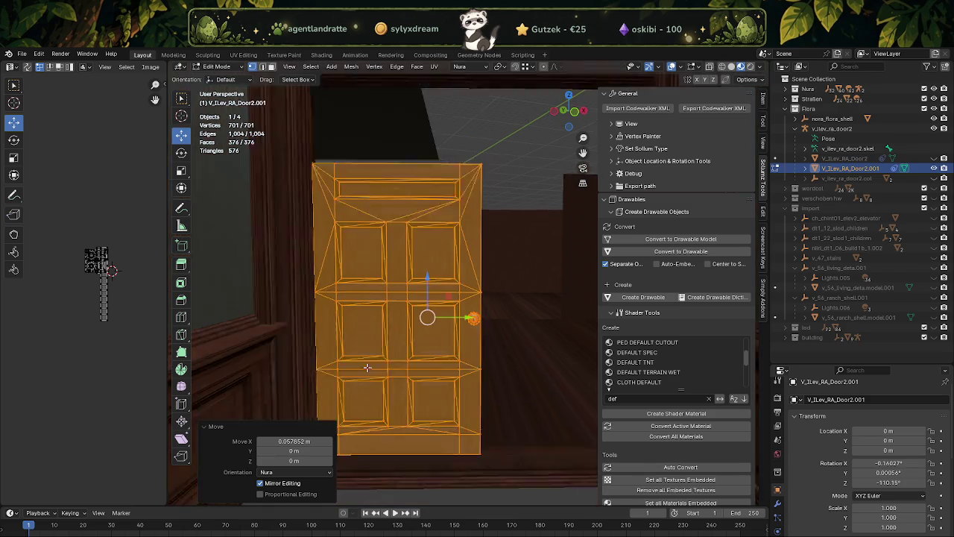
left_click_drag(401, 324, 394, 319)
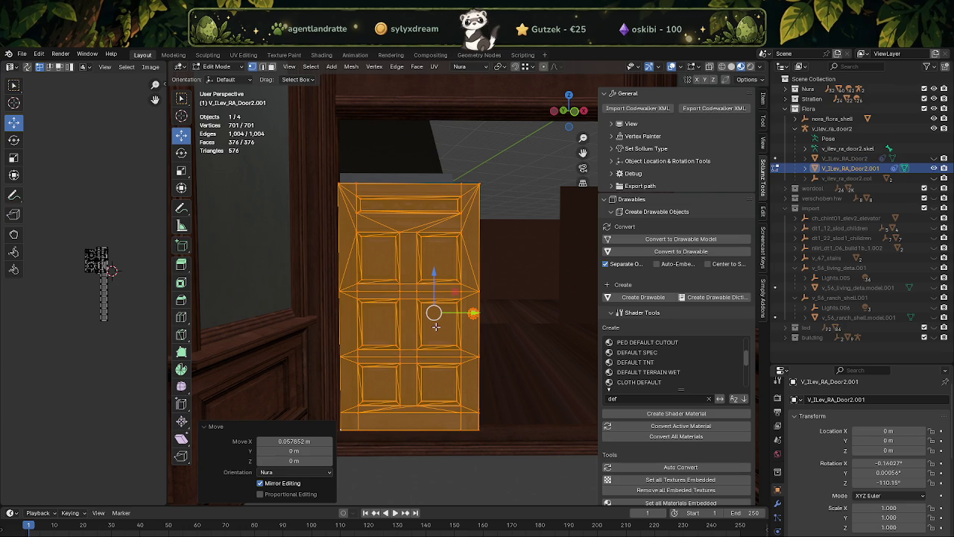
right_click(435, 325)
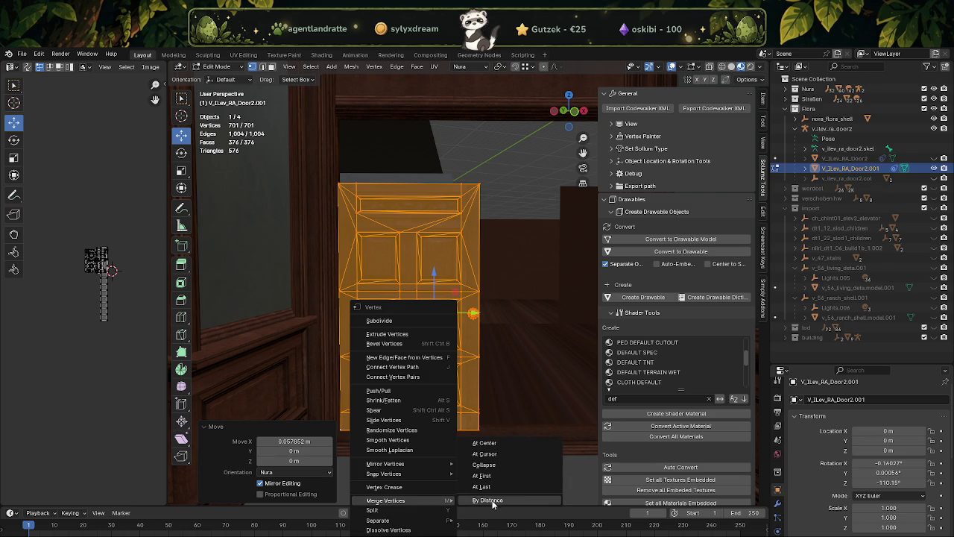
Step: Merge vertices by distance, reducing the door from 701 to 304 vertices
left_click(492, 500)
scroll("down", 3)
scroll("down", 3)
left_click_drag(424, 375, 445, 347)
scroll("up", 3)
scroll("down", 3)
left_click_drag(410, 395, 419, 345)
Step: Switch to face select mode and box-select the door's top panel strip
key("shift+space")
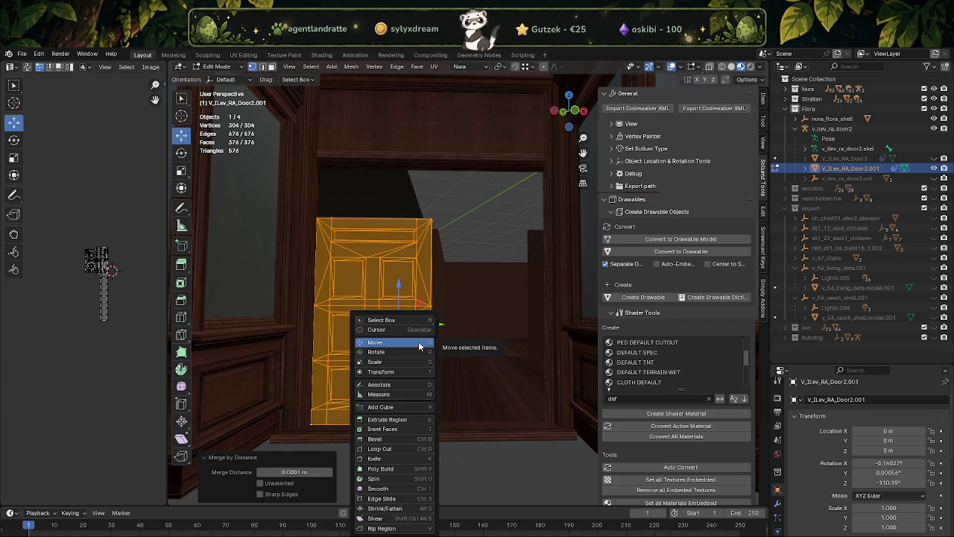
left_click(420, 345)
left_click_drag(395, 286, 426, 271)
scroll("up", 3)
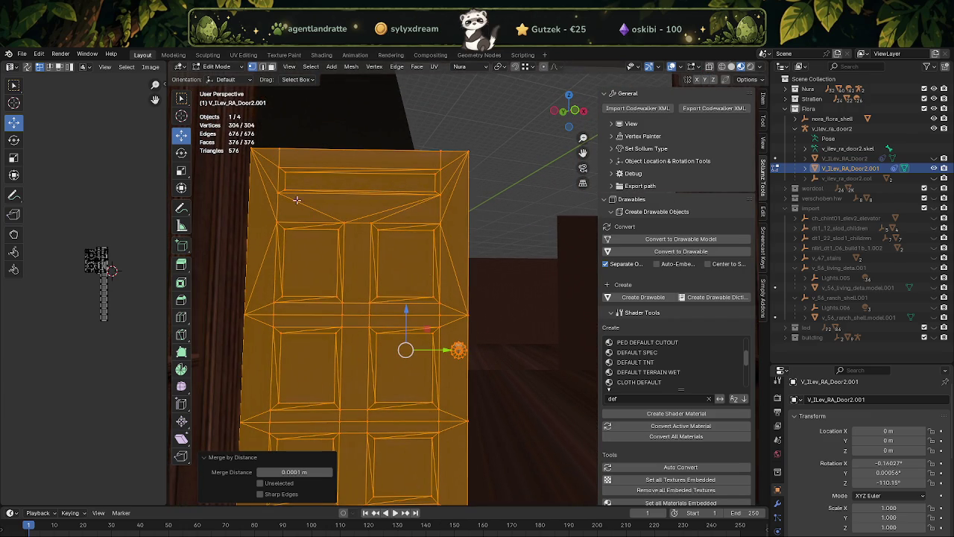
key("3")
left_click_drag(298, 199, 430, 221)
Step: Dissolve the door's top, middle and lower rail strips into single faces
key("x")
left_click(430, 221)
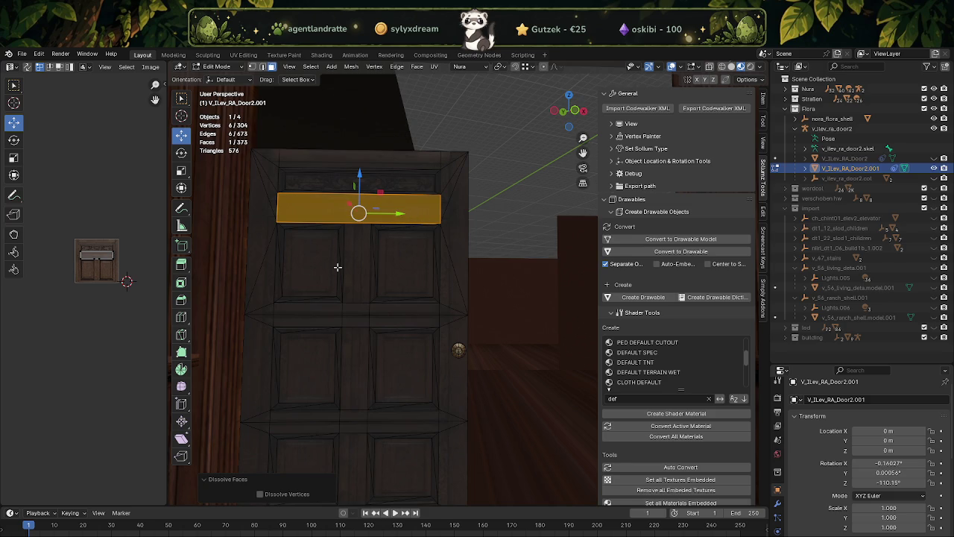
key("k")
left_click(293, 309)
key("Escape")
left_click(387, 312)
key("x")
left_click(379, 341)
left_click_drag(379, 341, 378, 271)
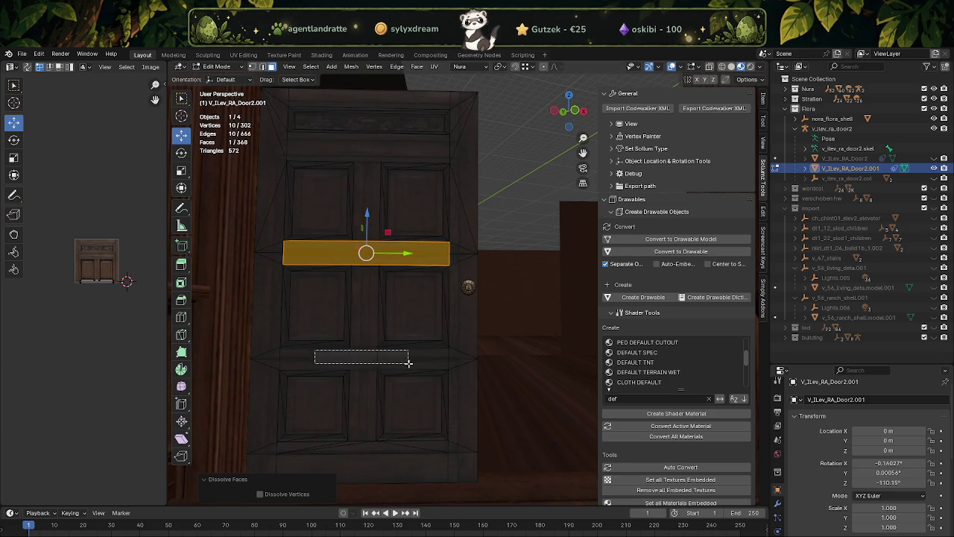
left_click_drag(314, 350, 412, 367)
key("x")
left_click(410, 365)
Step: Delete the left panel, centre stile, rail and lower stile faces
scroll("up", 3)
left_click_drag(378, 337, 389, 321)
scroll("up", 3)
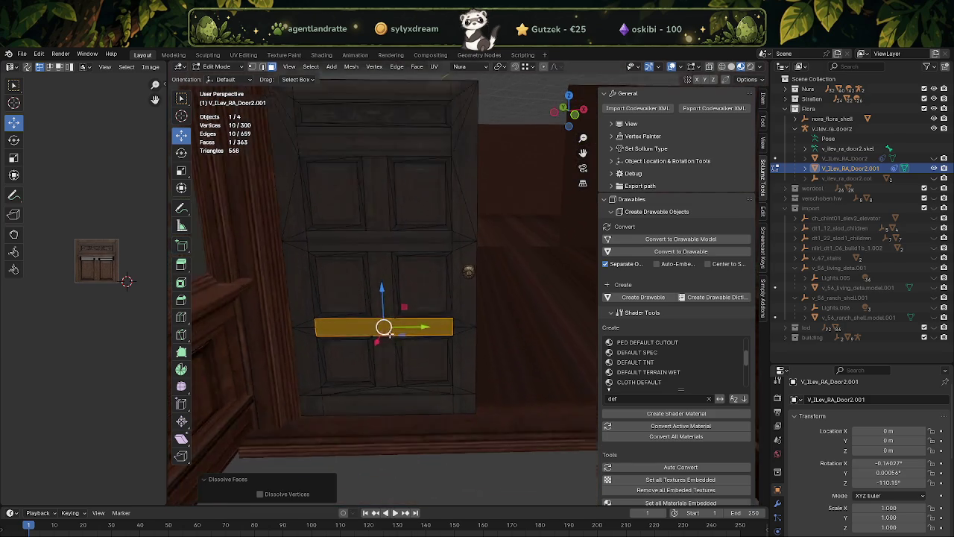
scroll("up", 3)
scroll("up", 3)
left_click(317, 286)
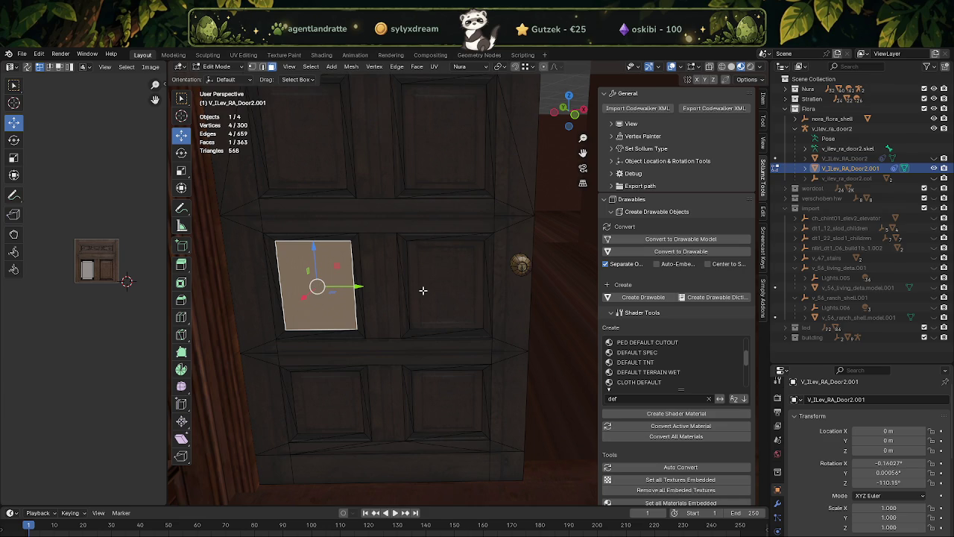
left_click_drag(387, 281, 372, 289)
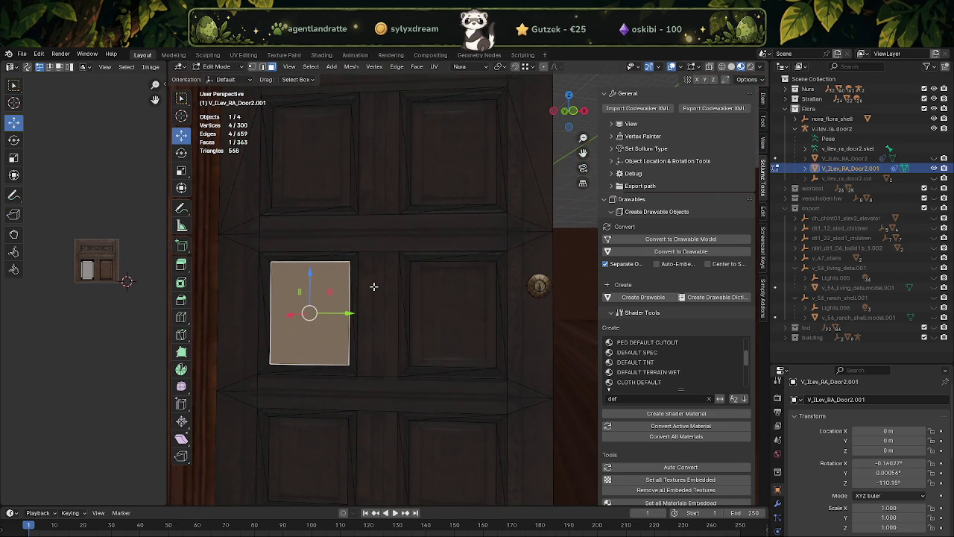
left_click(374, 303)
left_click(380, 396)
left_click(382, 435)
left_click_drag(382, 435, 421, 348)
key("x")
left_click(411, 321)
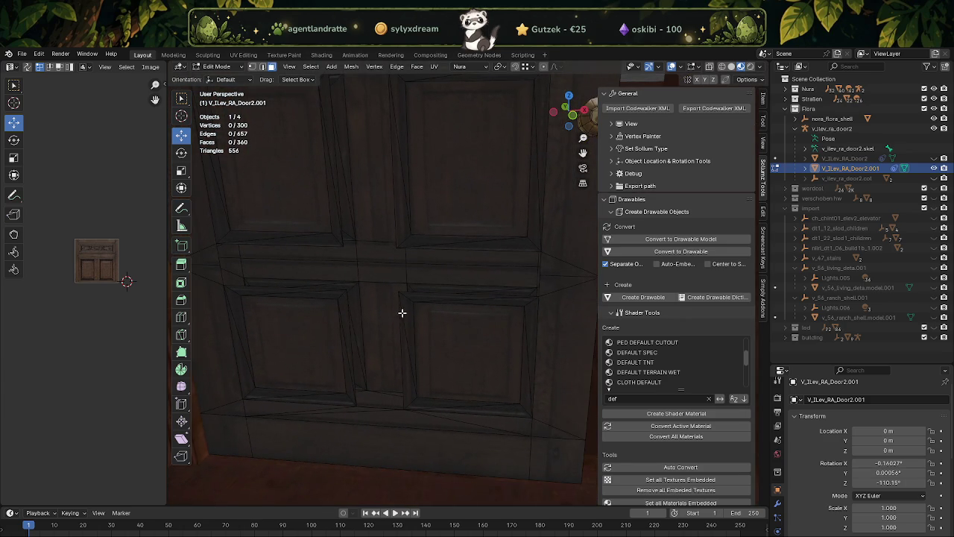
Step: Delete nine more frame faces: stile strip, top rail, vertical strip and lower left panel
left_click(402, 313)
left_click(443, 296)
left_click_drag(525, 319, 475, 317)
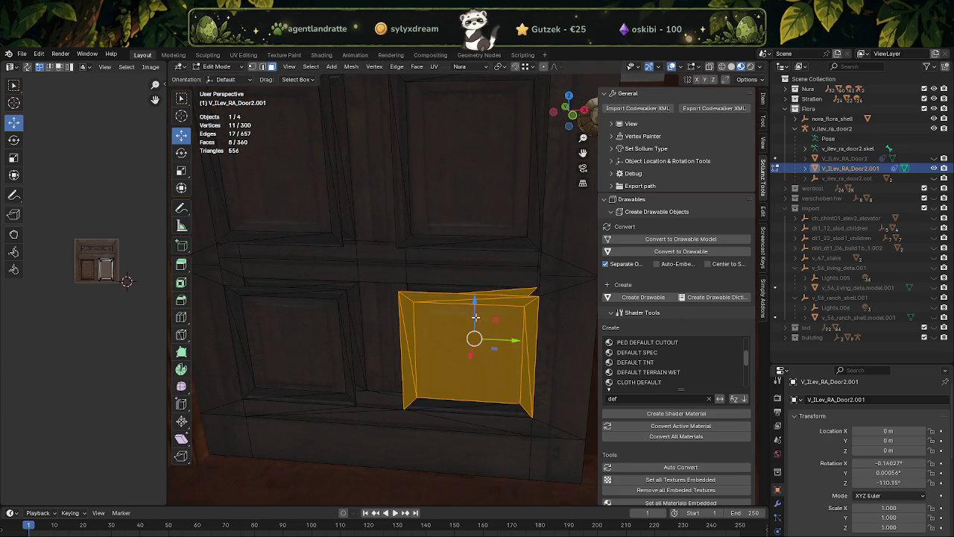
key("ctrl+z")
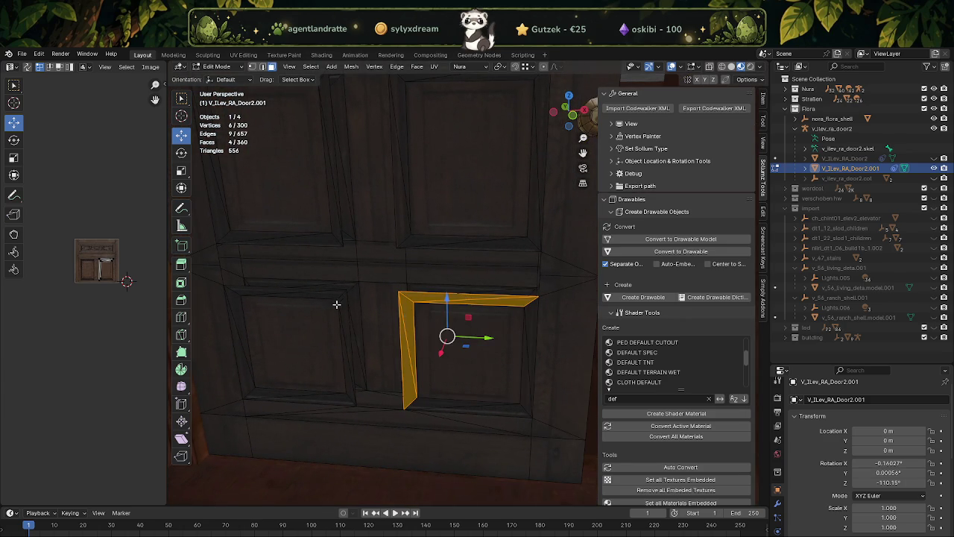
left_click(346, 340)
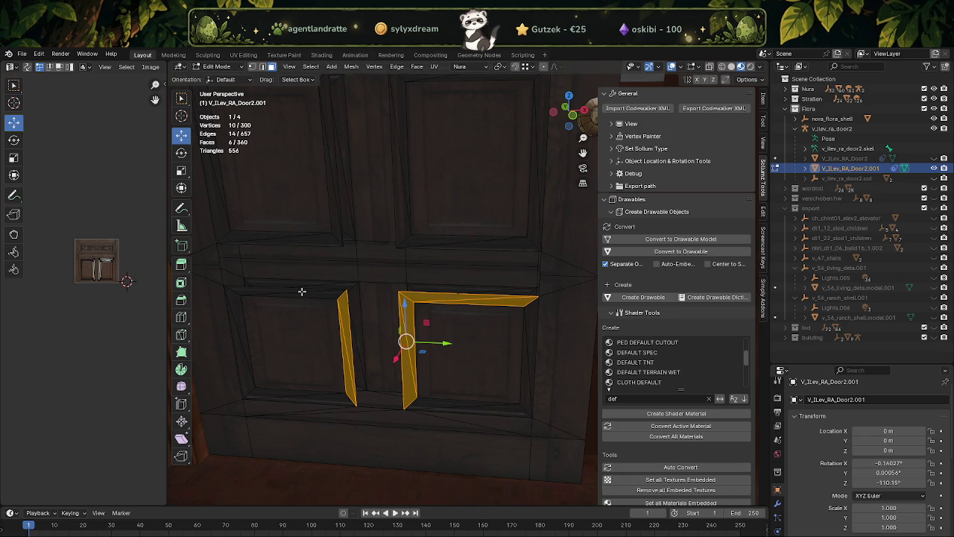
left_click(305, 296)
left_click_drag(305, 296, 381, 266)
key("x")
left_click(368, 315)
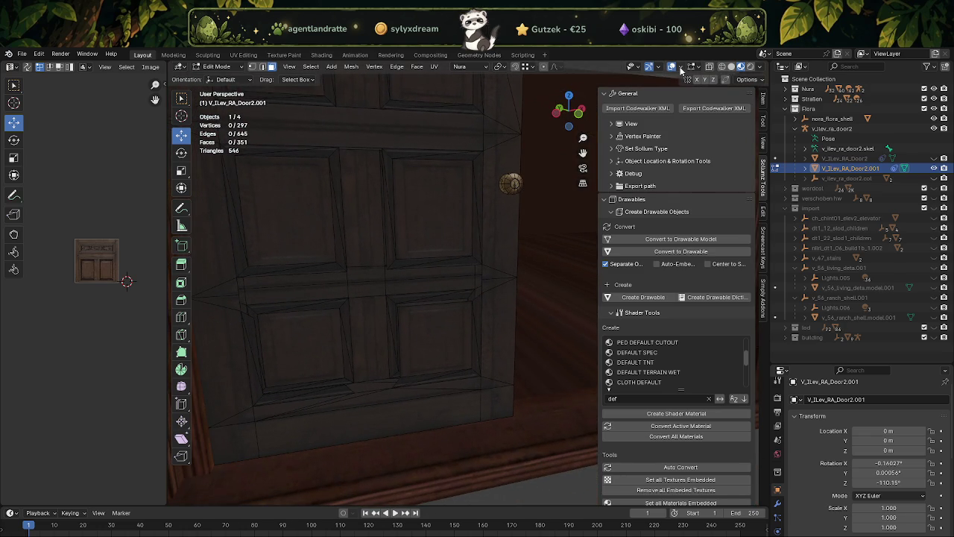
Step: Turn on the Face Orientation overlay to show which way faces point
left_click(679, 67)
left_click(619, 268)
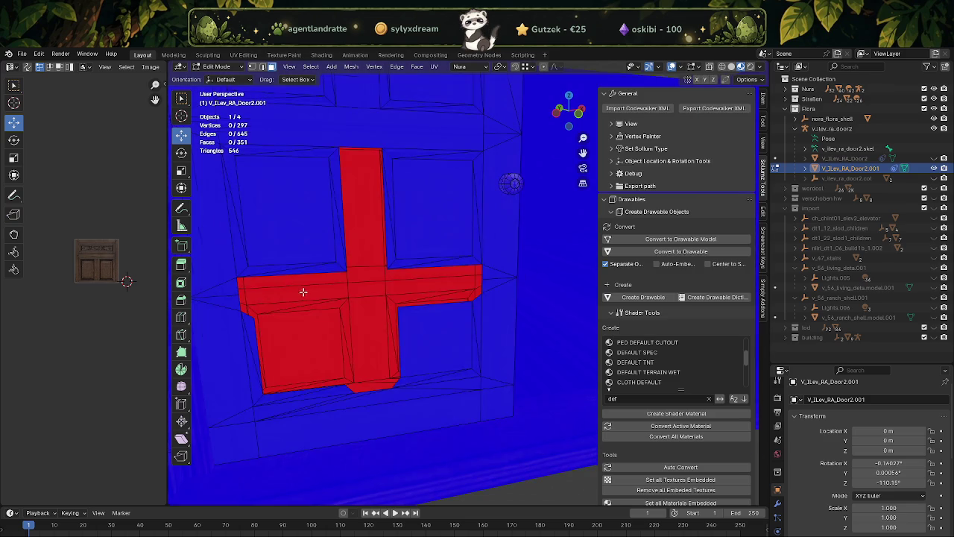
scroll("up", 3)
left_click_drag(295, 280, 379, 250)
Step: Delete the eight narrow side strip faces around the door
left_click(380, 241)
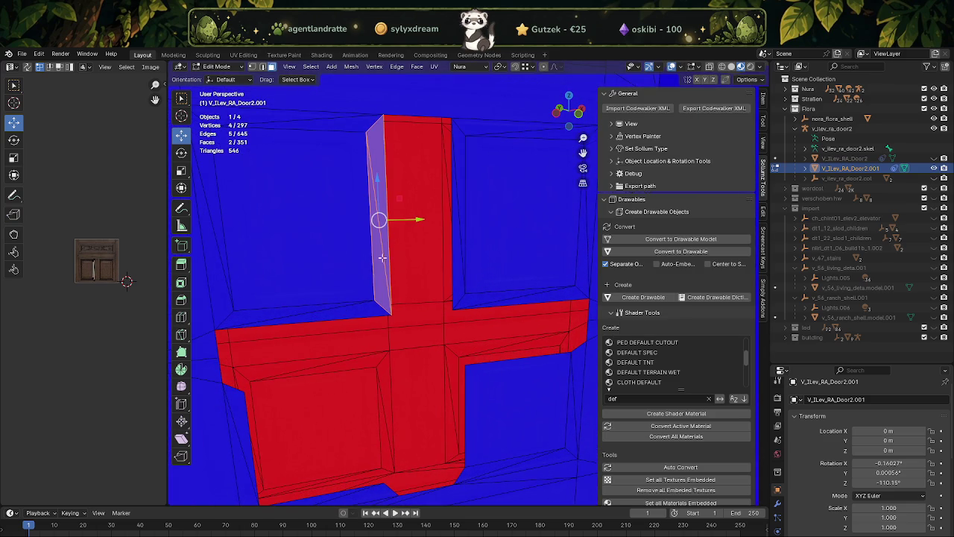
left_click(326, 306)
left_click_drag(326, 306, 425, 252)
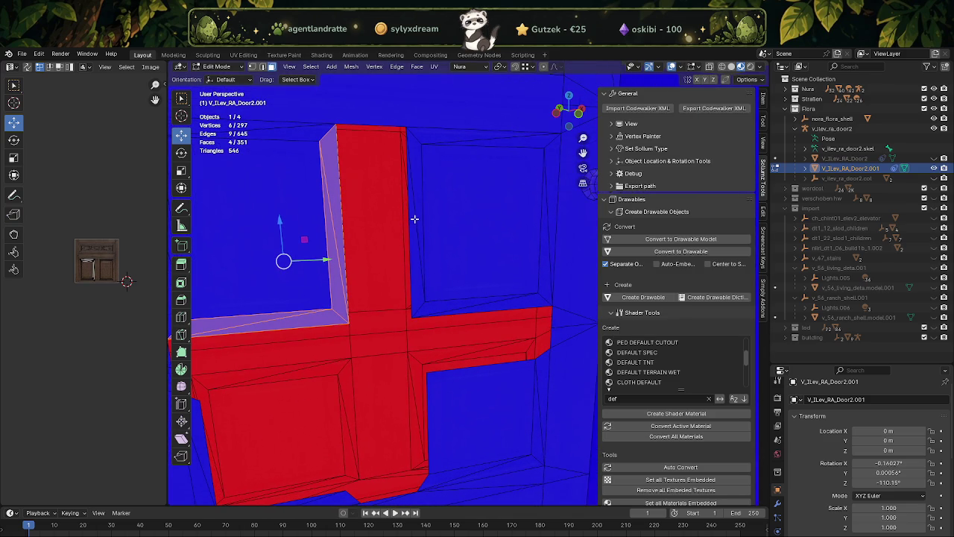
left_click(418, 224)
left_click_drag(473, 301, 483, 314)
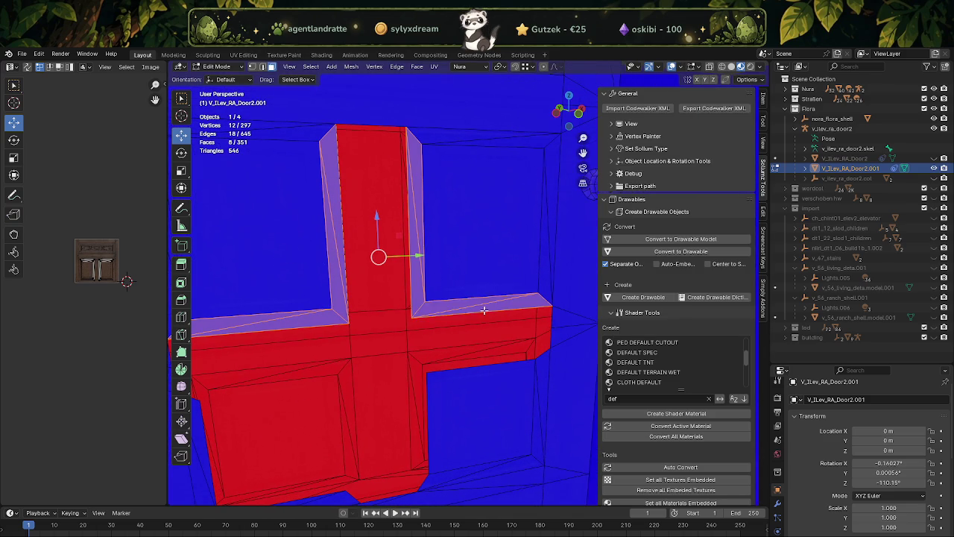
right_click(483, 313)
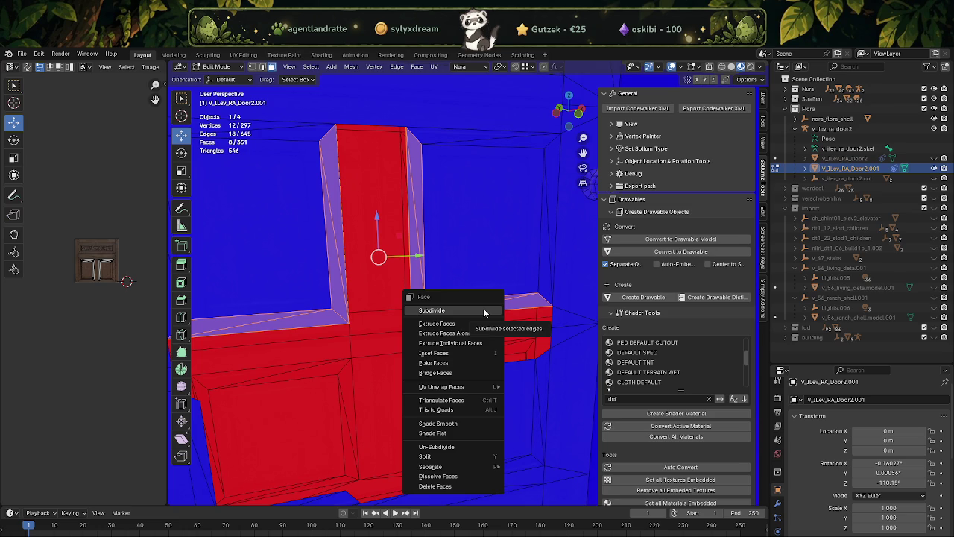
key("Escape")
key("Delete")
Step: Pick several vertices on the cross, then clear the selection and undo twice
left_click(426, 302)
left_click(333, 312)
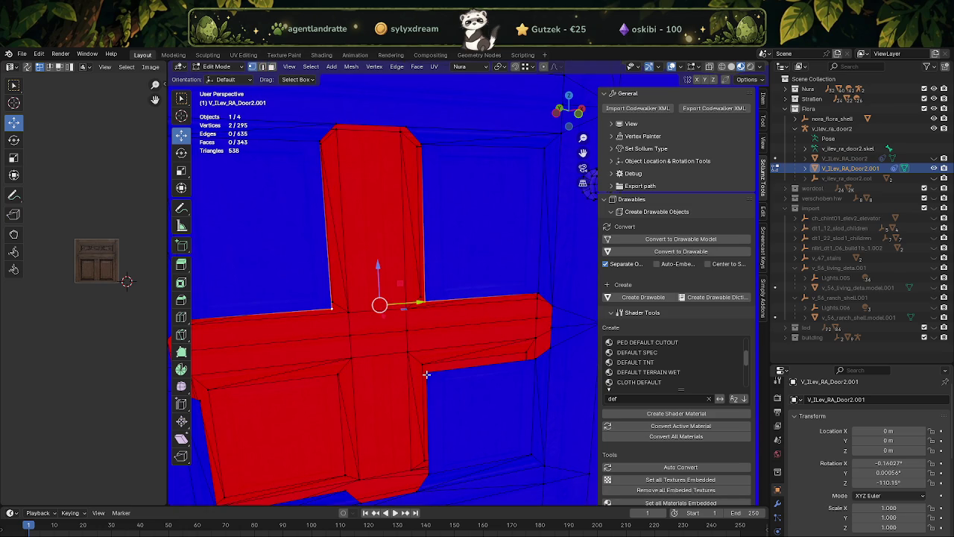
left_click(415, 380)
scroll("down", 3)
scroll("down", 3)
scroll("up", 3)
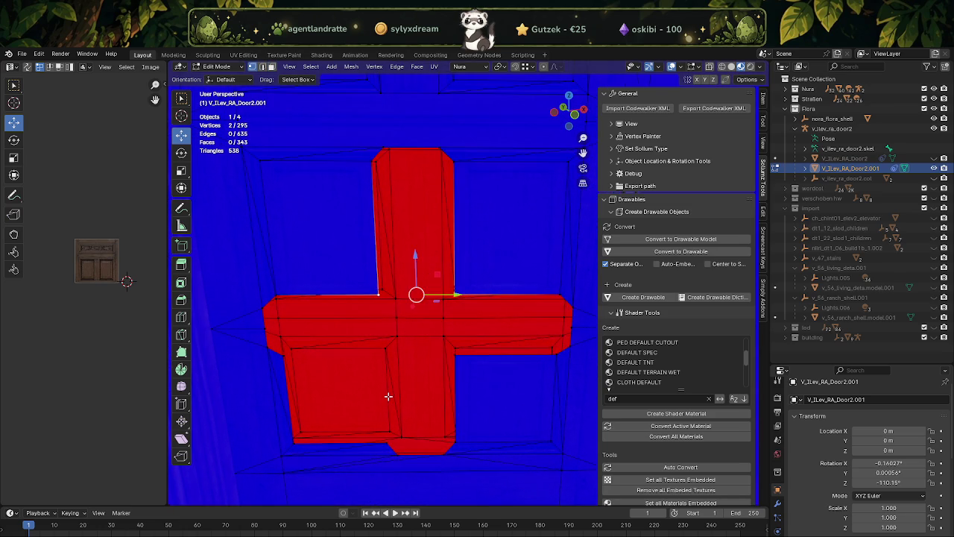
key("alt+a")
key("ctrl+z")
key("ctrl+z")
key("ctrl+z")
key("ctrl+z")
key("ctrl+z")
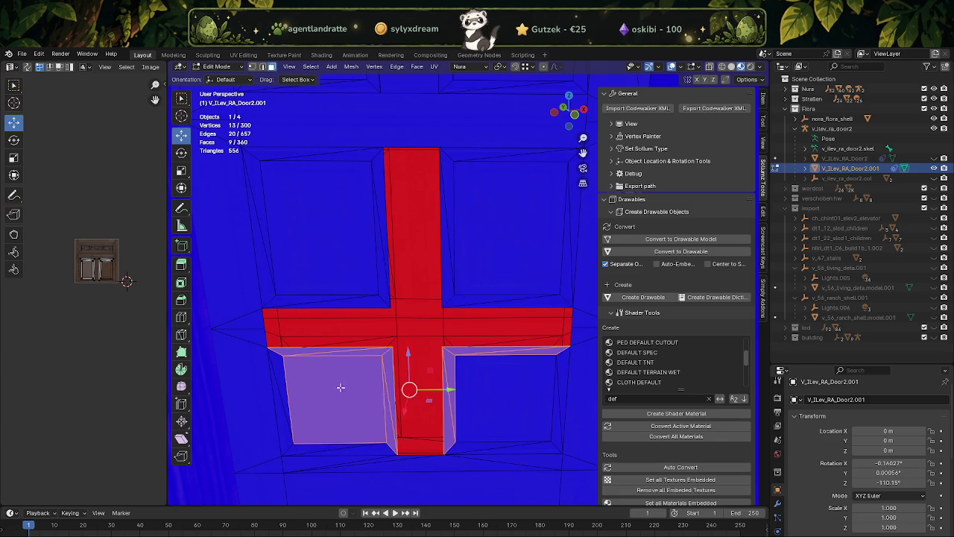
key("ctrl+z")
scroll("up", 3)
scroll("up", 3)
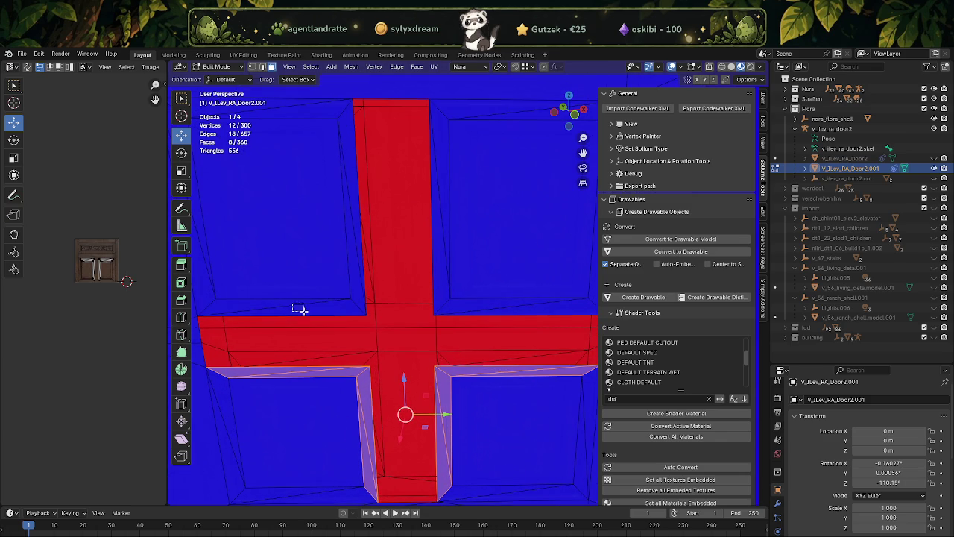
Step: Delete the five sloped bevel faces along the cross's inner corners
left_click(302, 307)
left_click(354, 225)
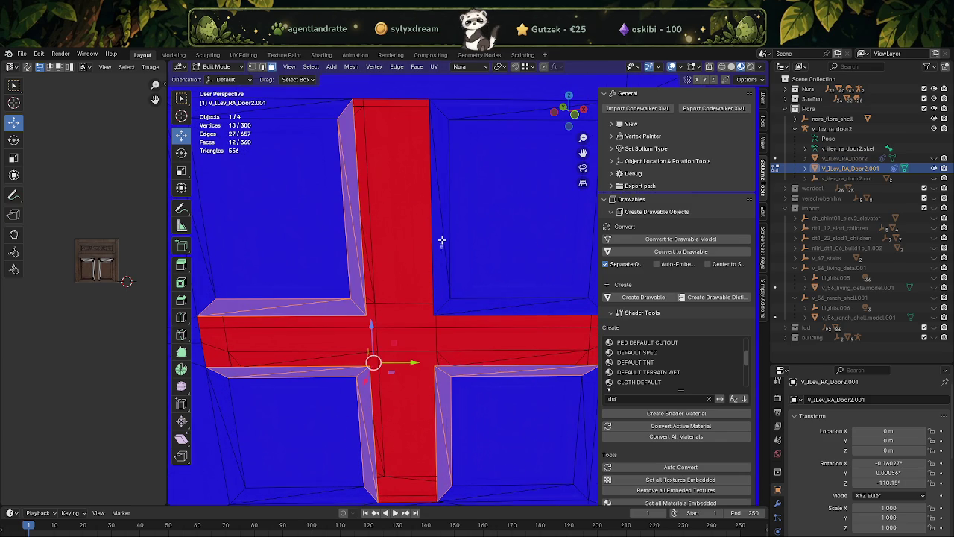
left_click(449, 257)
left_click(510, 308)
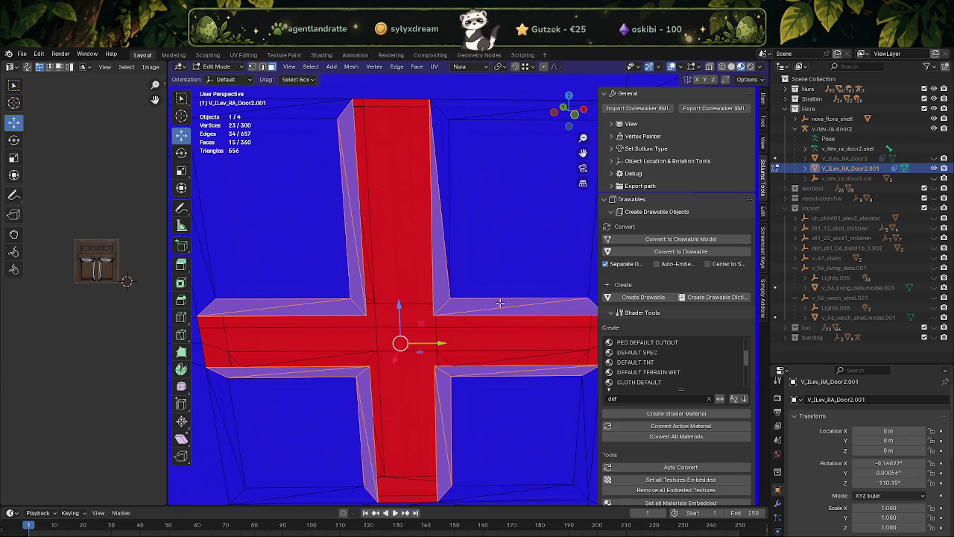
left_click(444, 191)
key("x")
key("f")
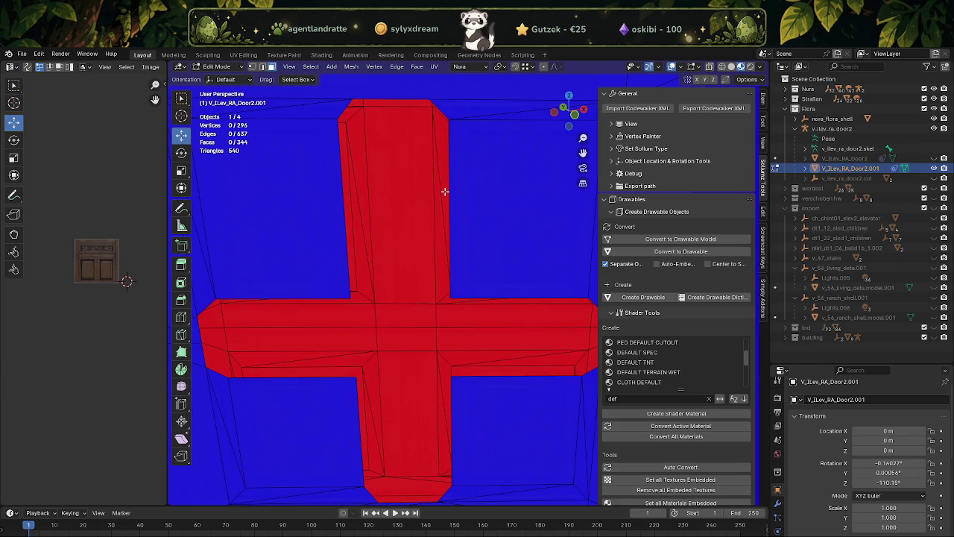
Step: Select the top-left and top-right vertices of the cross's vertical bar
scroll("down", 3)
scroll("down", 3)
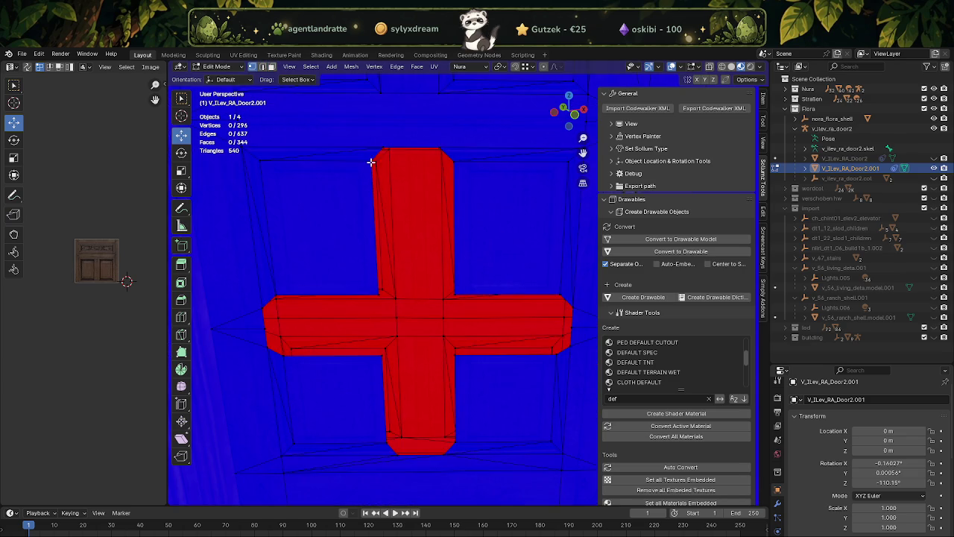
left_click(371, 161)
left_click(452, 159)
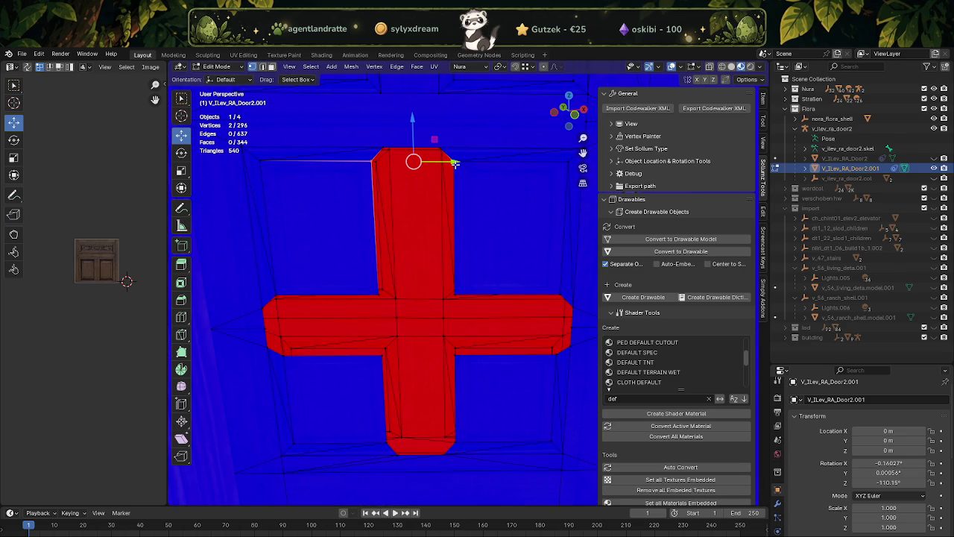
Step: Merge the cross bar's two top corner vertices at center
key("a")
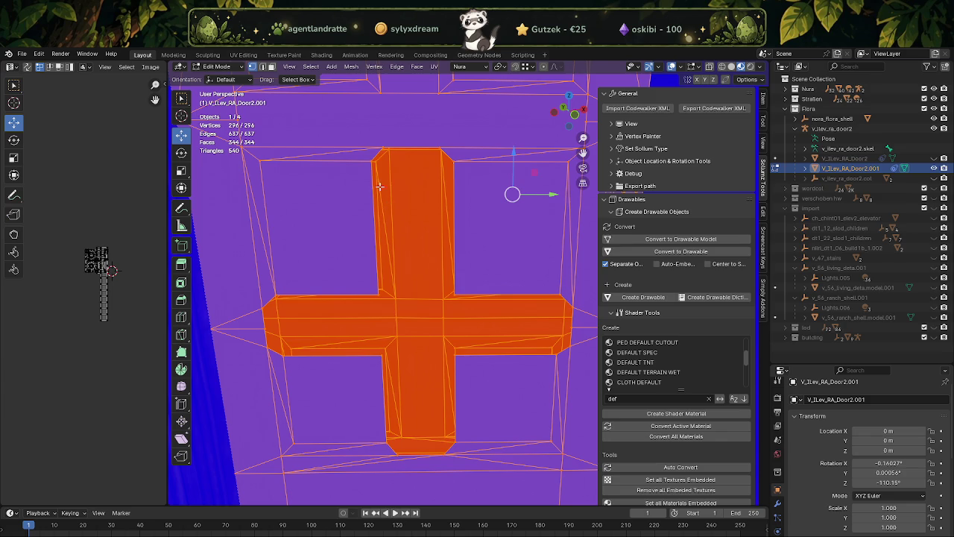
left_click(371, 162)
scroll("up", 3)
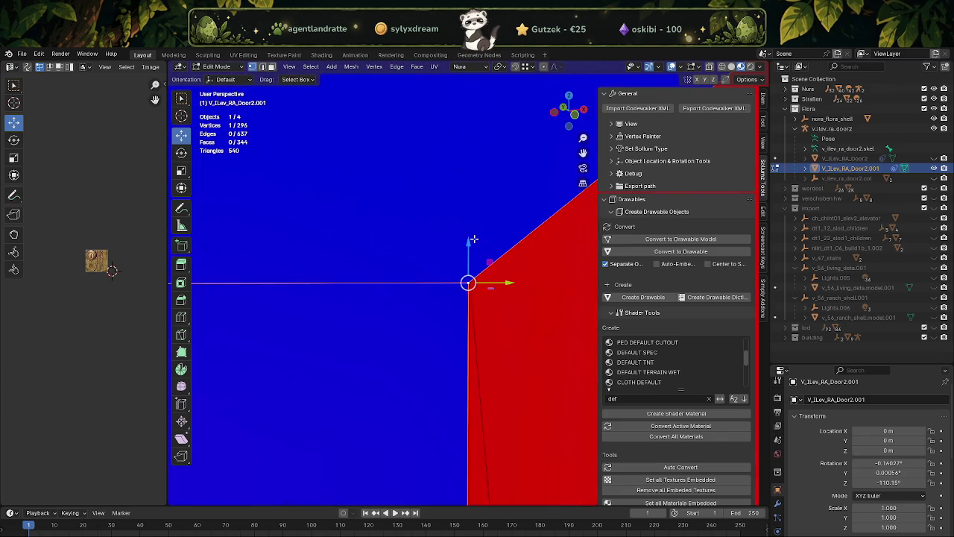
scroll("down", 3)
scroll("up", 3)
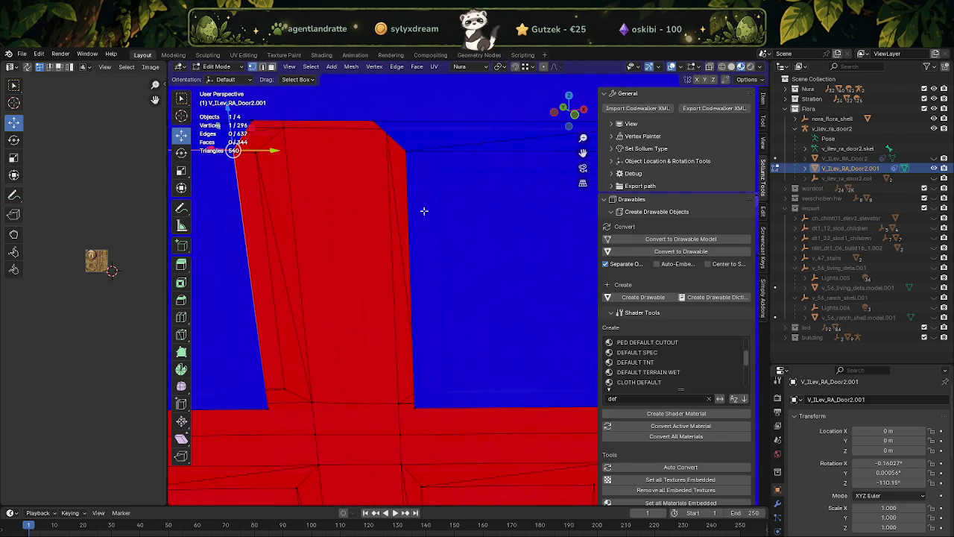
left_click(408, 154)
right_click(410, 154)
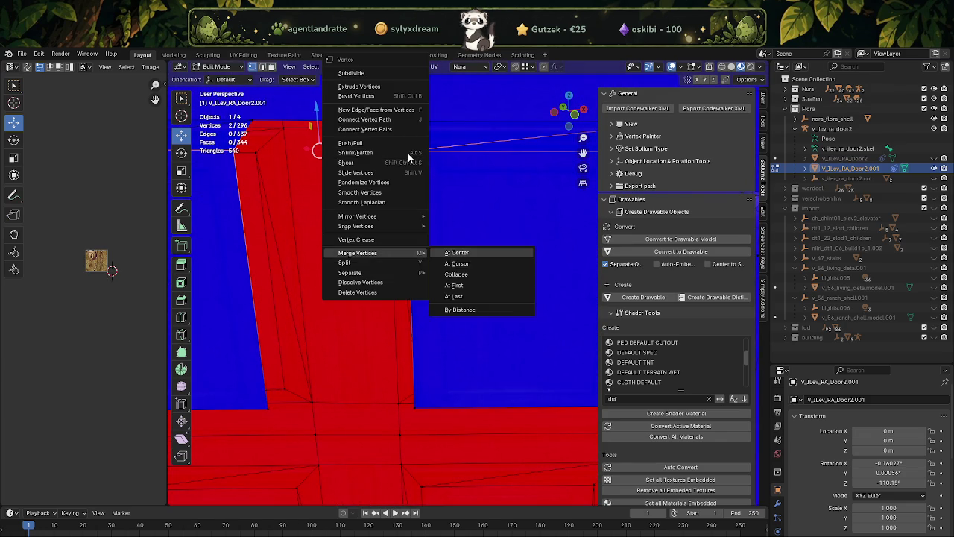
left_click(462, 252)
Step: Merge the two top vertices of the triangle at center
left_click_drag(408, 154, 443, 209)
left_click(305, 196)
left_click(428, 194)
right_click(428, 195)
left_click(462, 252)
Step: Merge the four junction and lower cross corner vertices into one point at center
scroll("down", 3)
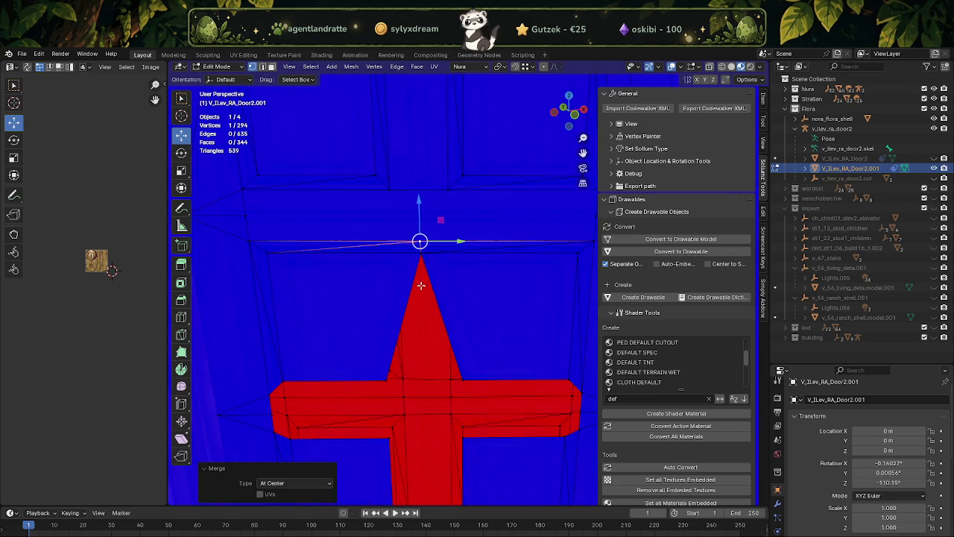
scroll("down", 3)
left_click(462, 295)
left_click(384, 296)
left_click(388, 360)
left_click(462, 361)
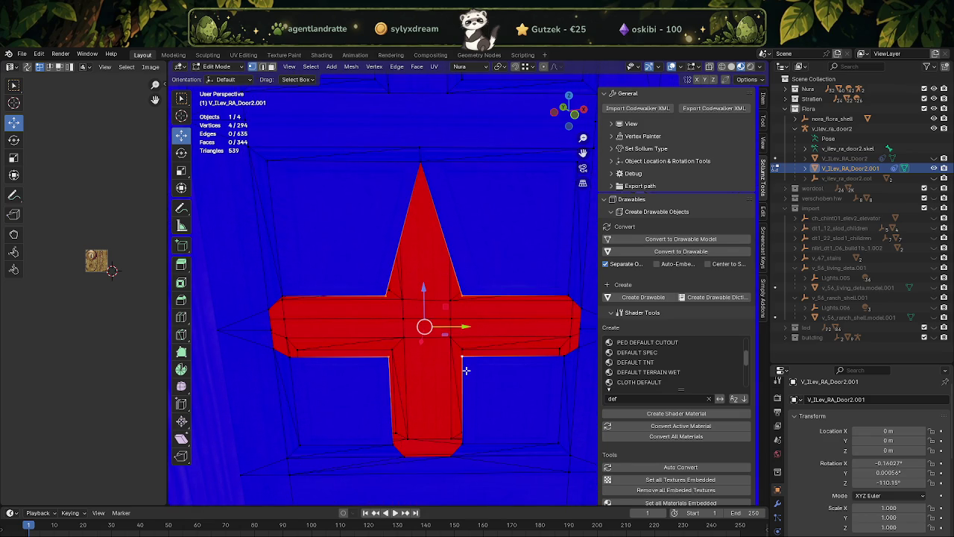
right_click(431, 349)
left_click(478, 347)
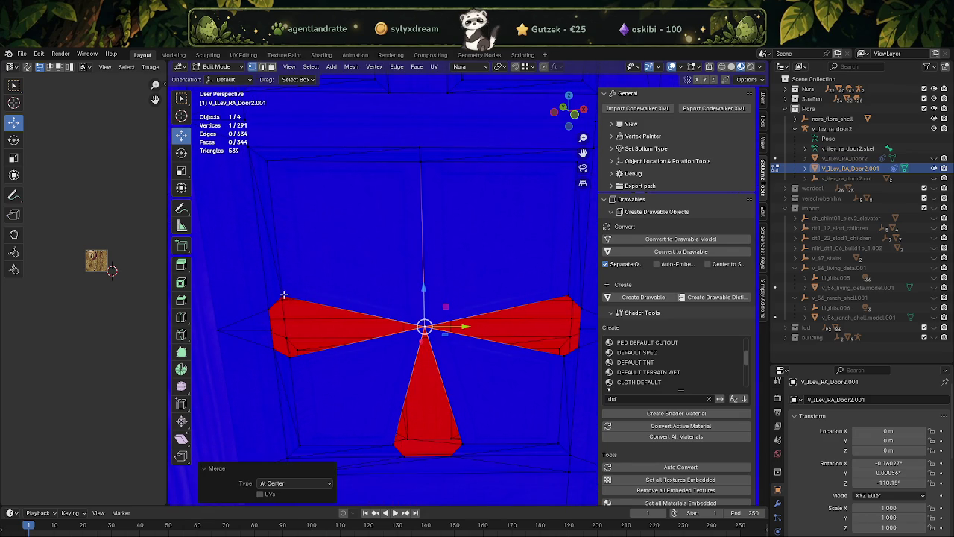
Step: Collapse the left arm by merging a vertex pair, then its three end vertices
left_click(283, 296)
left_click(292, 357)
right_click(316, 369)
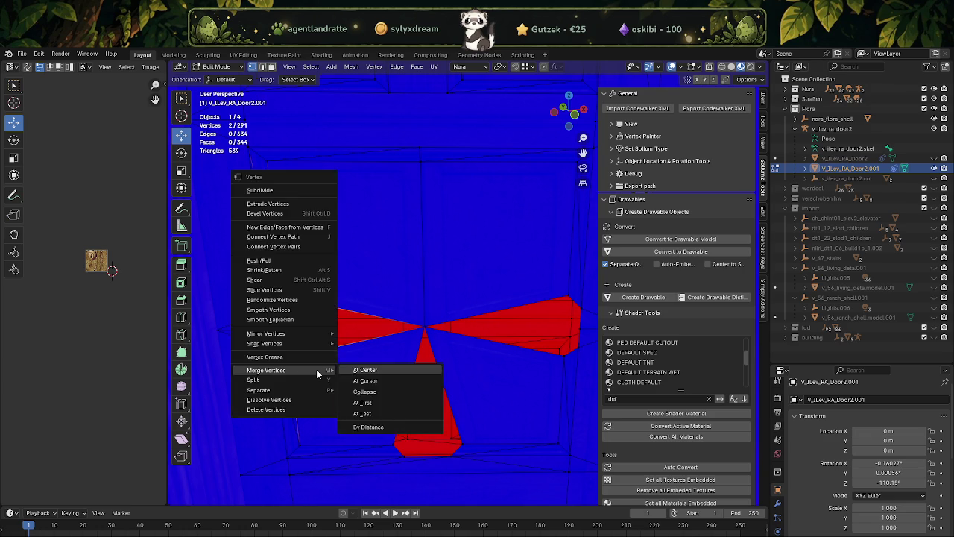
left_click(354, 368)
left_click(266, 309)
left_click(268, 330)
key("m")
left_click(290, 360)
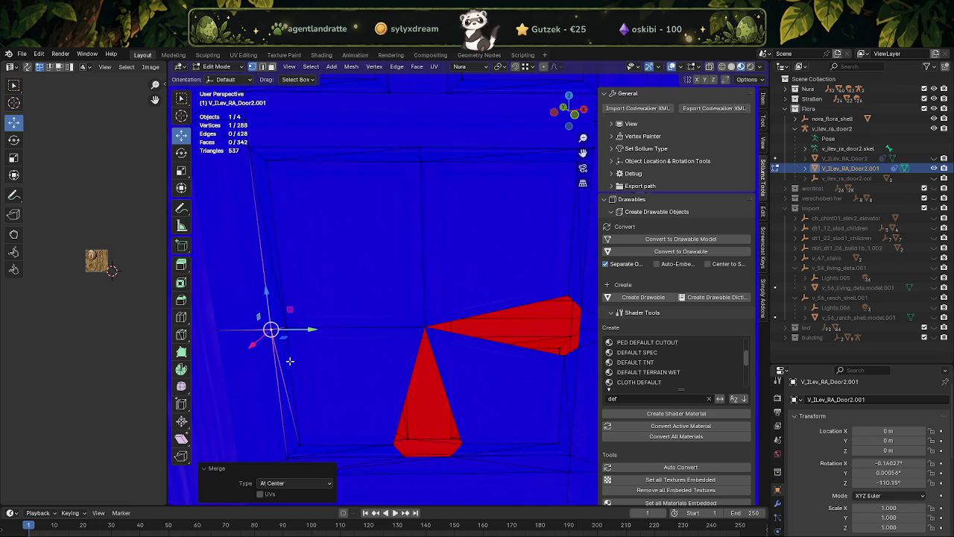
Step: Collapse the right arm by merging a vertex pair, then its three end vertices
left_click_drag(474, 327, 477, 266)
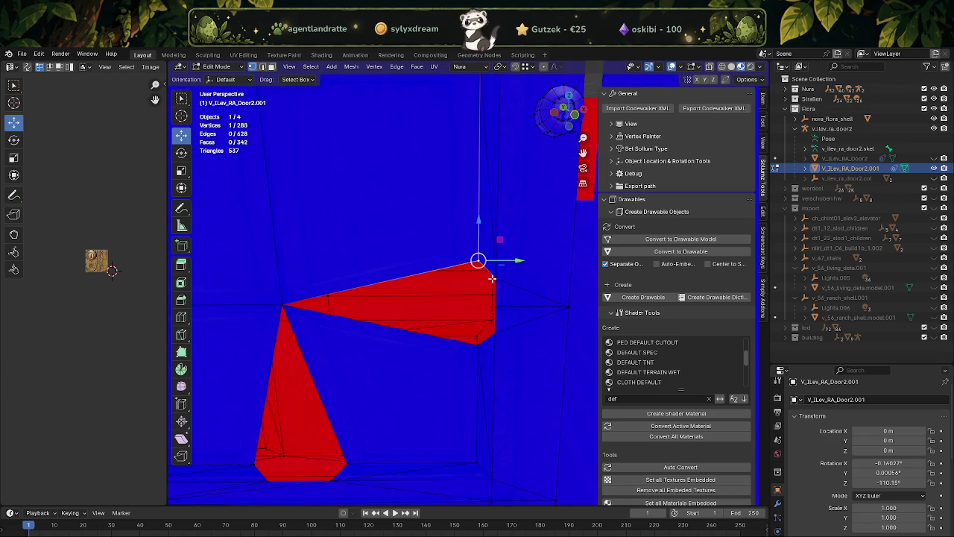
left_click(475, 343)
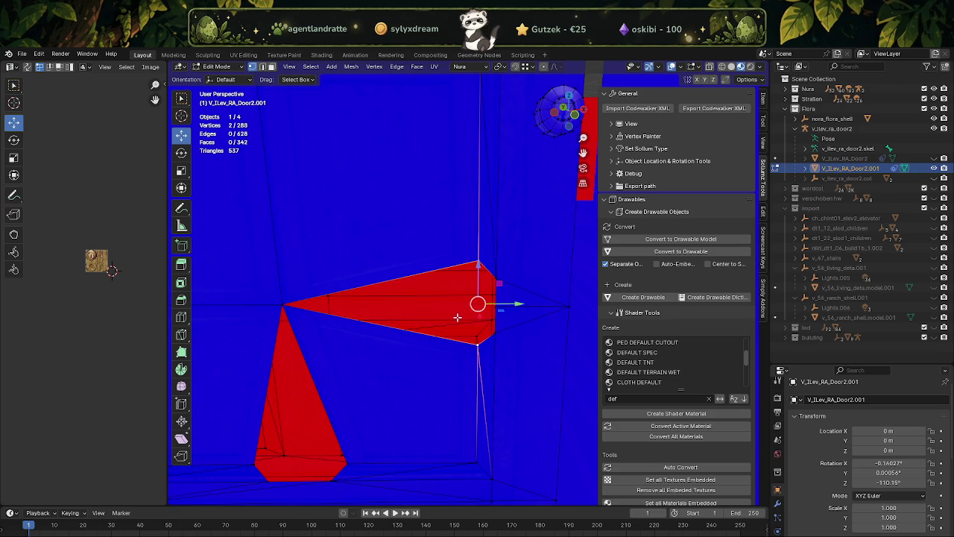
right_click(457, 316)
left_click(522, 316)
left_click(493, 304)
left_click(497, 330)
right_click(508, 337)
left_click(557, 337)
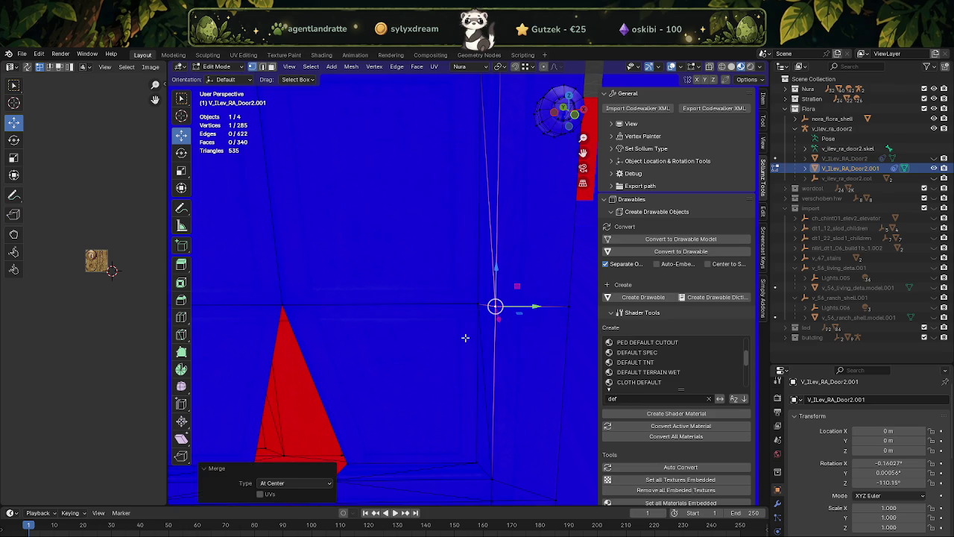
Step: Merge the lower spike's base vertices and base corners at center, reaching 283 vertices
left_click_drag(464, 335, 371, 341)
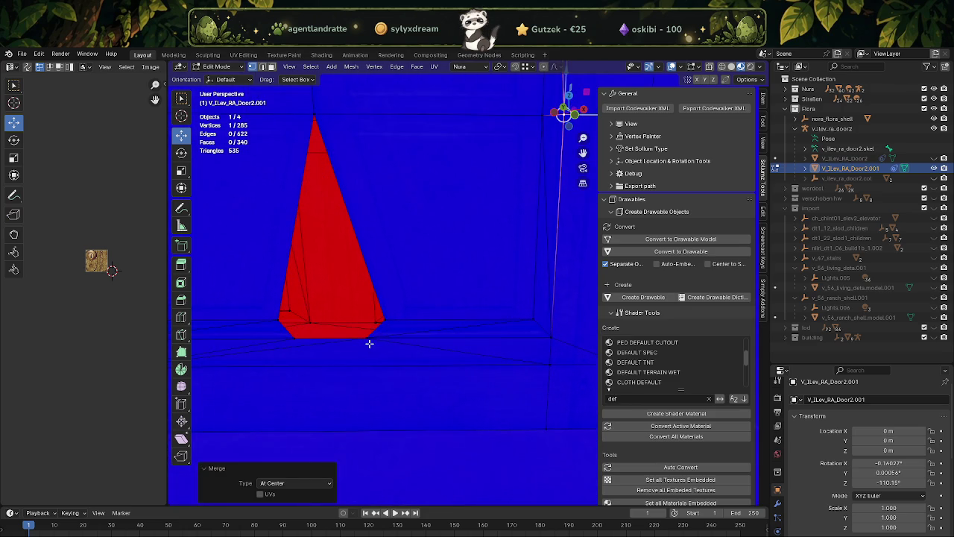
left_click(370, 340)
left_click(295, 340)
right_click(311, 345)
left_click(365, 343)
left_click(277, 320)
left_click(388, 319)
right_click(389, 319)
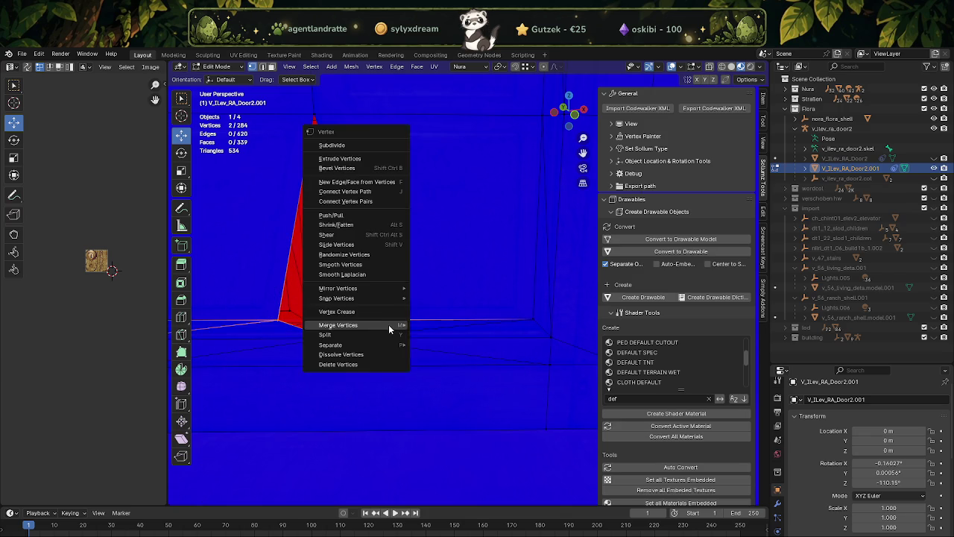
left_click(447, 323)
left_click_drag(447, 324, 414, 345)
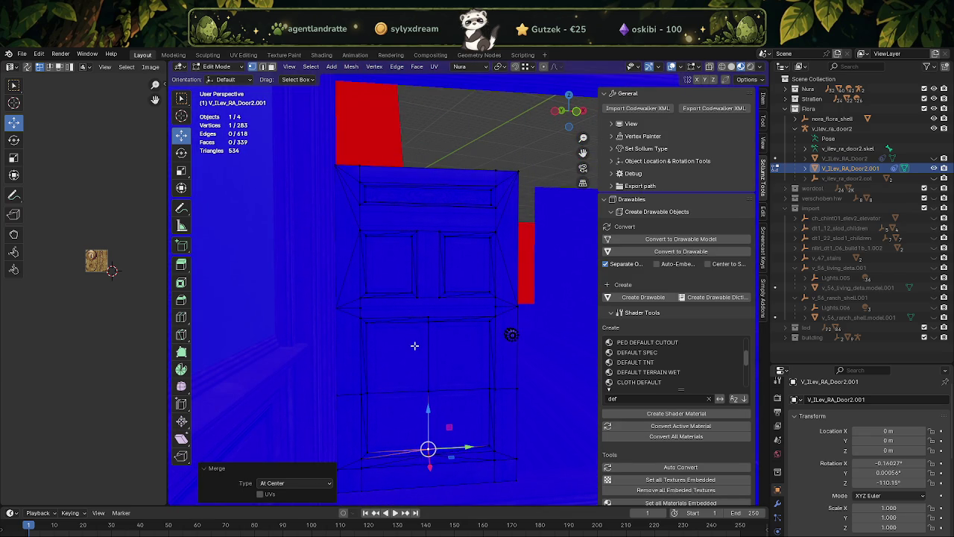
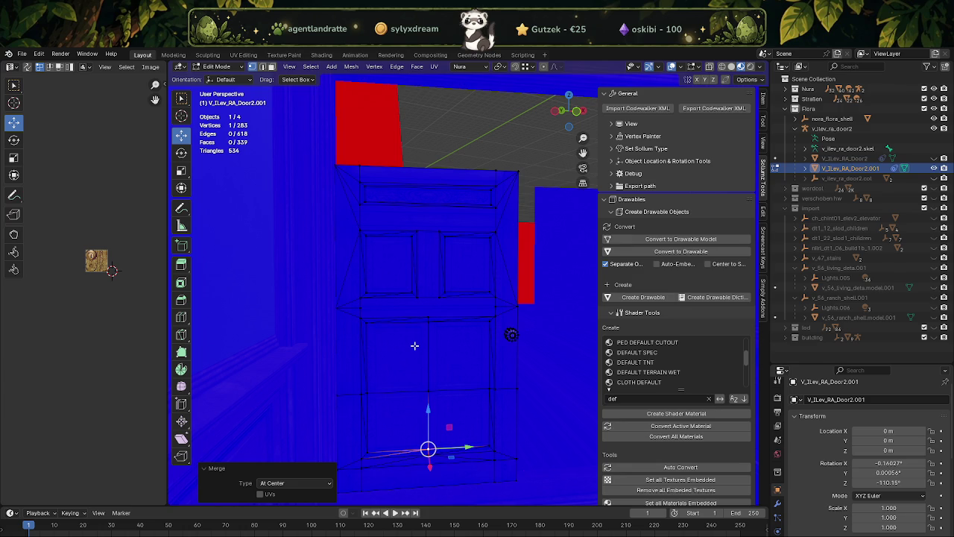
Step: Select the door's middle vertical strip plus the top and top-left frame strips
left_click_drag(415, 346, 440, 260)
scroll("up", 3)
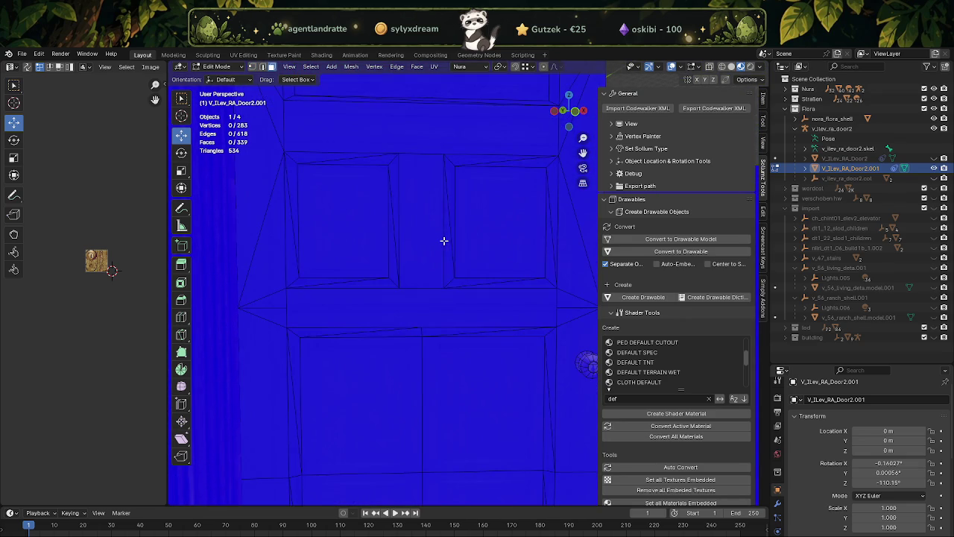
left_click(443, 241)
left_click(463, 167)
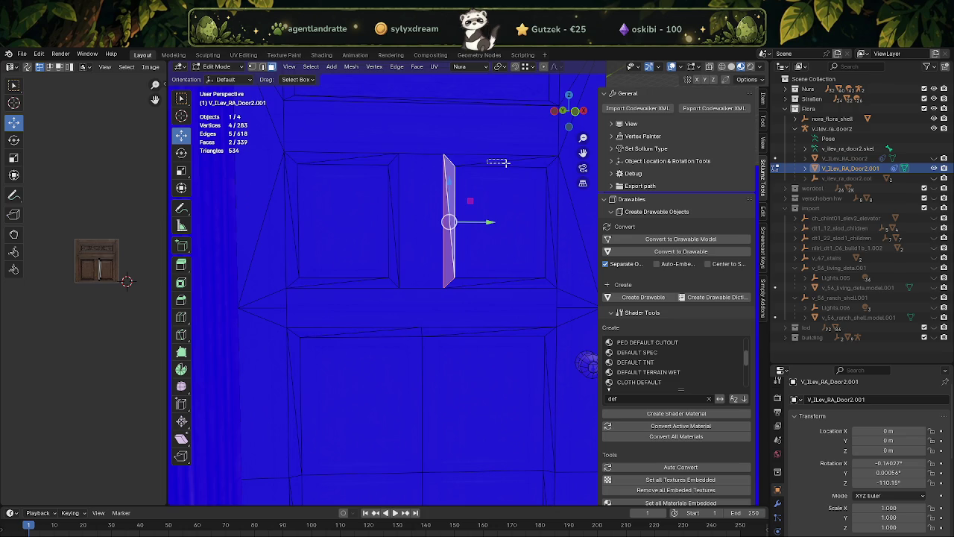
left_click(500, 161)
left_click(350, 158)
left_click_drag(352, 159, 439, 266)
scroll("up", 3)
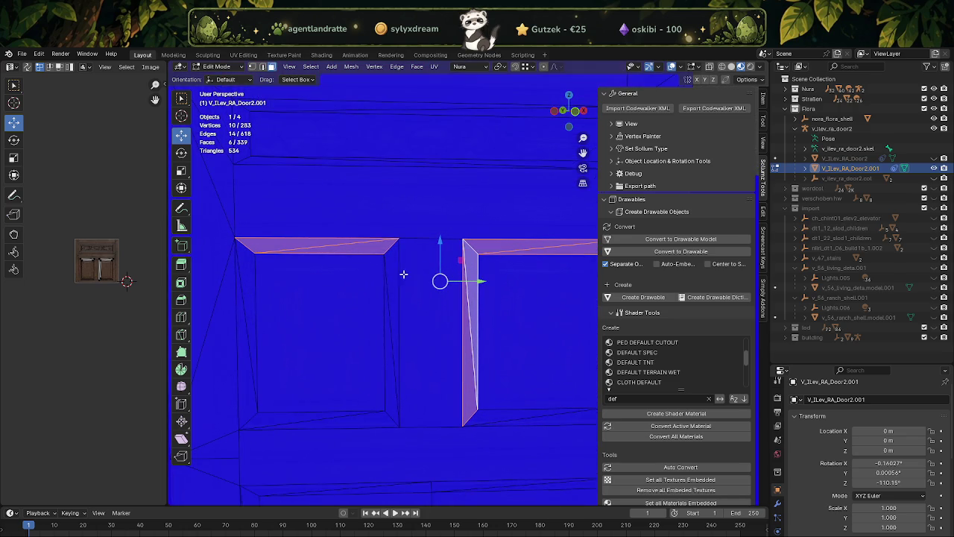
Step: Add the left frame strip and the header faces above it to the selection
left_click(391, 296)
left_click(372, 184)
left_click_drag(372, 184, 443, 288)
scroll("up", 3)
left_click(429, 290)
scroll("down", 3)
scroll("down", 3)
Step: Delete the selected frame and header faces, then merge a leftover gap vertex at center
key("x")
key("f")
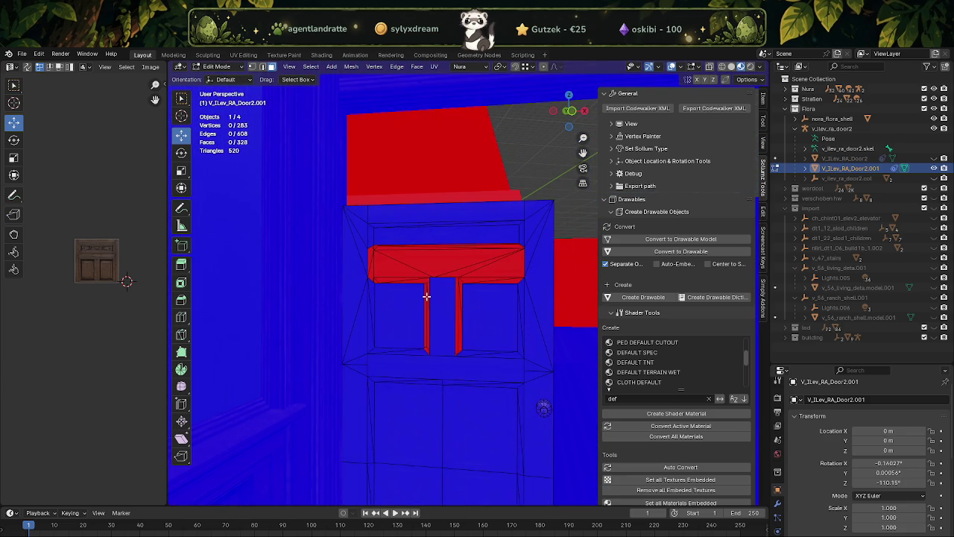
scroll("up", 3)
left_click(282, 208)
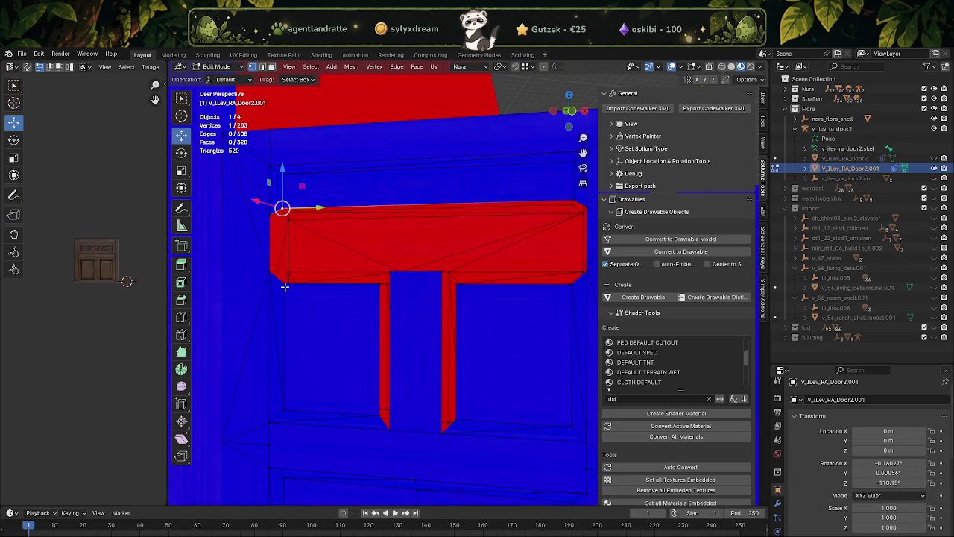
right_click(285, 287)
left_click(341, 285)
Step: Merge the red sliver's two vertices at center
left_click(270, 221)
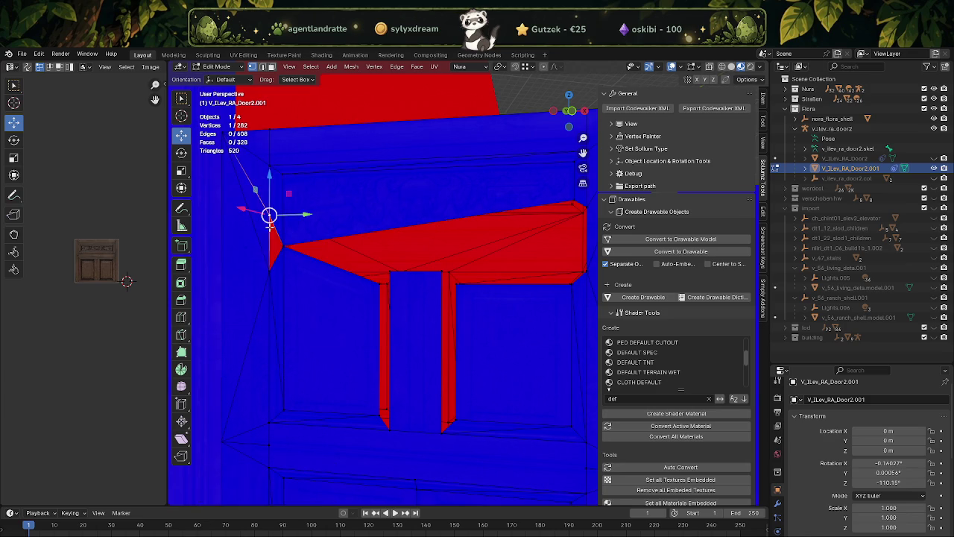
left_click(271, 266)
right_click(272, 270)
left_click(328, 271)
Step: Remove the pillar's front face in face select mode
left_click_drag(301, 286, 368, 380)
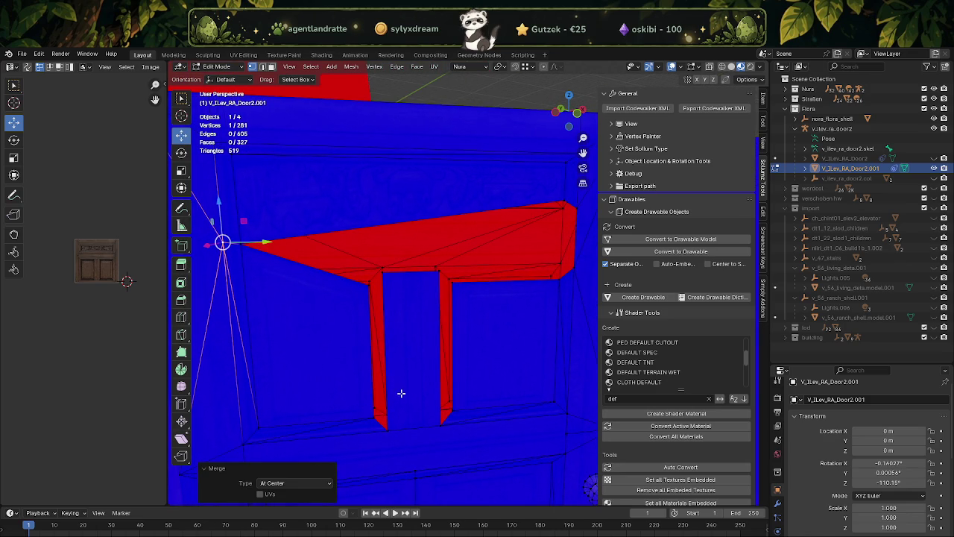
key("3")
left_click(405, 389)
key("x")
left_click(405, 390)
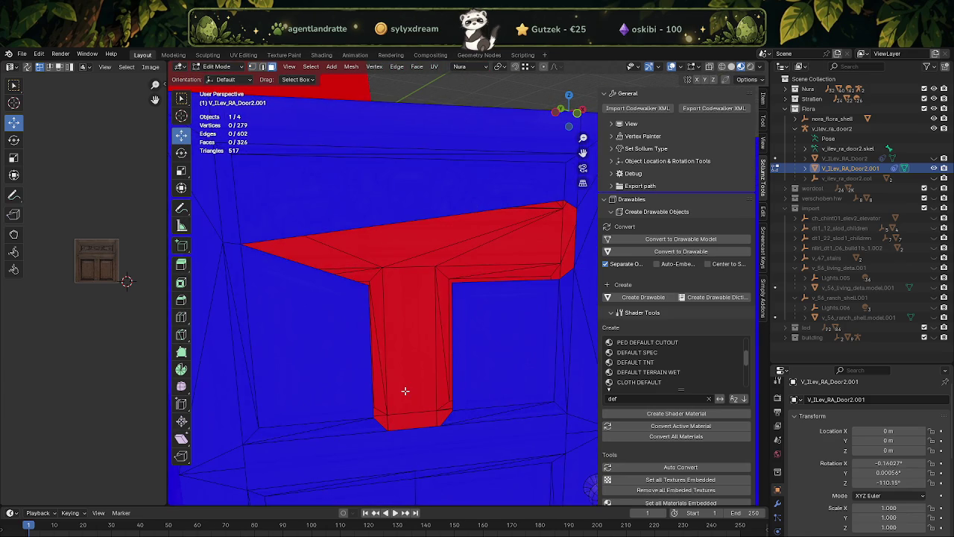
Step: Merge the spike's vertices at center to remove the spike
key("1")
left_click(561, 201)
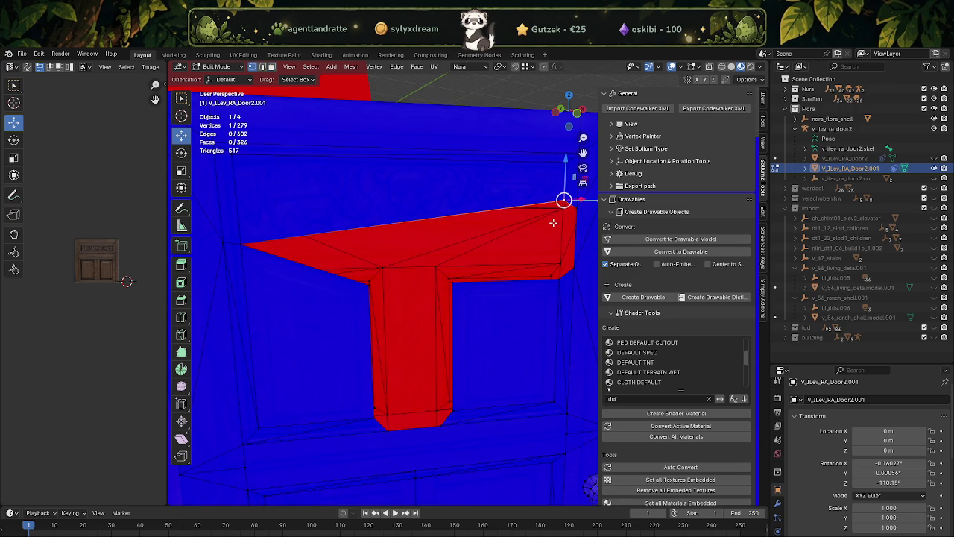
left_click(559, 284)
key("ctrl+v")
left_click(604, 294)
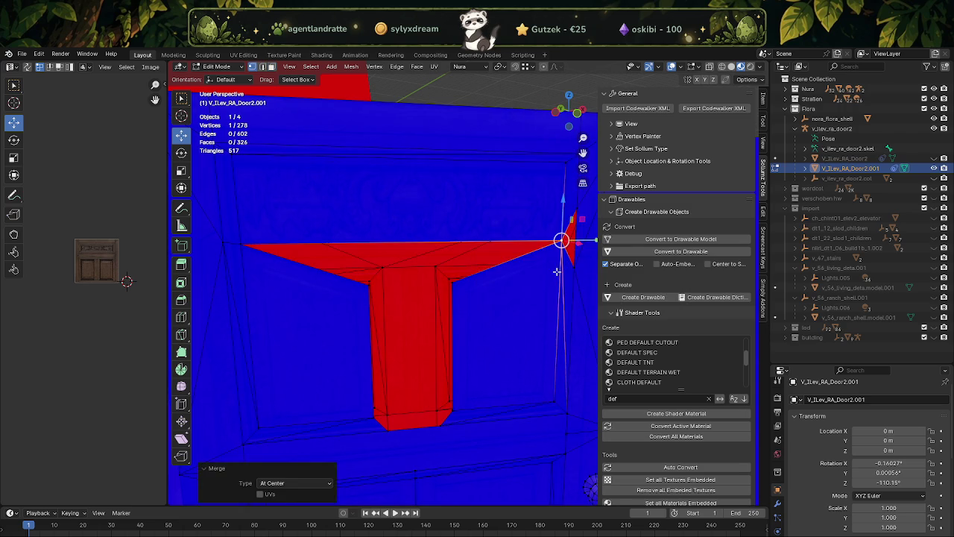
left_click_drag(567, 241, 514, 238)
key("g")
left_click(518, 270)
right_click(520, 273)
left_click(570, 273)
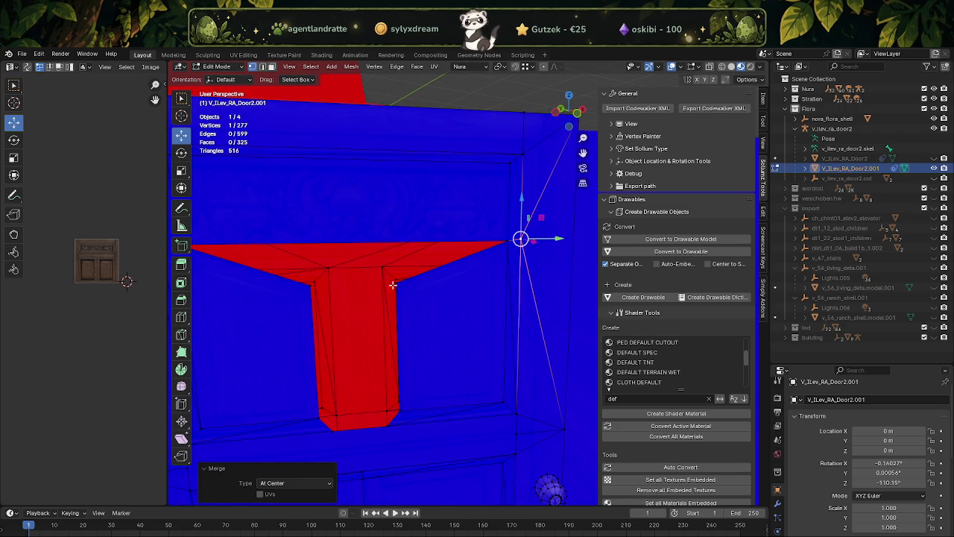
Step: Merge the red wedge corner with the pillar-top vertex, undoing a trial vertical move
left_click(397, 283)
left_click(313, 286)
key("m")
left_click(322, 286)
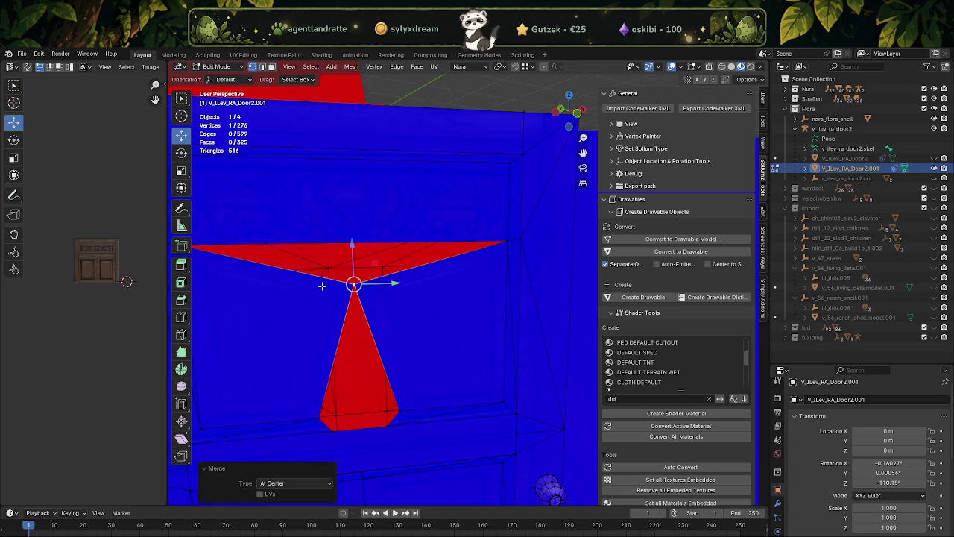
key("g")
key("z")
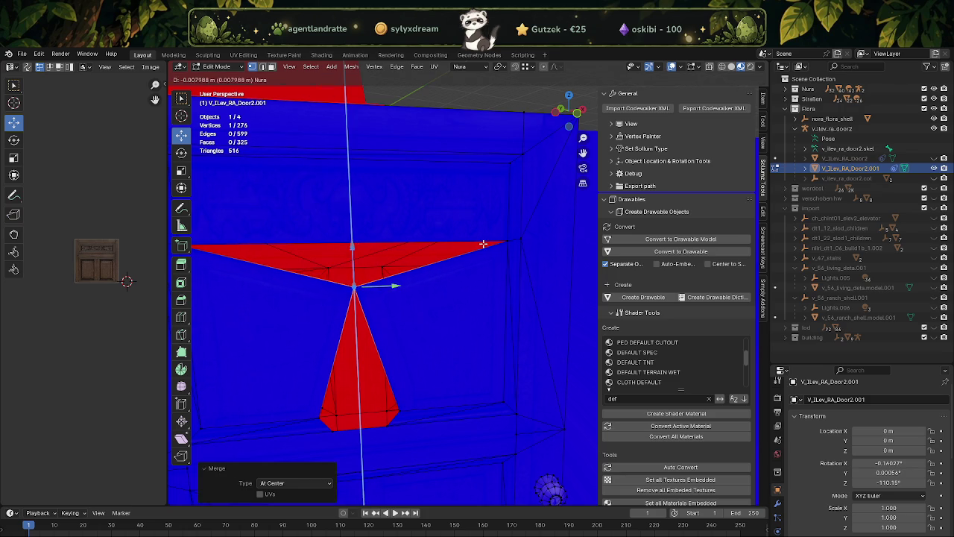
left_click(480, 247)
key("ctrl+z")
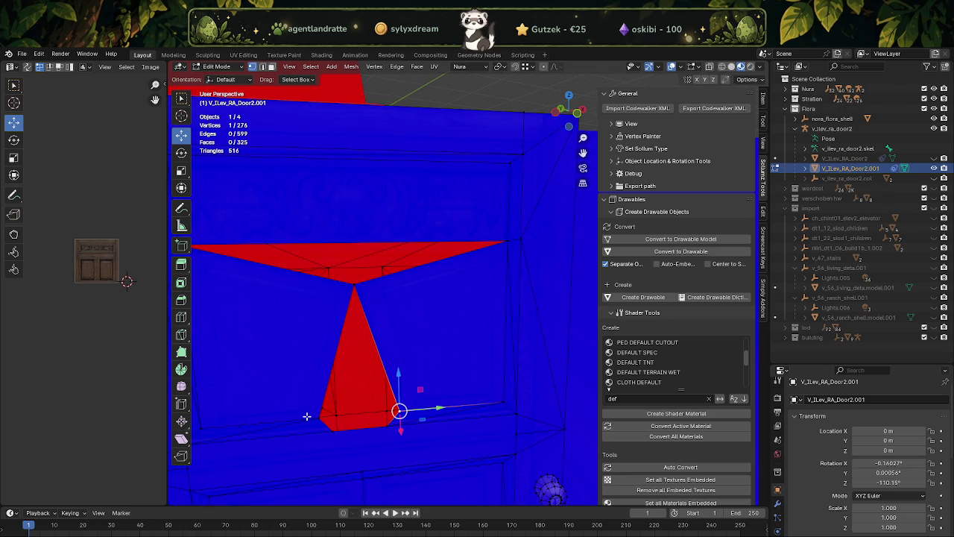
Step: Collapse the red spike at the bottom by merging its stray vertices at center
left_click(317, 418)
right_click(319, 416)
left_click(369, 415)
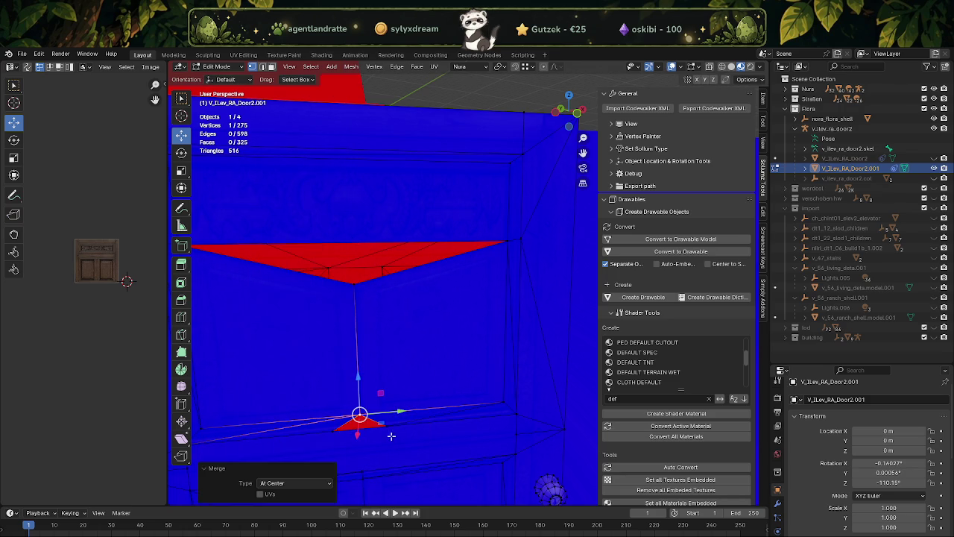
left_click(387, 425)
right_click(335, 433)
left_click(389, 435)
Step: Dissolve the panel's left and right halves into one face
left_click_drag(377, 406, 377, 320)
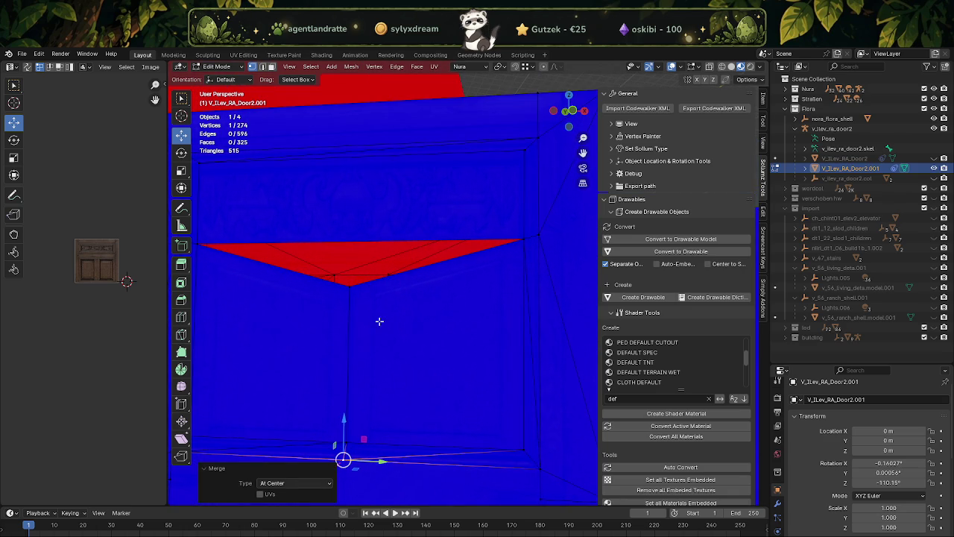
key("3")
left_click(403, 335)
left_click(329, 330)
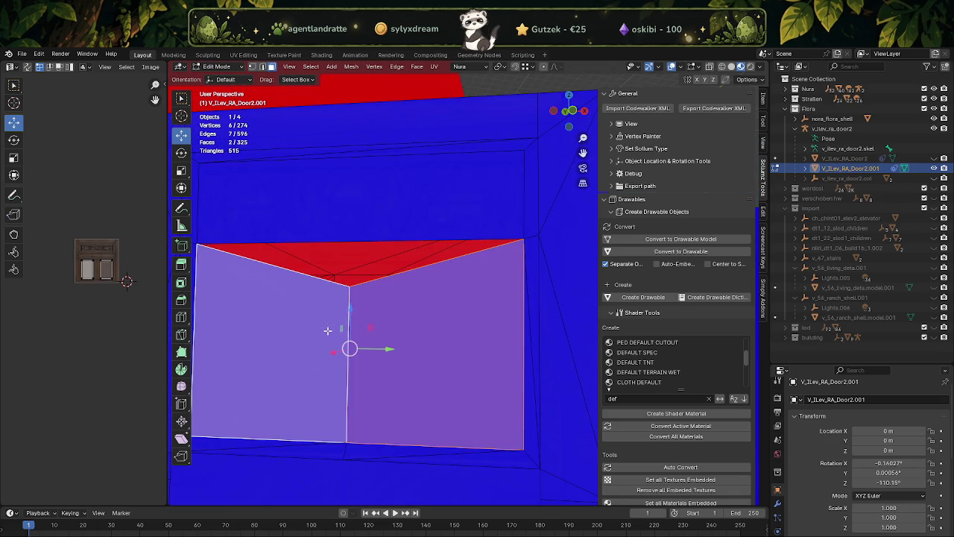
key("x")
left_click(327, 330)
Step: Dissolve the stray vertex on the panel edge and return to Object Mode
left_click_drag(327, 329, 361, 299)
key("1")
left_click(349, 284)
key("x")
left_click(349, 288)
key("Tab")
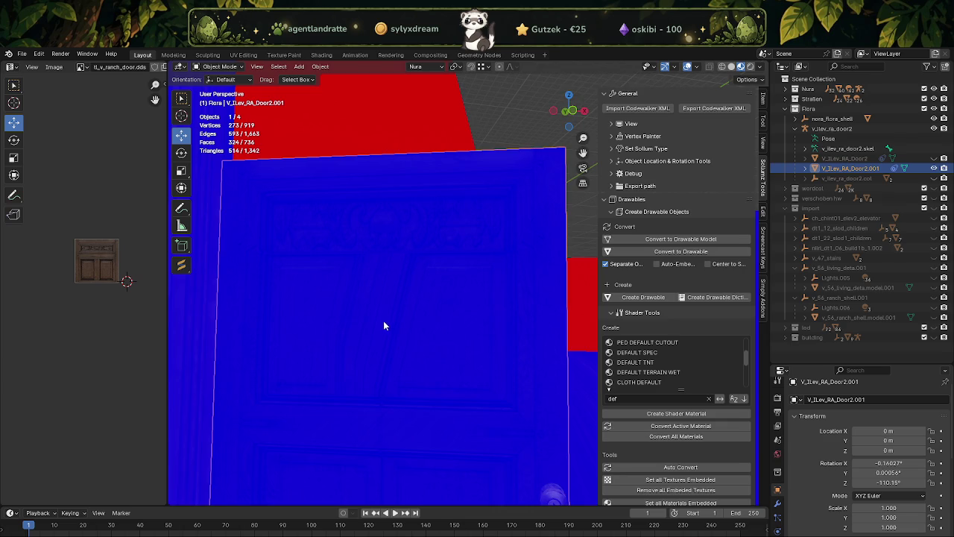
Step: Re-enter Edit Mode on the door and orbit to its side edge
scroll("down", 3)
scroll("down", 3)
scroll("down", 3)
key("Tab")
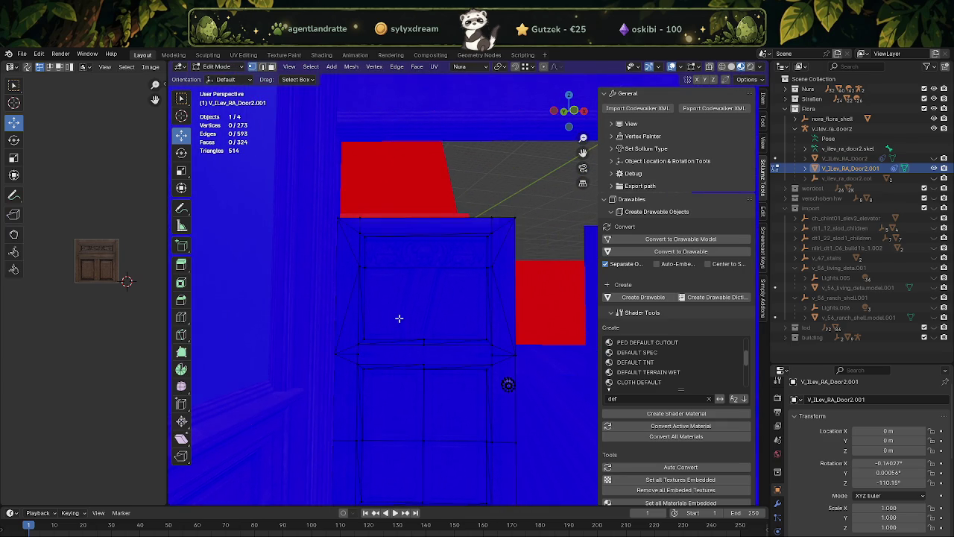
scroll("up", 3)
left_click_drag(401, 305, 345, 314)
Step: Select the tall faces along the door's side edge in face mode
key("3")
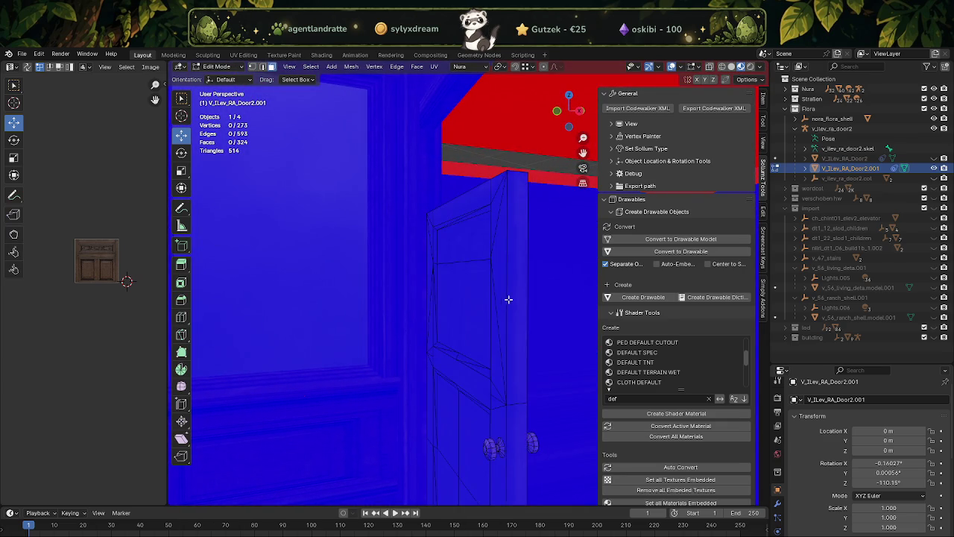
left_click(516, 294)
left_click_drag(519, 418, 443, 323)
left_click(435, 387)
left_click(437, 391)
left_click_drag(437, 390, 452, 332)
left_click(416, 421)
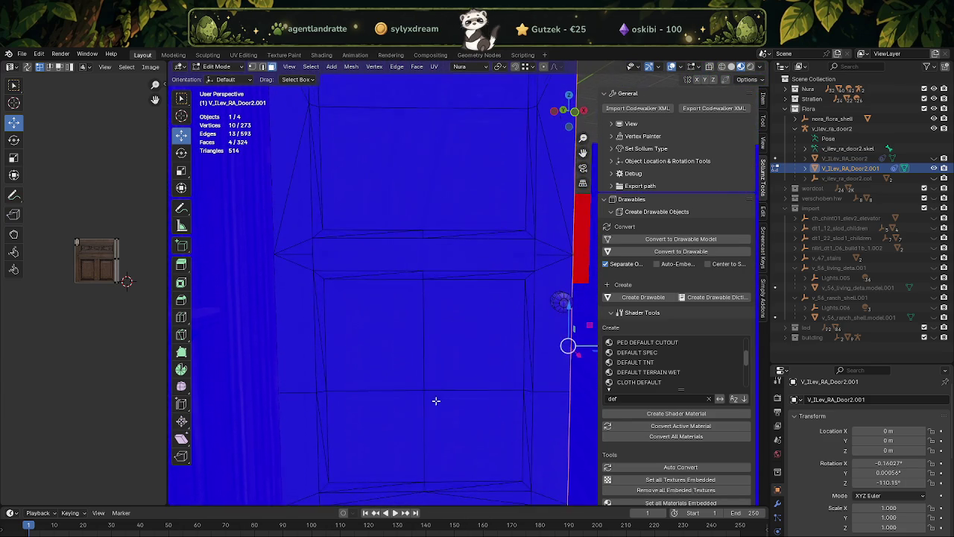
Step: Select the thin horizontal trim face between the panels
scroll("down", 3)
scroll("up", 3)
scroll("up", 3)
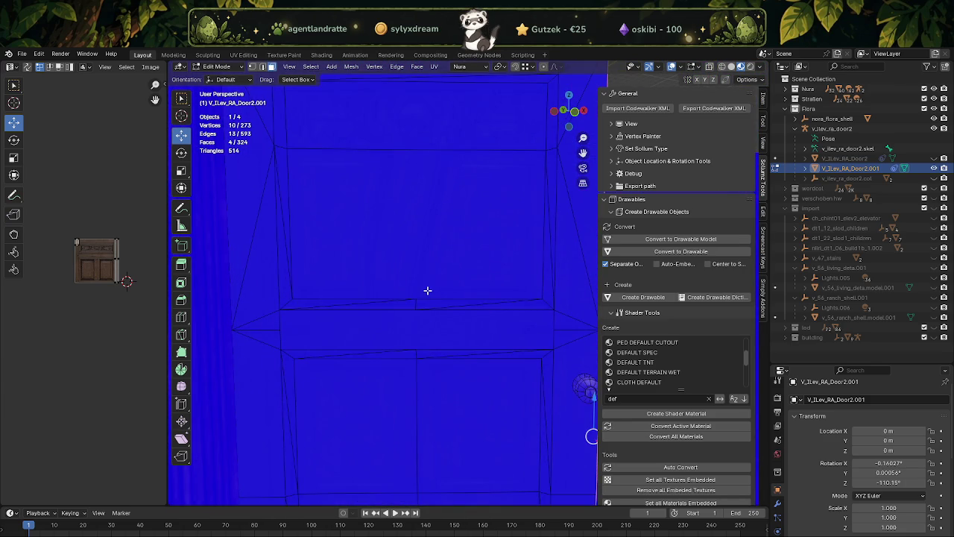
left_click(370, 305)
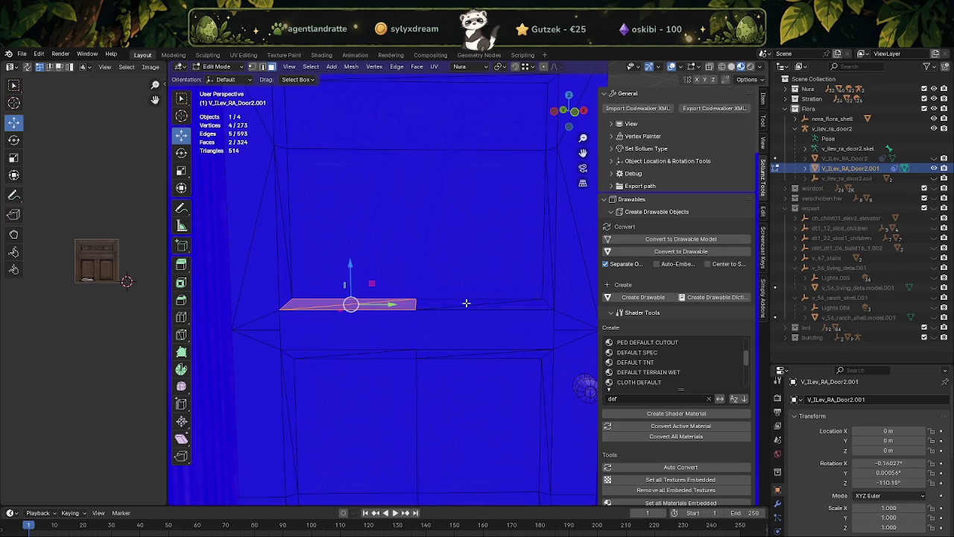
Step: Dissolve the horizontal trim faces and the thin left vertical face
left_click(474, 306)
key("x")
left_click(478, 306)
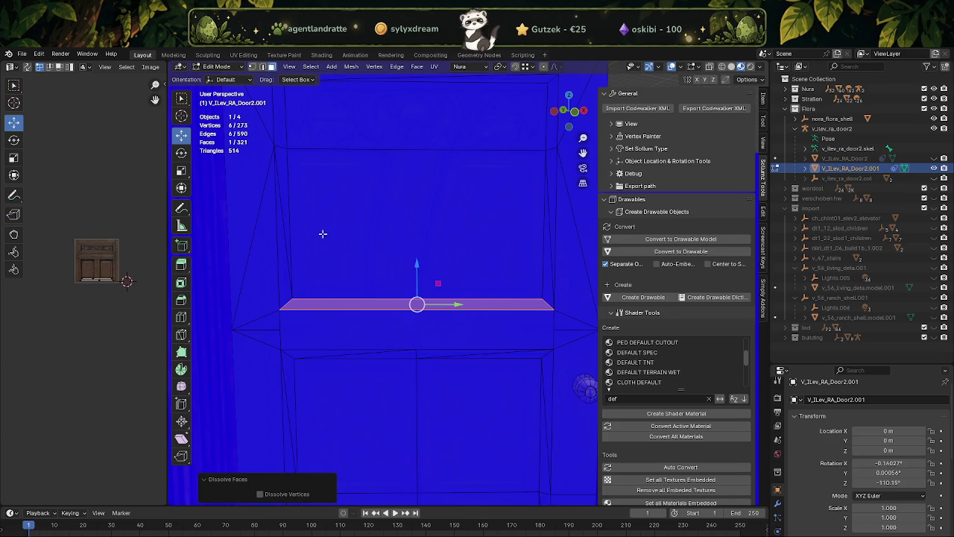
left_click_drag(324, 242, 368, 278)
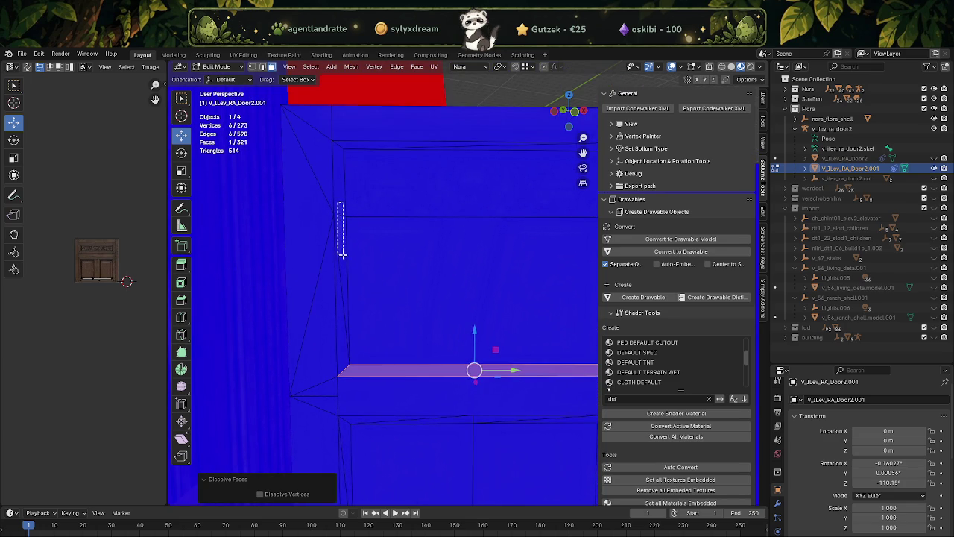
left_click_drag(337, 203, 343, 266)
key("x")
left_click(343, 266)
Step: Dissolve the panel's thin top face and thin right face
left_click_drag(477, 174, 393, 164)
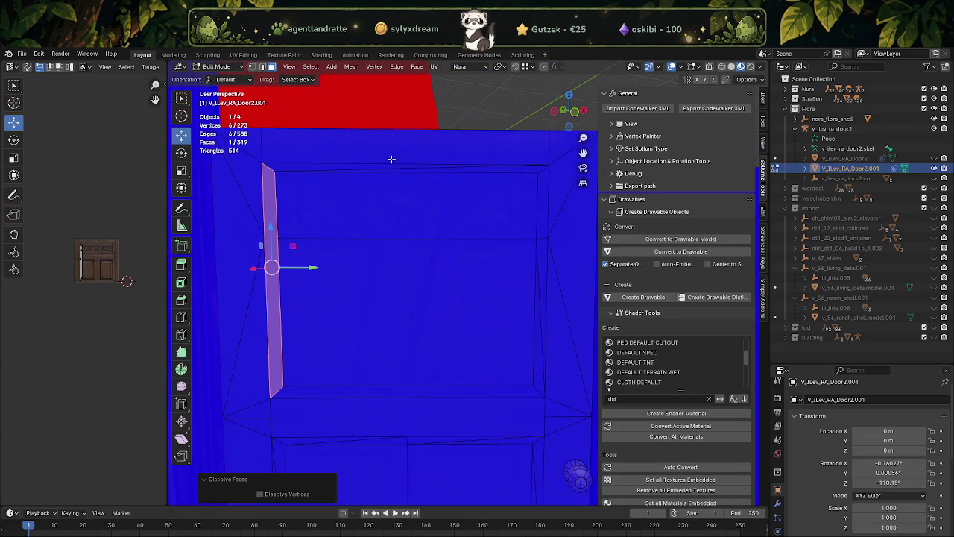
left_click_drag(414, 170, 414, 170)
key("x")
left_click(410, 169)
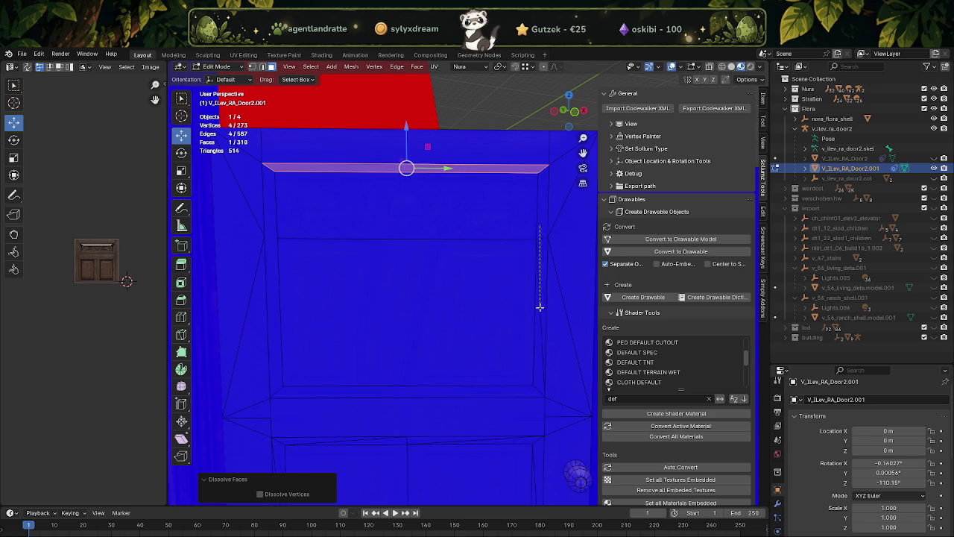
left_click_drag(540, 225, 541, 308)
key("x")
left_click(538, 307)
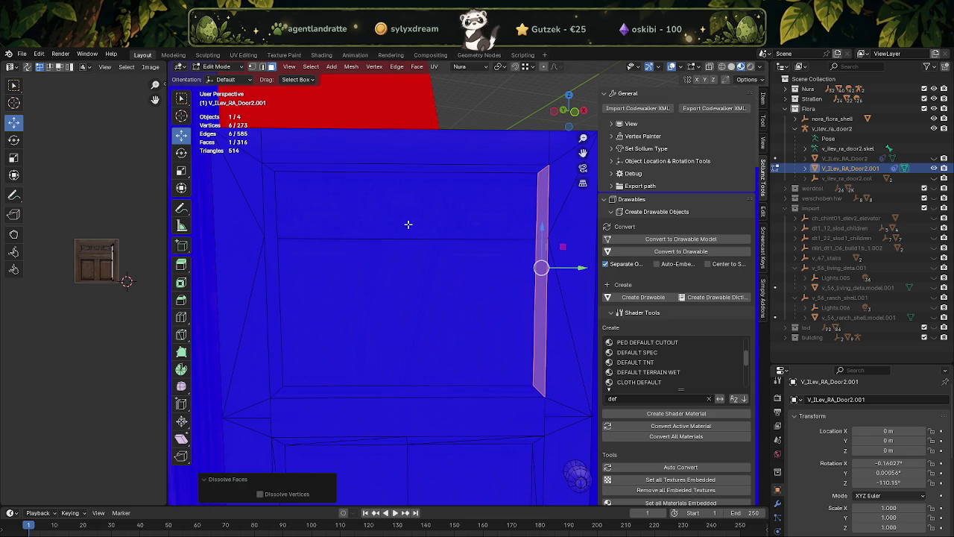
left_click(406, 223)
Step: Dissolve the right vertical strip's faces into one face
left_click_drag(457, 296, 433, 284)
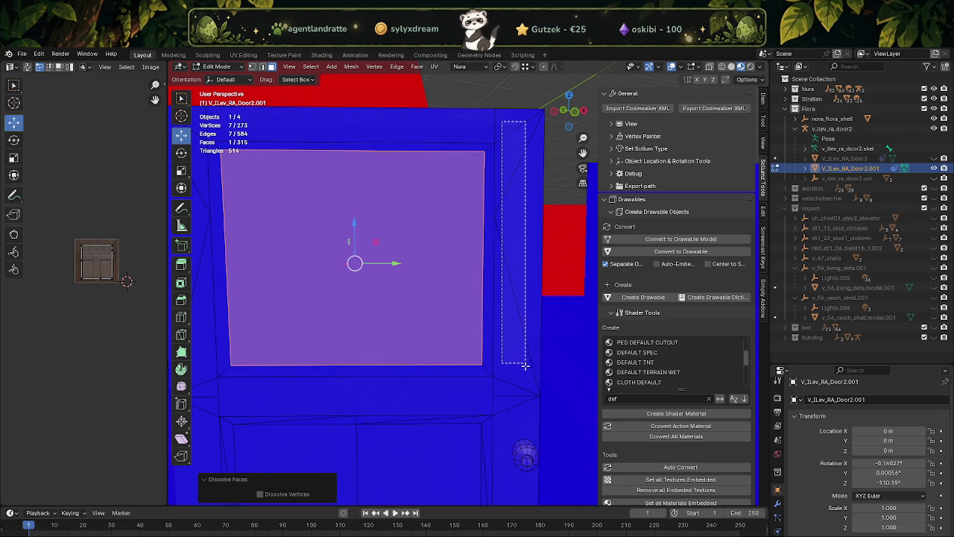
left_click_drag(505, 273, 517, 375)
key("x")
left_click(518, 375)
left_click_drag(504, 336, 479, 159)
left_click_drag(474, 133, 475, 408)
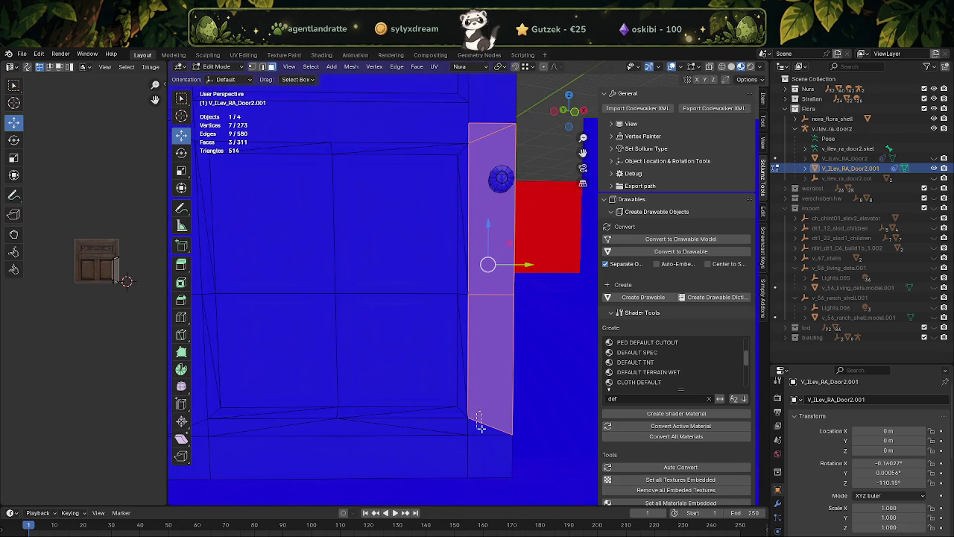
key("x")
left_click(481, 429)
Step: Dissolve the bottom strip and the left strip into single faces
left_click_drag(456, 424, 492, 433)
left_click_drag(514, 428, 212, 438)
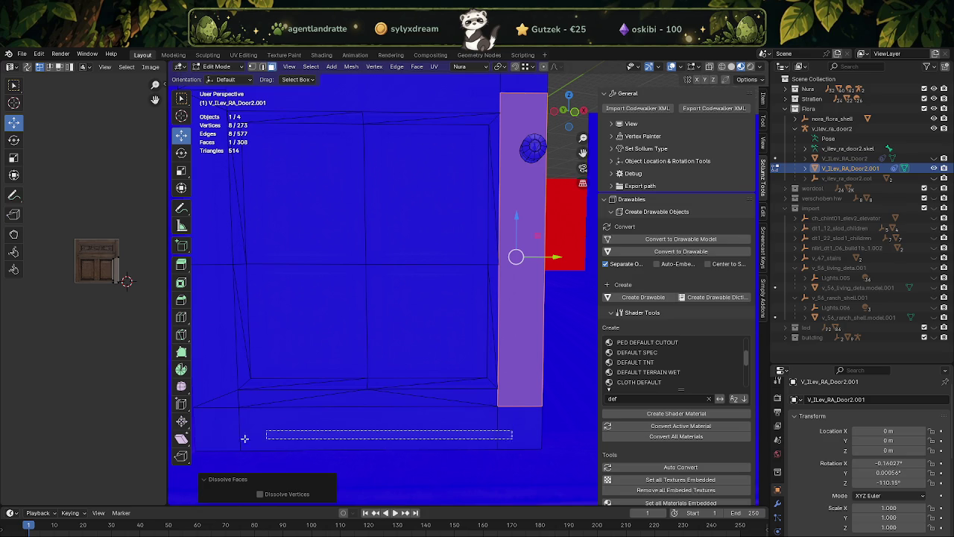
key("x")
left_click(224, 414)
left_click_drag(245, 413, 396, 278)
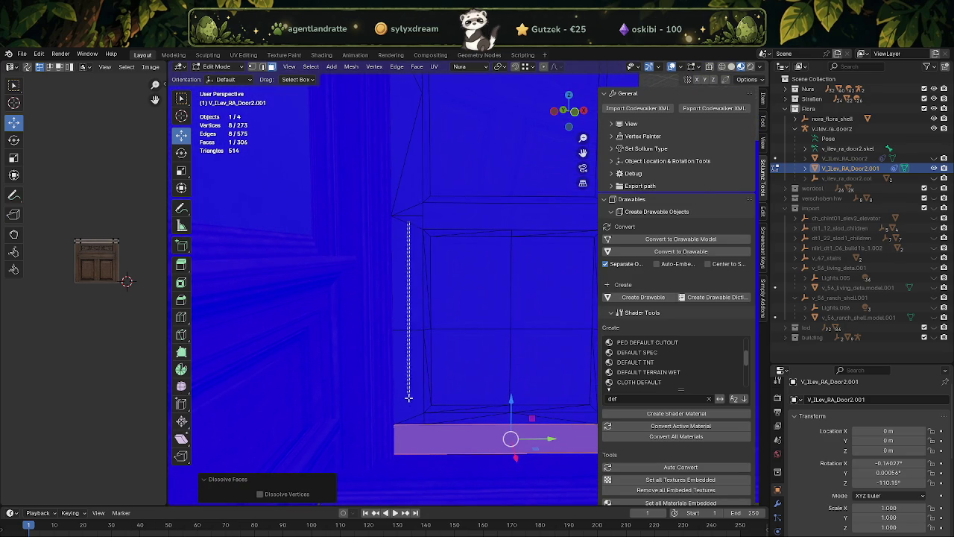
left_click_drag(413, 421, 414, 422)
key("x")
left_click(447, 336)
Step: Dissolve the thin top horizontal strip into one face
left_click_drag(458, 316, 393, 296)
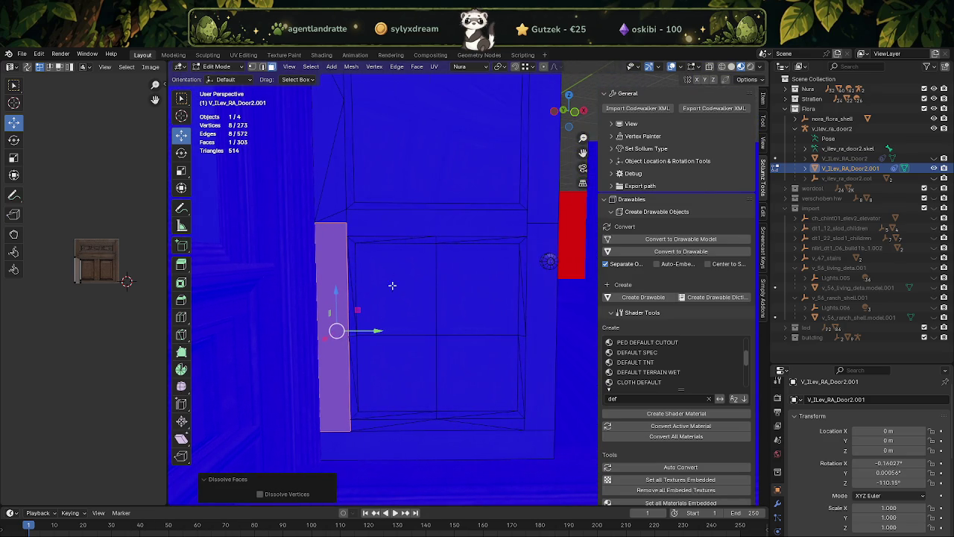
left_click_drag(399, 241, 454, 241)
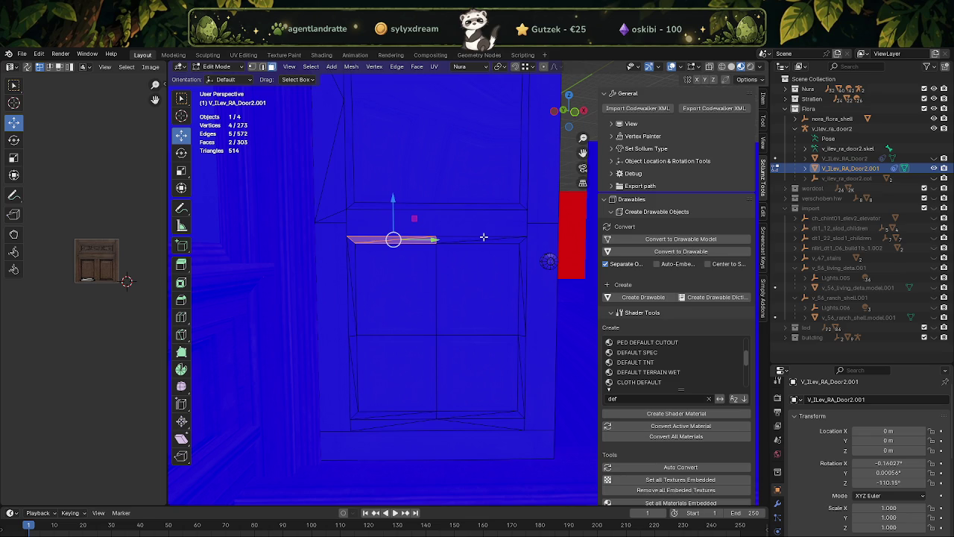
key("x")
left_click(492, 241)
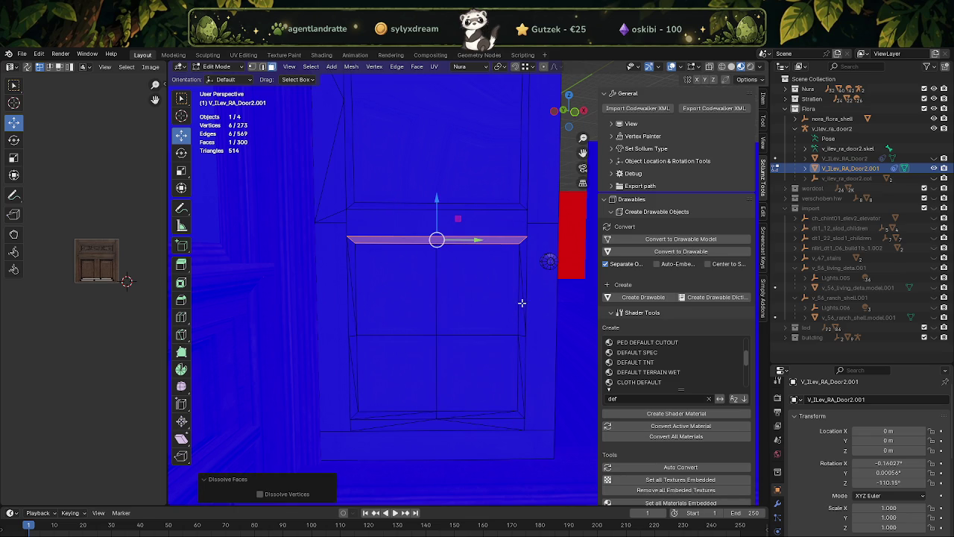
Step: Dissolve the thin right vertical strip and the bottom door strip into single faces
left_click_drag(521, 299, 526, 325)
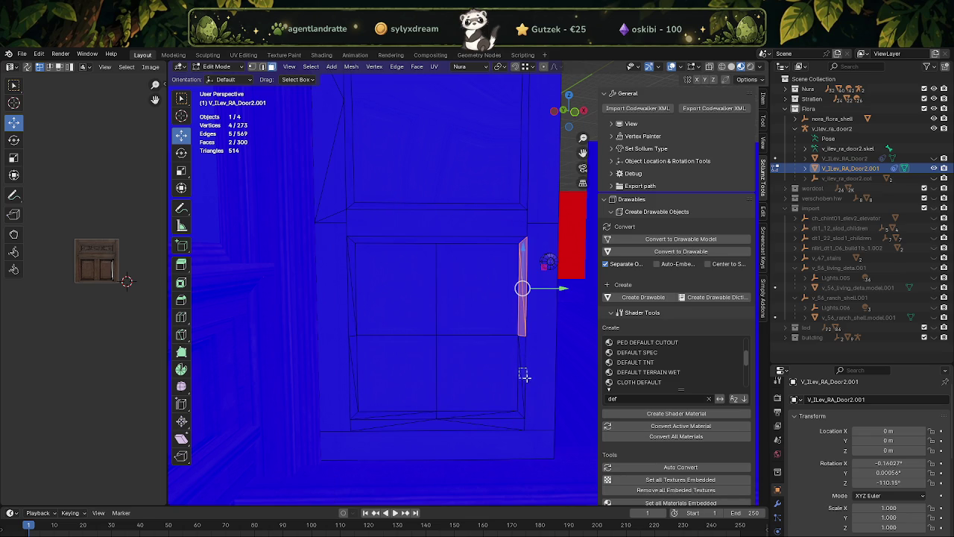
left_click_drag(523, 380, 524, 381)
key("x")
left_click(526, 375)
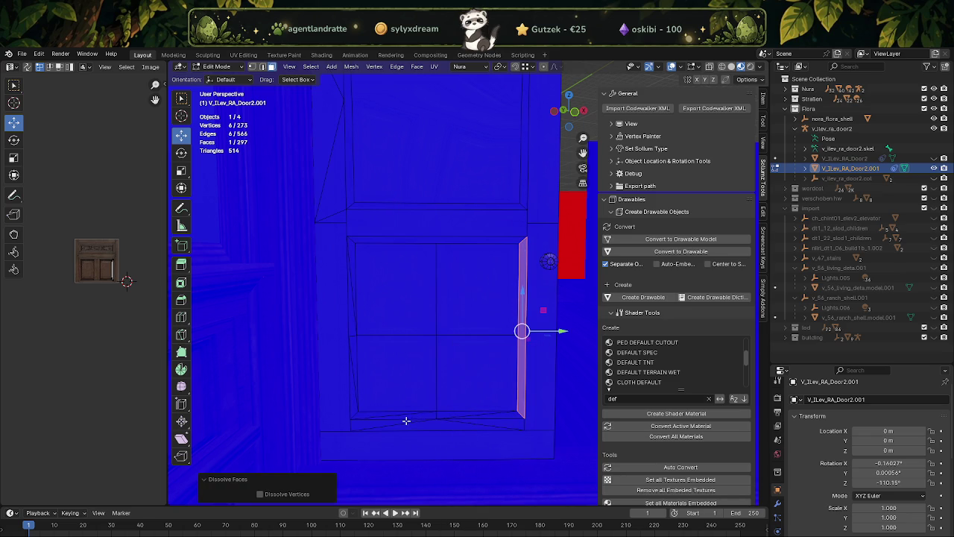
left_click_drag(471, 428, 471, 429)
key("x")
left_click(470, 430)
scroll("up", 3)
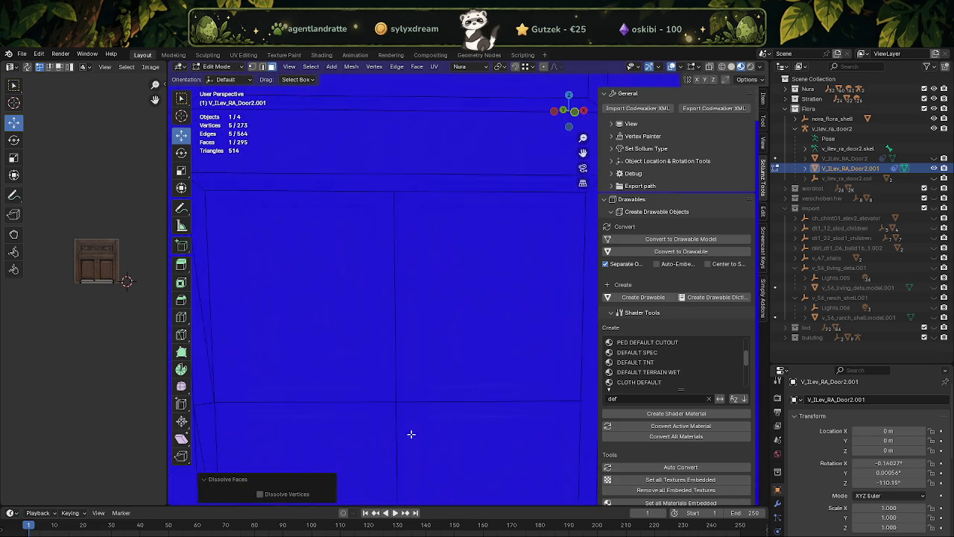
Step: Dissolve the back wall and floor faces behind the door into a single face
scroll("down", 3)
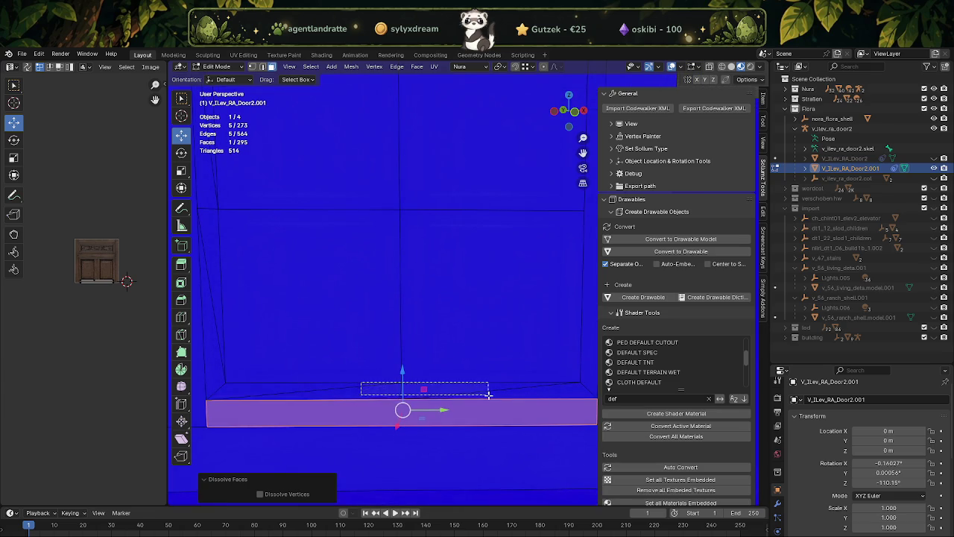
left_click_drag(487, 394, 438, 390)
key("x")
left_click(394, 295)
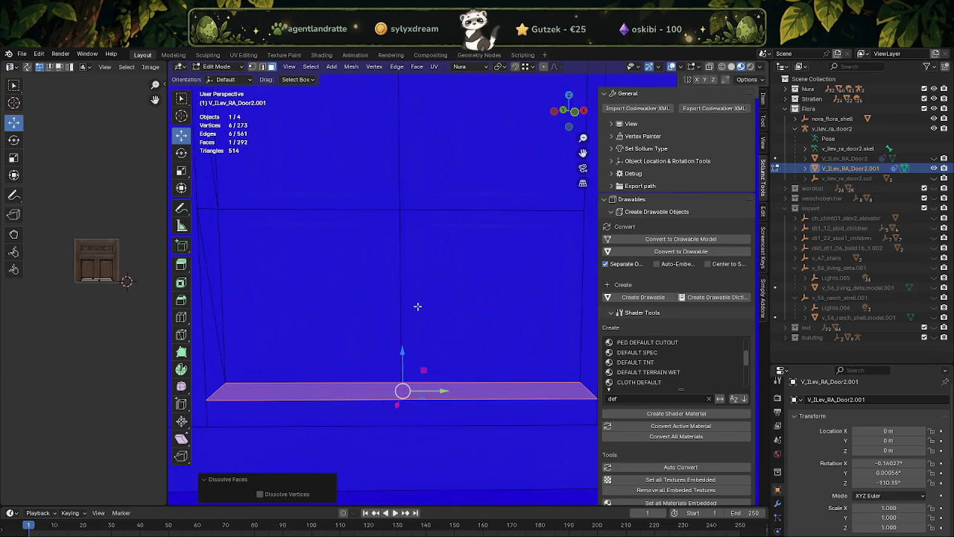
Step: Merge the narrow left wall strip's faces into one face
scroll("down", 3)
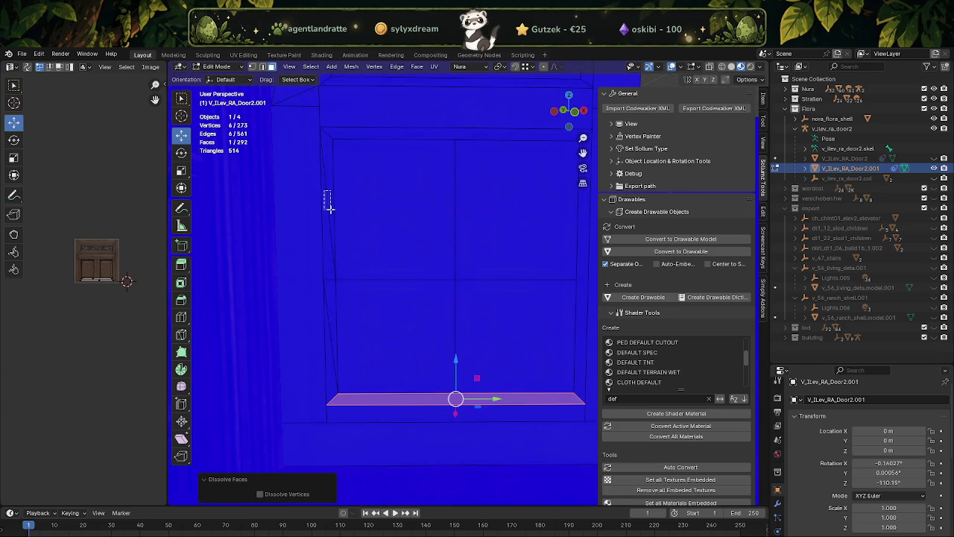
left_click_drag(330, 209, 330, 239)
left_click(327, 312)
key("x")
left_click(329, 318)
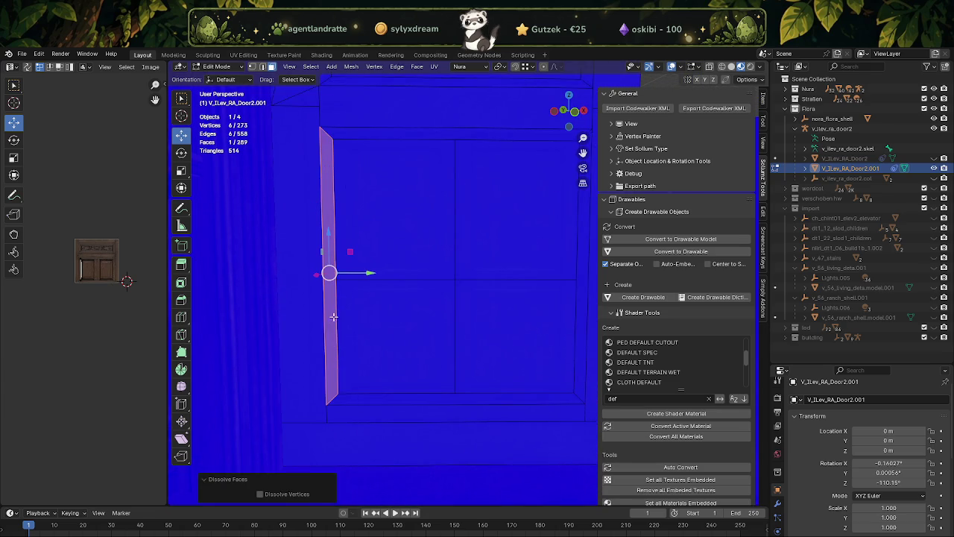
Step: Dissolve the four middle 2×2 panel faces into one square face and reselect it
left_click(470, 286)
key("x")
left_click(462, 313)
scroll("down", 3)
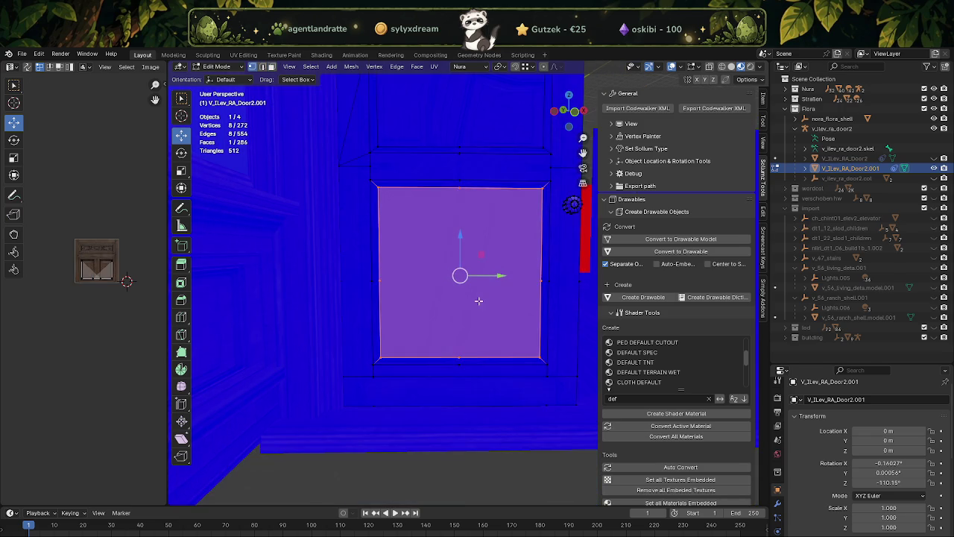
key("alt+a")
left_click(371, 257)
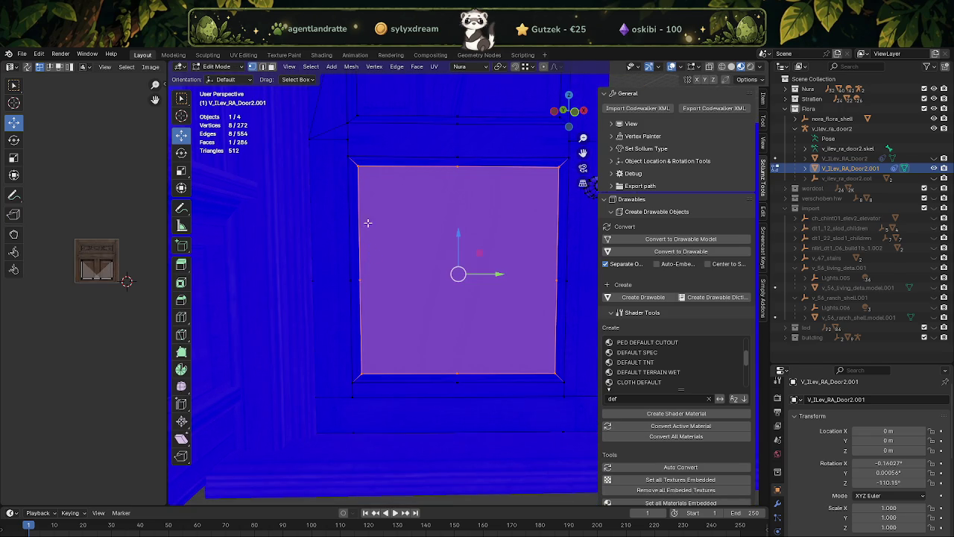
Step: Select the thin left trapezoid face and small top triangle at the door's upper edge
scroll("up", 3)
left_click_drag(379, 214, 405, 300)
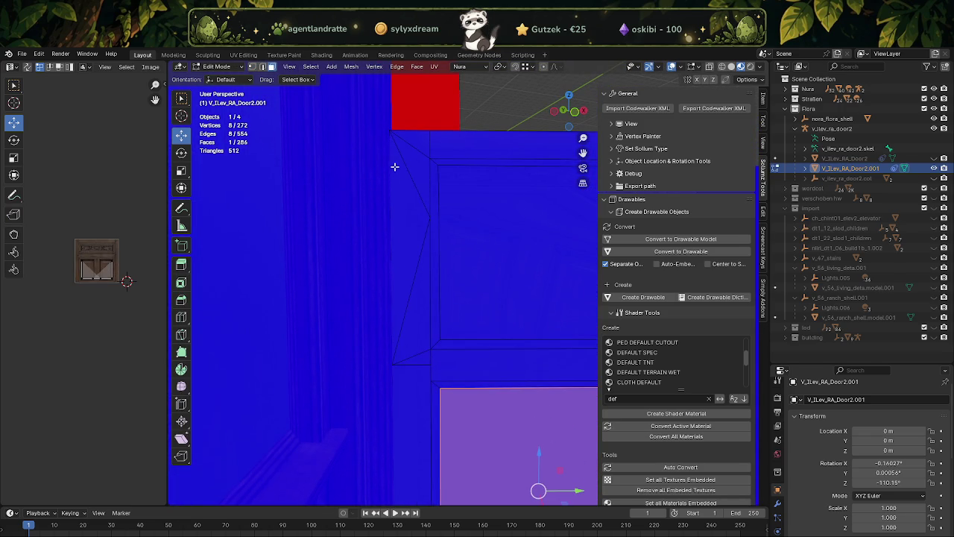
left_click_drag(394, 168, 420, 256)
left_click(410, 140)
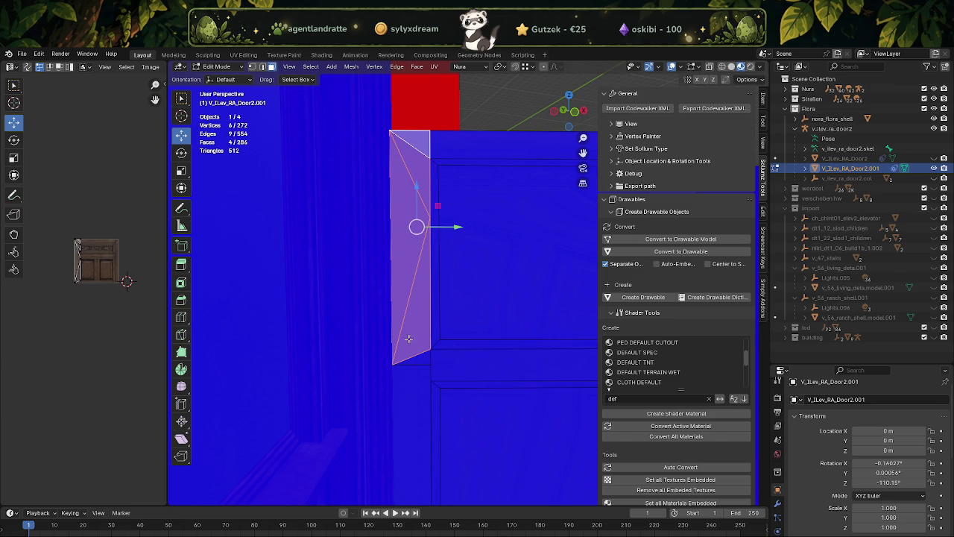
Step: Merge the four selected upper faces into one and hide the enclosing wall object
key("x")
left_click(380, 457)
left_click_drag(480, 313, 456, 335)
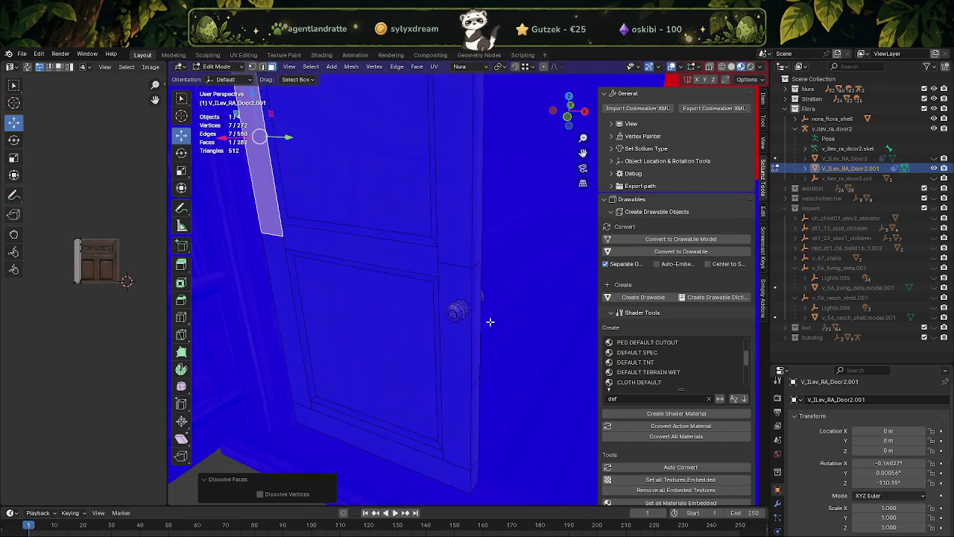
left_click(934, 118)
Step: Dissolve the long face strip running along the door's edge
left_click_drag(558, 257, 433, 235)
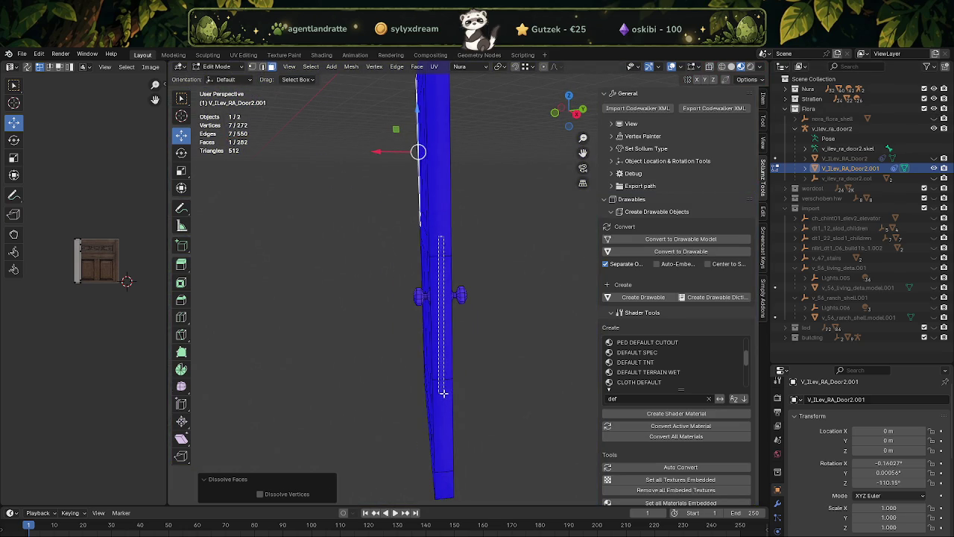
left_click_drag(443, 393, 443, 393)
right_click(443, 393)
left_click(440, 450)
left_click(440, 480)
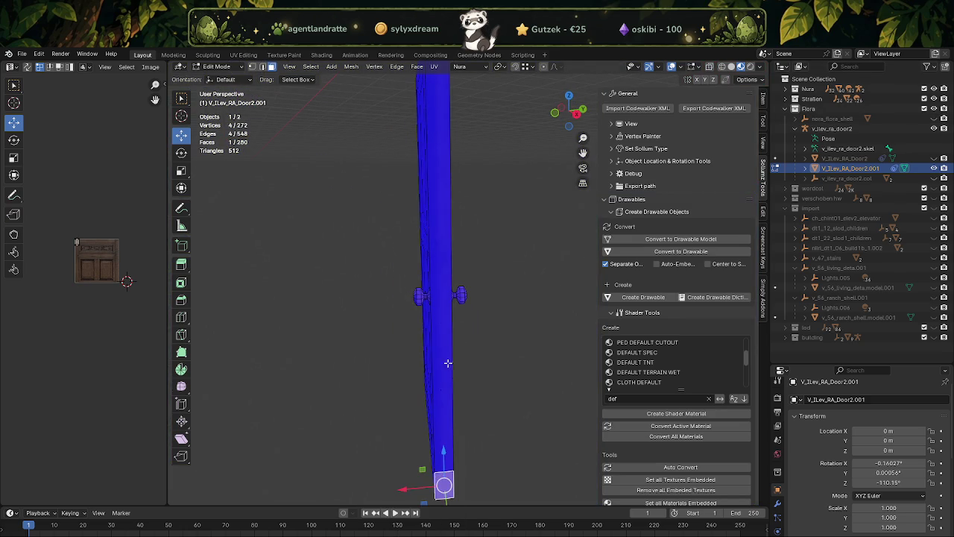
Step: Merge the small bottom face and the long bar faces on the edge into one
left_click_drag(439, 281, 455, 291)
left_click(455, 290)
right_click(455, 291)
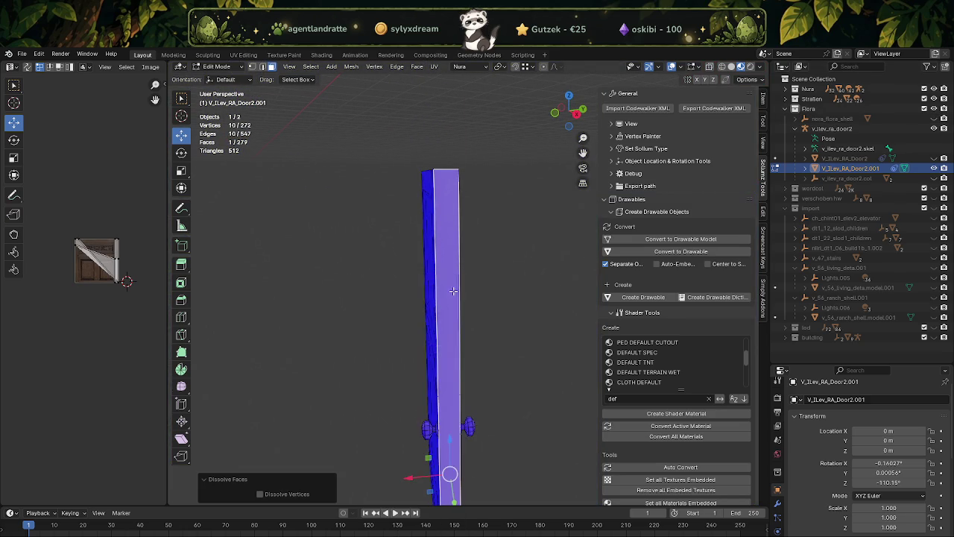
left_click_drag(452, 256, 463, 143)
left_click(459, 165)
key("shift+r")
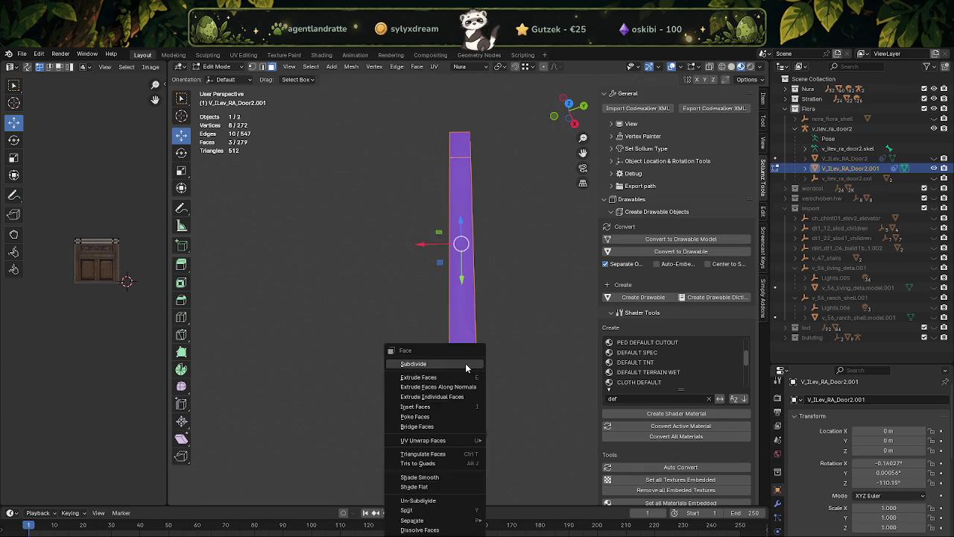
Step: Dissolve the four faces down the door's side into a single face
left_click_drag(413, 294, 446, 316)
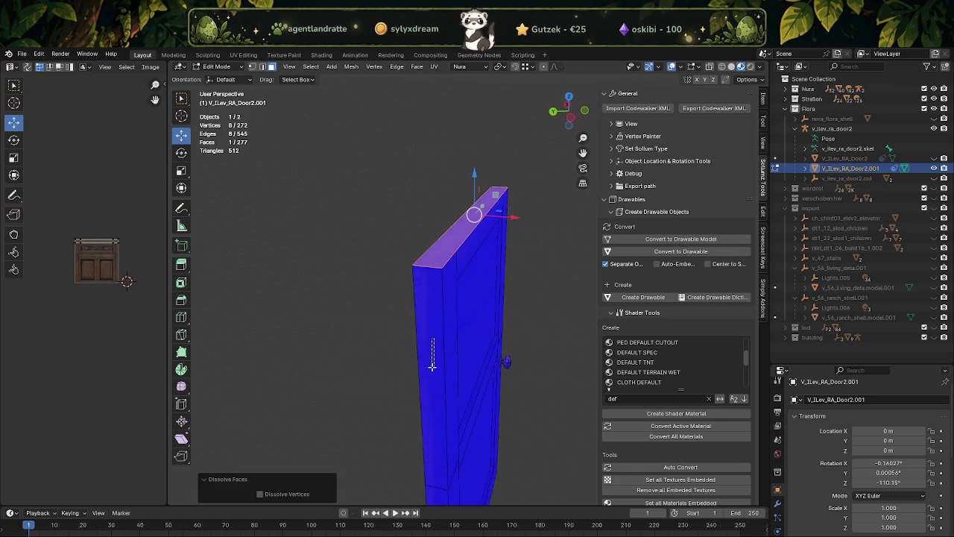
left_click(433, 363)
left_click_drag(436, 368, 470, 267)
left_click(468, 408)
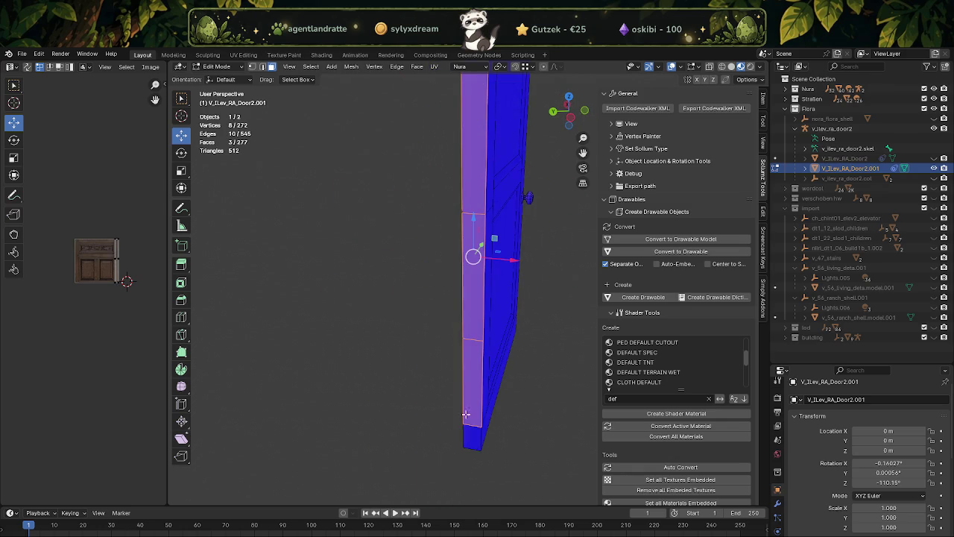
key("x")
left_click(469, 435)
Step: Merge the two split faces near the door's top into one
left_click_drag(470, 435, 465, 257)
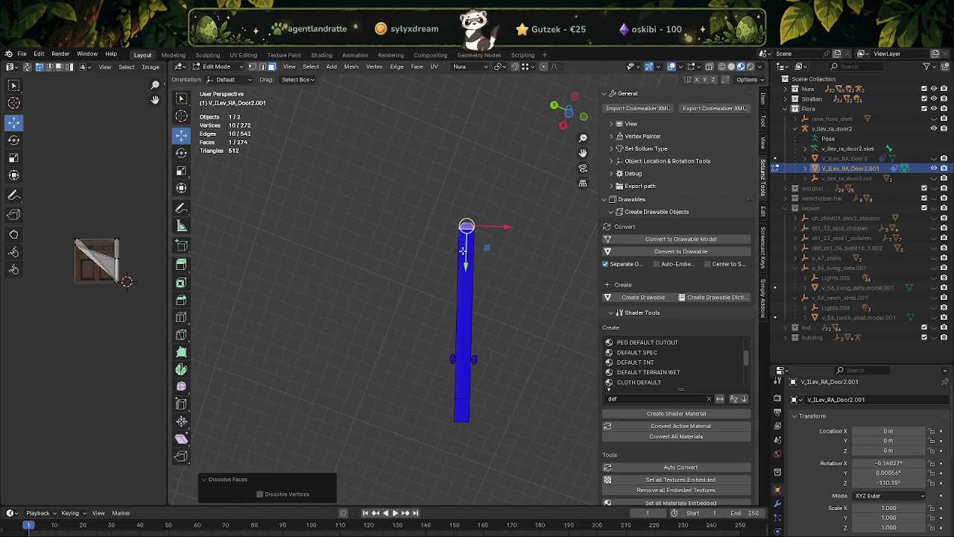
left_click(464, 252)
key("x")
left_click(459, 408)
Step: Turn to an edge-on view of the door and select the entire door mesh
left_click_drag(459, 408, 437, 368)
scroll("up", 3)
left_click_drag(437, 317, 443, 160)
key("a")
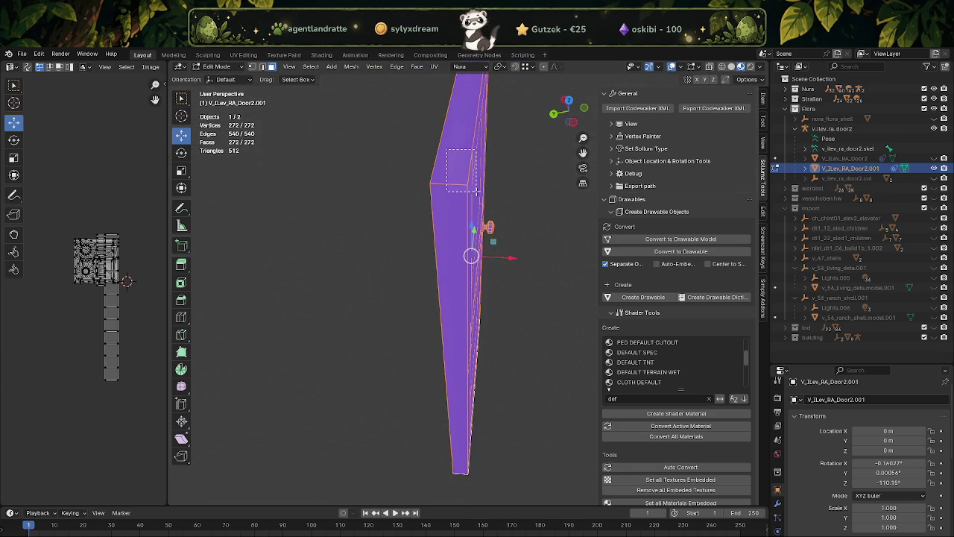
Step: Deselect the door's front face, upper frame and inner panel so they are kept
left_click_drag(447, 149, 476, 190)
left_click_drag(459, 410, 389, 350)
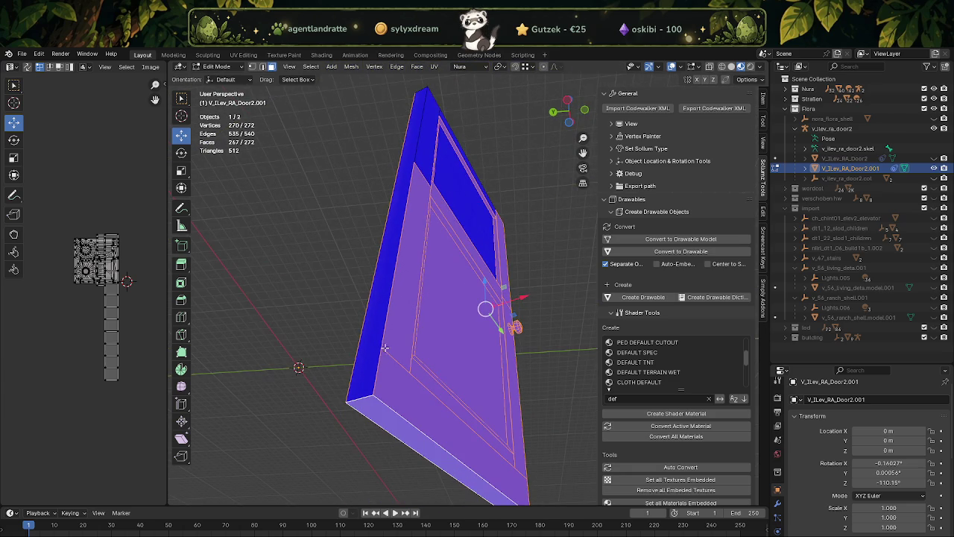
left_click_drag(434, 411, 434, 411)
left_click_drag(434, 411, 460, 359)
left_click_drag(489, 412, 489, 412)
left_click_drag(489, 412, 409, 257)
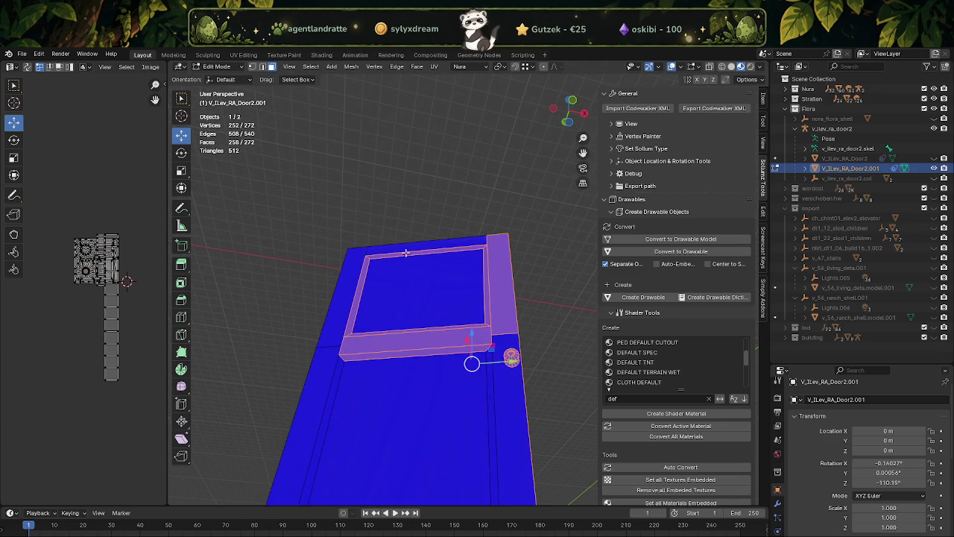
left_click_drag(366, 257, 409, 373)
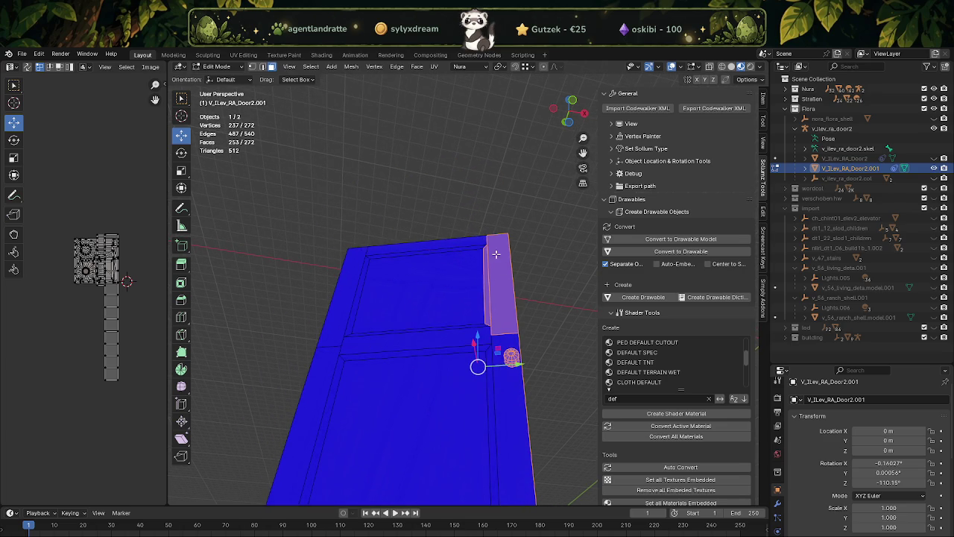
left_click_drag(486, 254, 493, 336)
left_click_drag(492, 276, 506, 260)
left_click_drag(508, 282, 508, 282)
left_click_drag(509, 281, 402, 320)
Step: Exclude the door handle from the selection and delete the remaining decorative faces
scroll("up", 3)
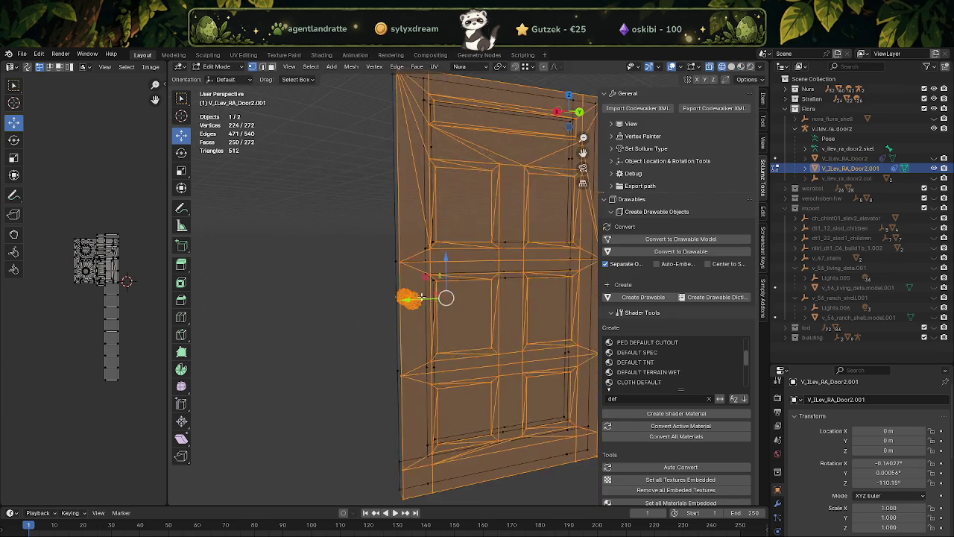
scroll("up", 3)
left_click_drag(312, 275, 386, 349)
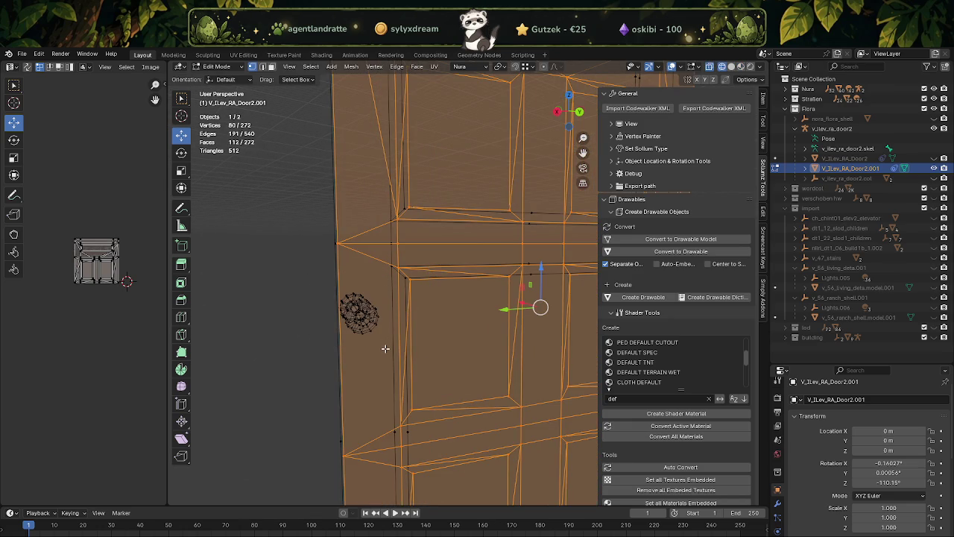
scroll("down", 3)
left_click_drag(462, 313, 498, 306)
key("x")
left_click(506, 301)
Step: Zoom in on the simplified door
scroll("up", 3)
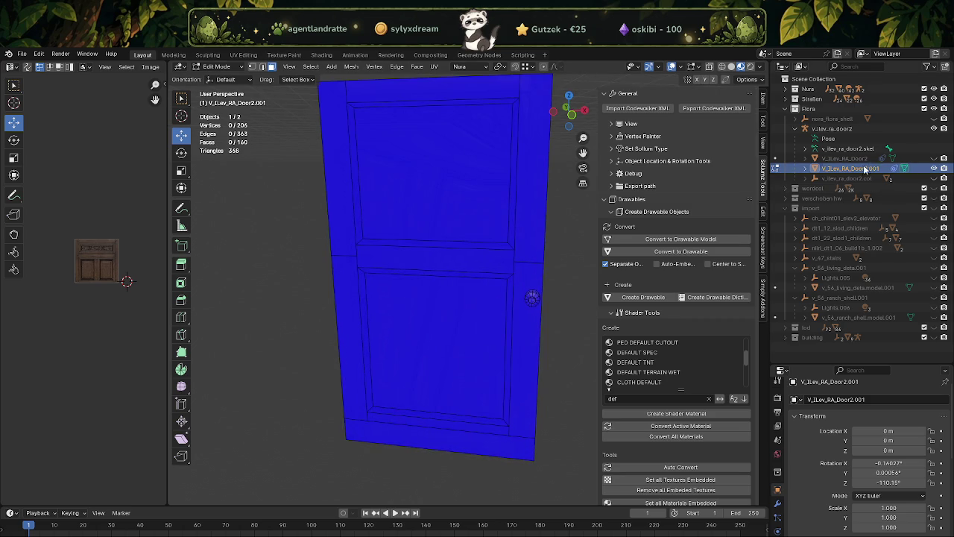
Step: In wireframe view, dissolve the door's middle rail vertices
left_click(934, 118)
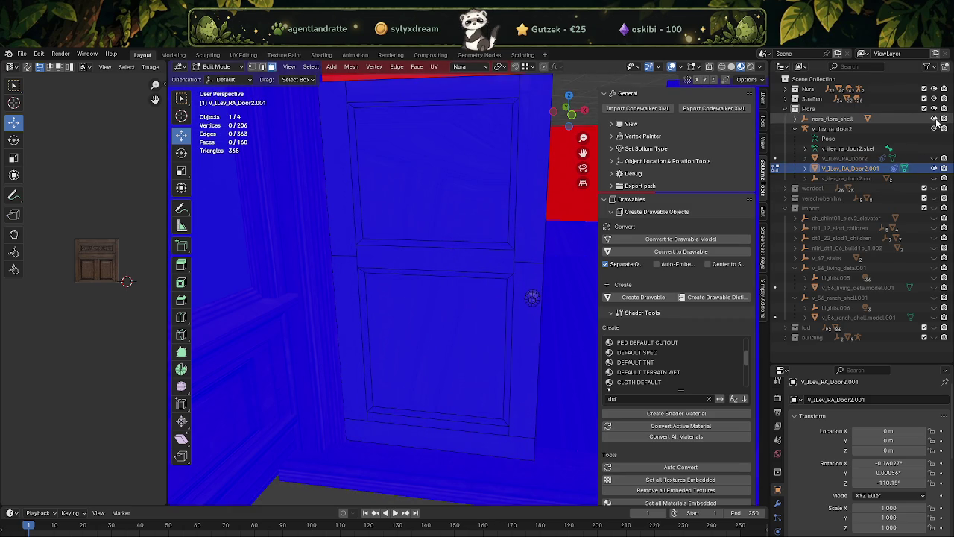
left_click(934, 118)
left_click_drag(636, 222, 464, 301)
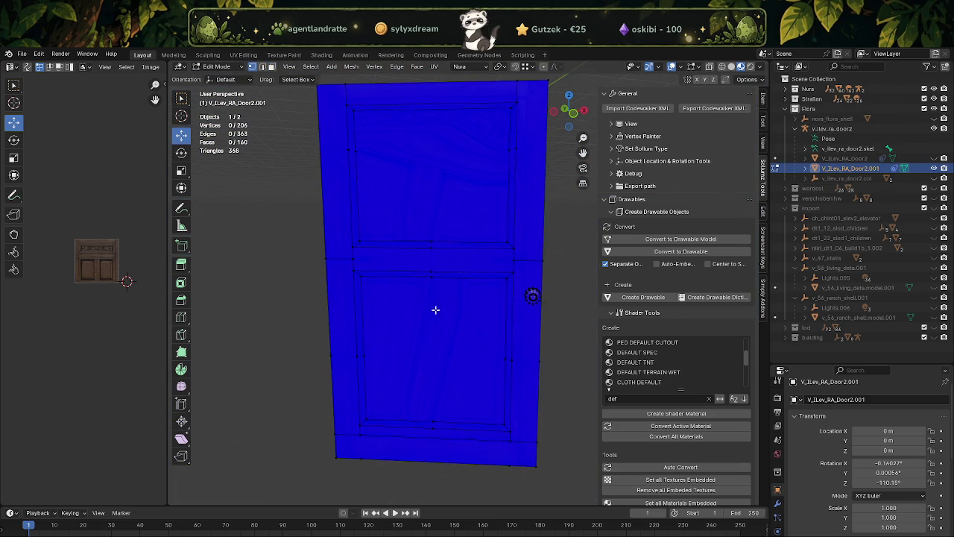
key("shift+z")
scroll("down", 3)
left_click(426, 255)
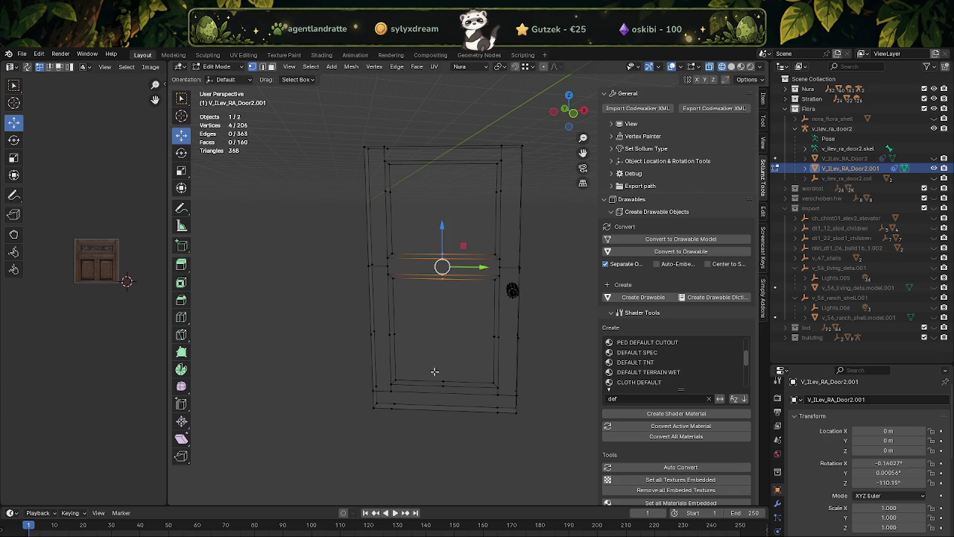
key("x")
left_click(441, 388)
Step: Dissolve the lower rail vertices and the upper panel vertices
left_click_drag(358, 321, 564, 363)
key("x")
left_click(549, 356)
scroll("up", 3)
left_click_drag(386, 244, 534, 290)
key("x")
left_click(526, 285)
Step: Back in solid shading, dissolve the door's right edge face strip
left_click_drag(463, 269, 486, 259)
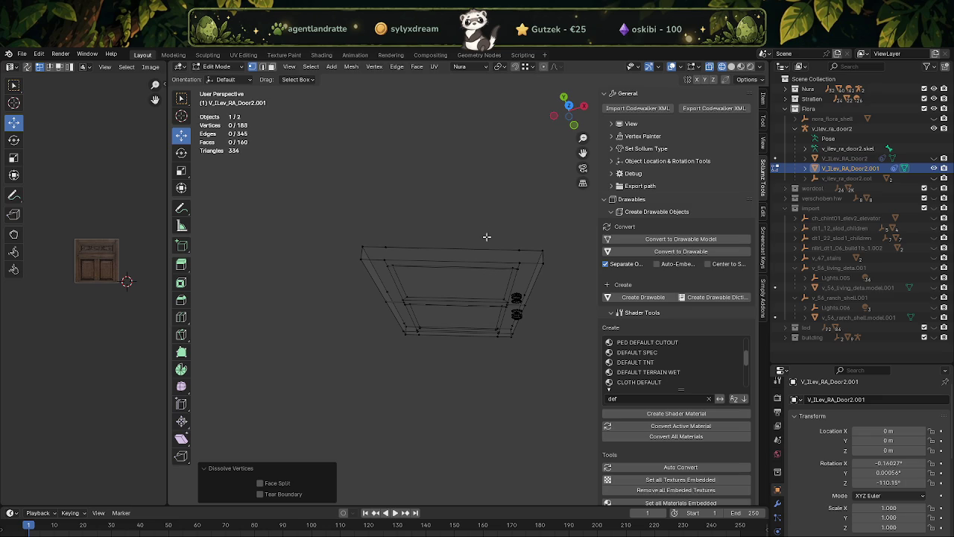
left_click_drag(432, 329, 442, 211)
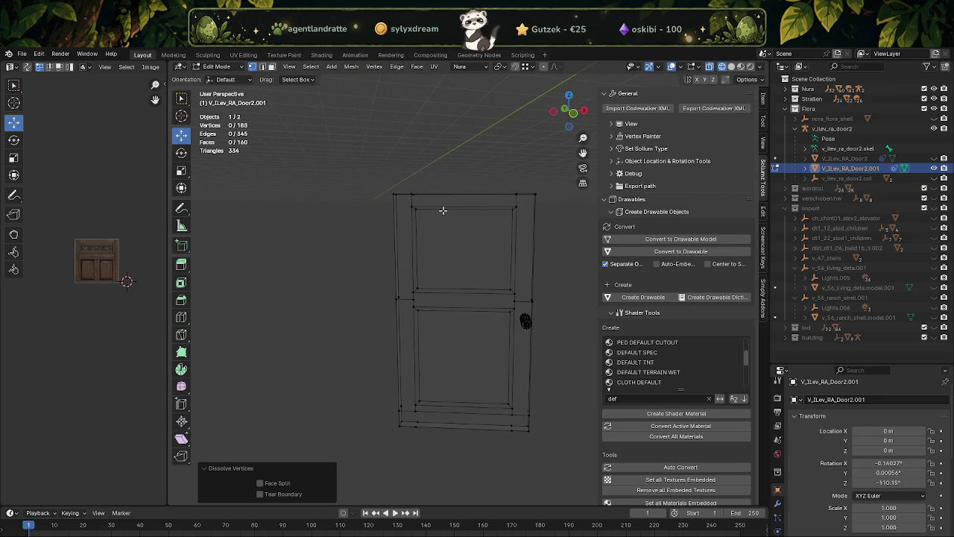
scroll("up", 3)
key("shift+z")
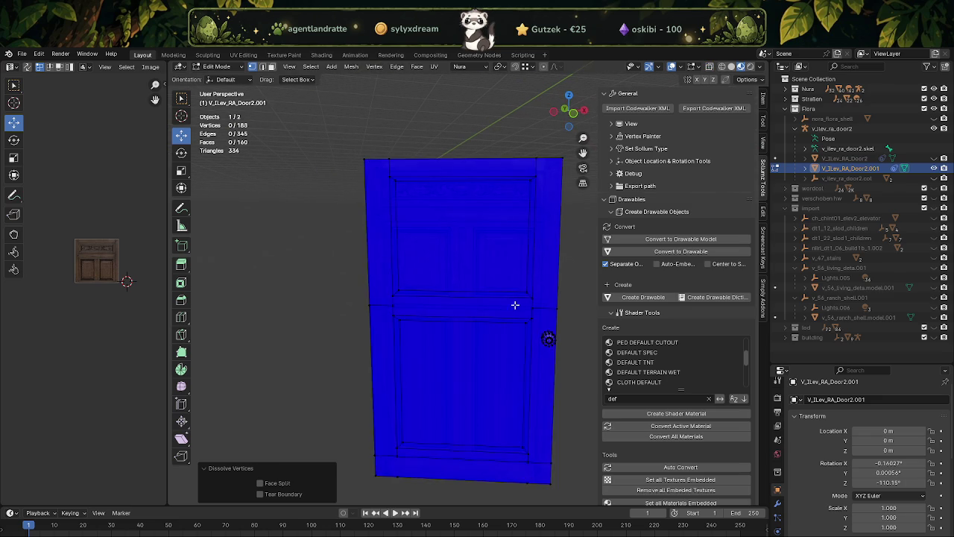
left_click(542, 298)
right_click(544, 316)
left_click(497, 478)
Step: Dissolve the two faces of the door's left edge strip into one
left_click(382, 274)
left_click(382, 332)
right_click(381, 331)
left_click(381, 331)
Step: With see-through wireframe on, dissolve the remaining stray vertices in two passes
key("alt+z")
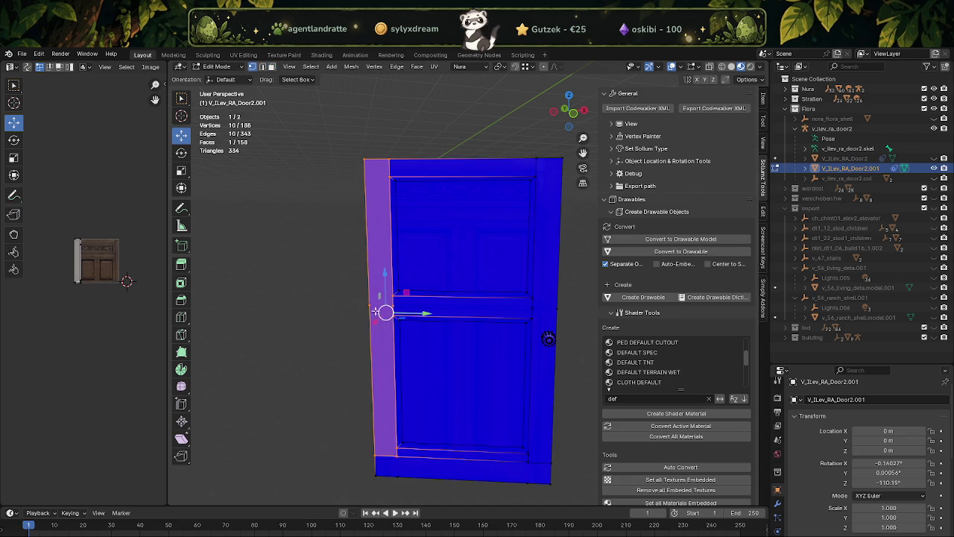
key("shift+z")
scroll("up", 3)
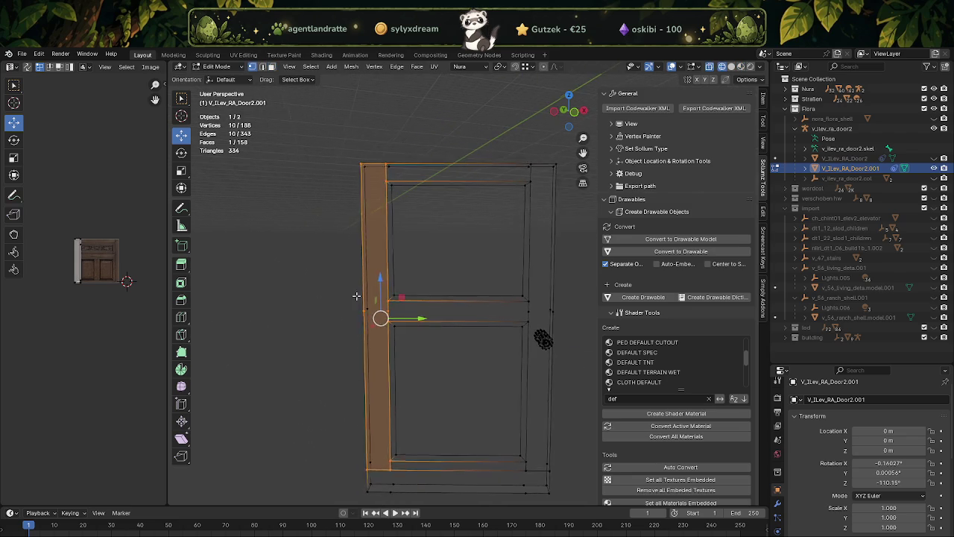
scroll("up", 3)
key("x")
left_click(366, 330)
left_click_drag(366, 329, 450, 304)
key("x")
left_click(520, 319)
Step: Check the cleaned door in solid shading and return to Object Mode
key("shift+z")
left_click_drag(395, 318, 433, 344)
key("shift+z")
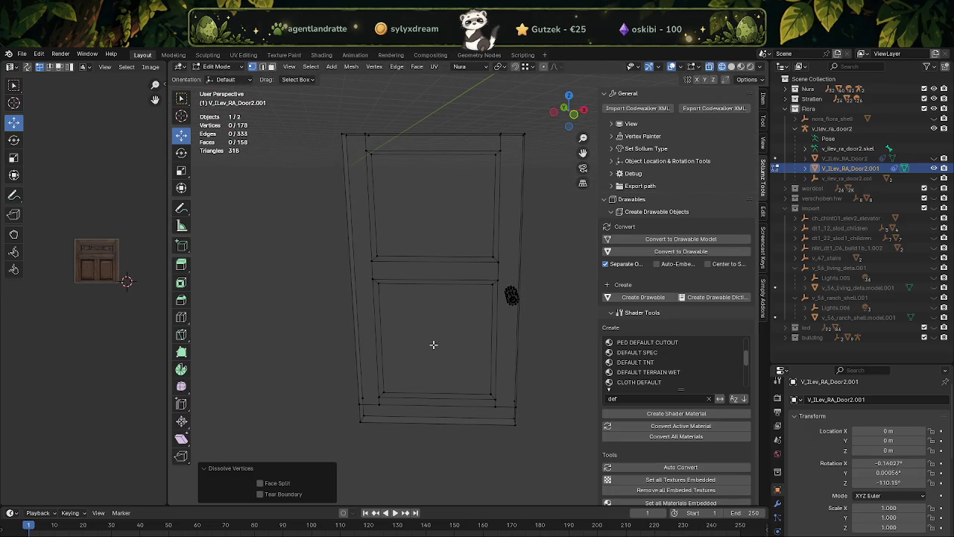
key("shift+z")
key("Tab")
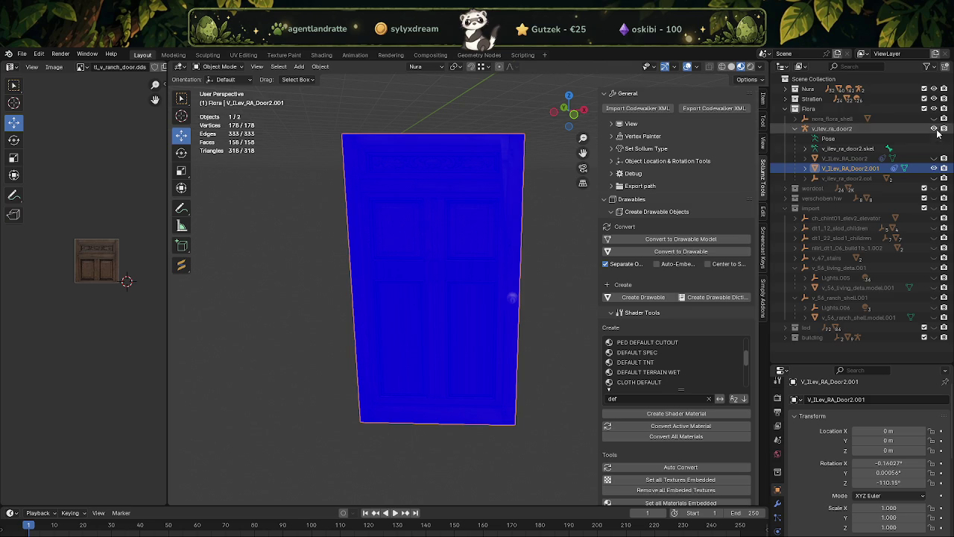
Step: Unhide the room shell and enter Edit Mode on the door in wireframe view
left_click(934, 119)
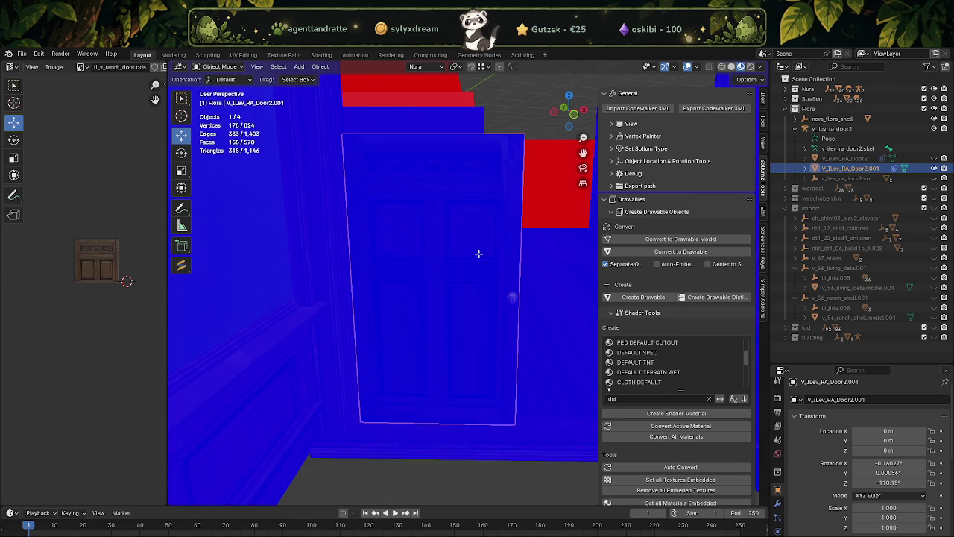
left_click_drag(477, 239, 488, 219)
key("Tab")
key("shift+z")
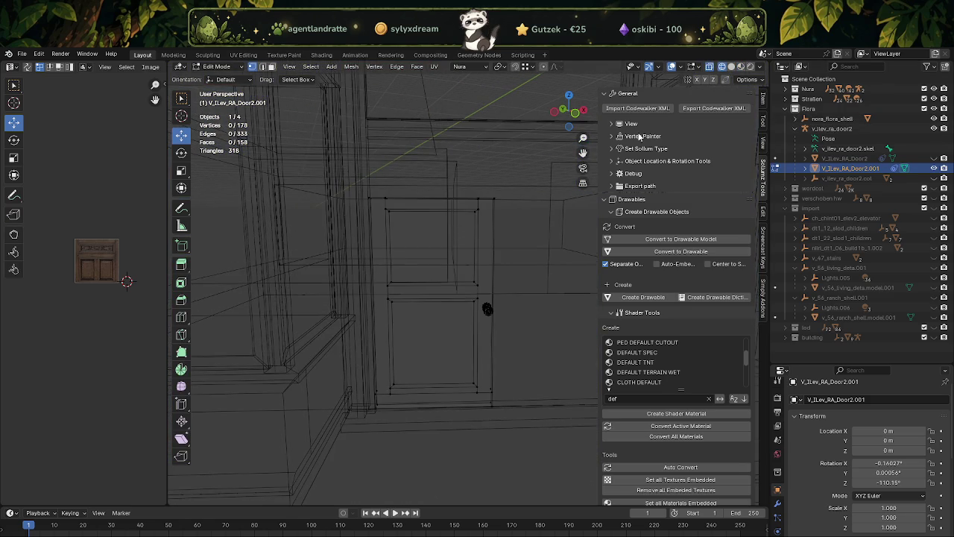
left_click(679, 67)
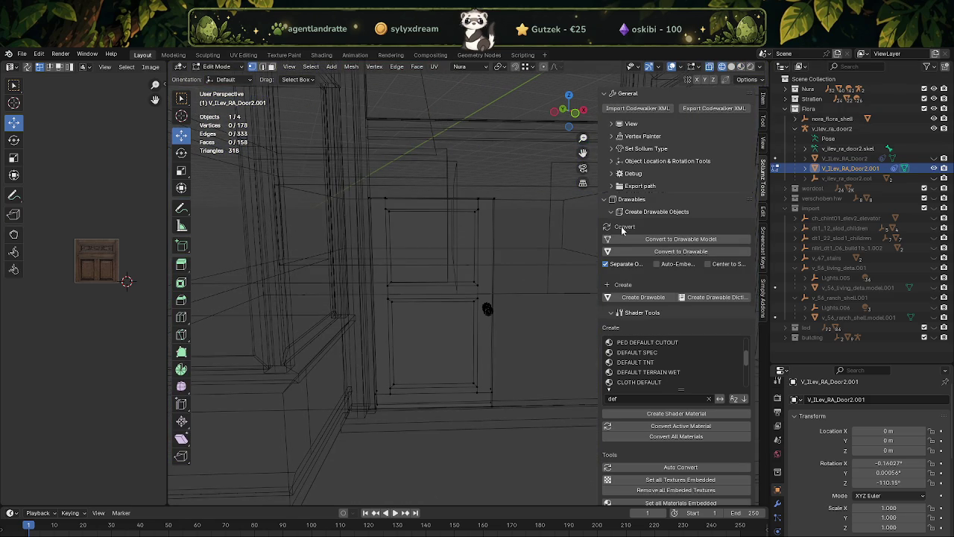
scroll("up", 3)
key("shift+z")
key("shift+z")
Step: Raise the door's top face 0.59387 m up the Z axis to fill the doorway
left_click_drag(335, 156, 509, 209)
left_click_drag(457, 232, 388, 218)
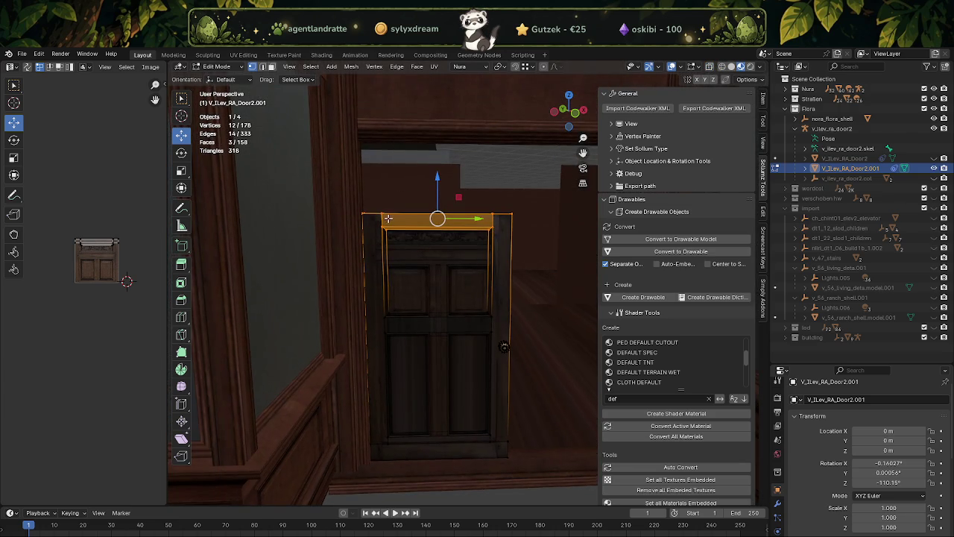
left_click_drag(403, 251, 412, 251)
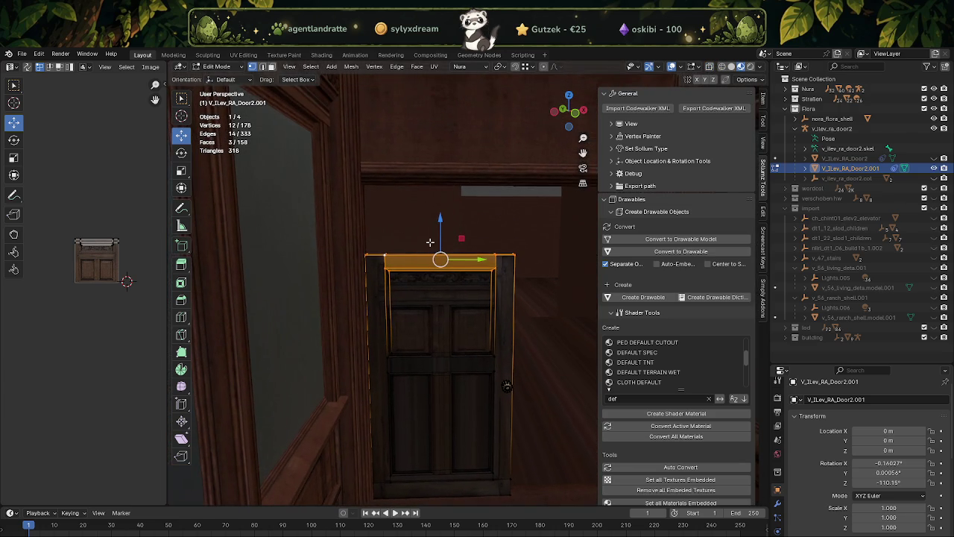
left_click_drag(440, 221, 372, 186)
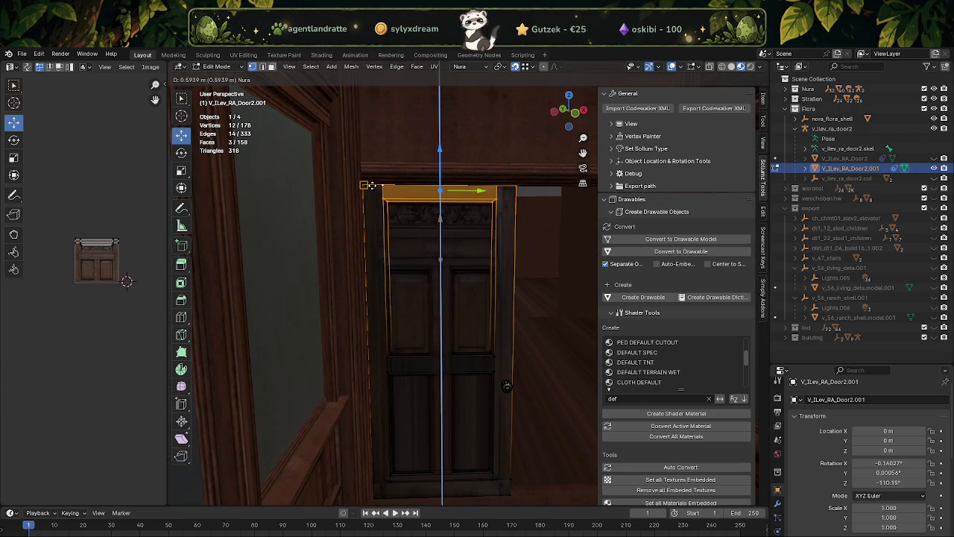
left_click_drag(469, 268, 374, 274)
scroll("up", 3)
scroll("up", 3)
scroll("down", 3)
scroll("down", 3)
Step: Duplicate the building's side window glass face and separate the copy into its own object
key("Tab")
left_click(375, 274)
key("Tab")
left_click(375, 275)
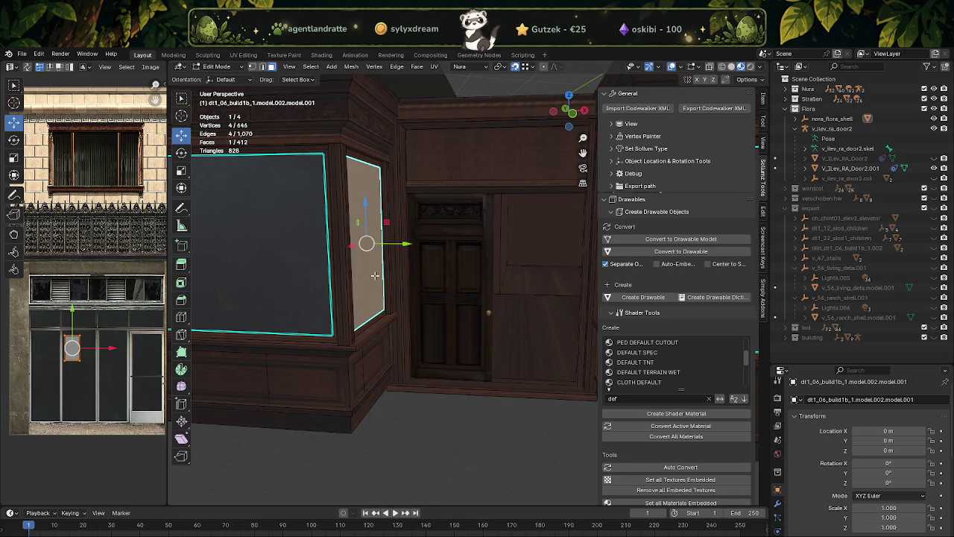
key("shift+d")
key("y")
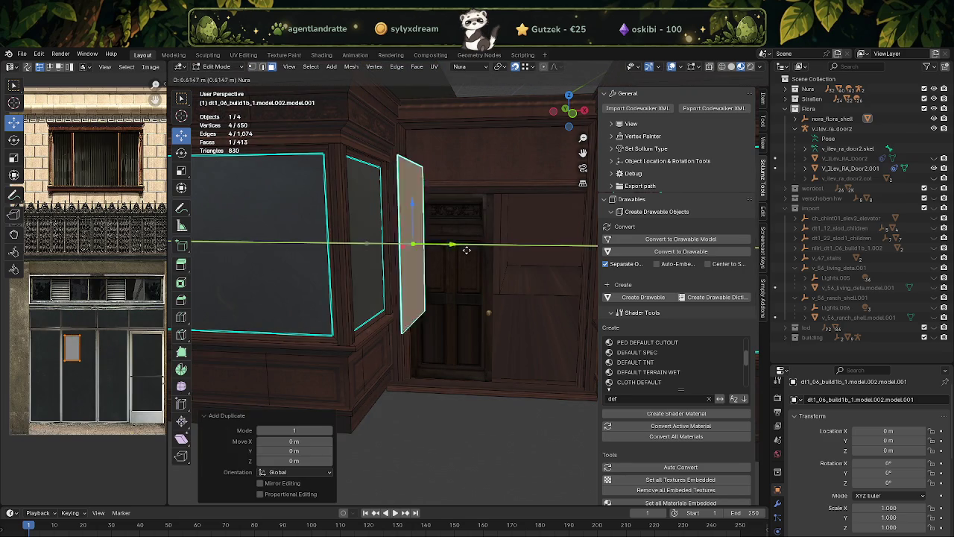
left_click(491, 255)
right_click(492, 255)
mouse_move(437, 418)
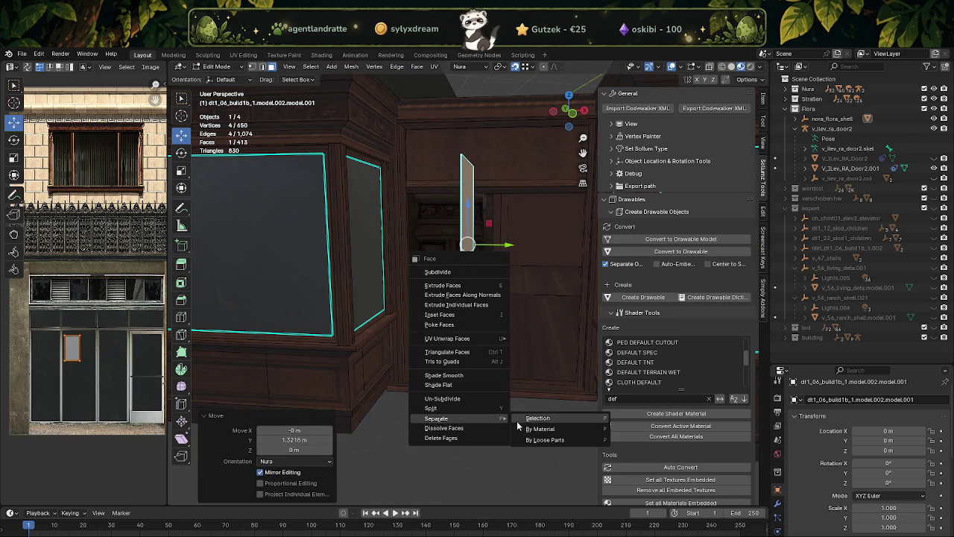
left_click(537, 418)
Step: Join the glass pane into the door object and select a door face in Edit Mode
key("Tab")
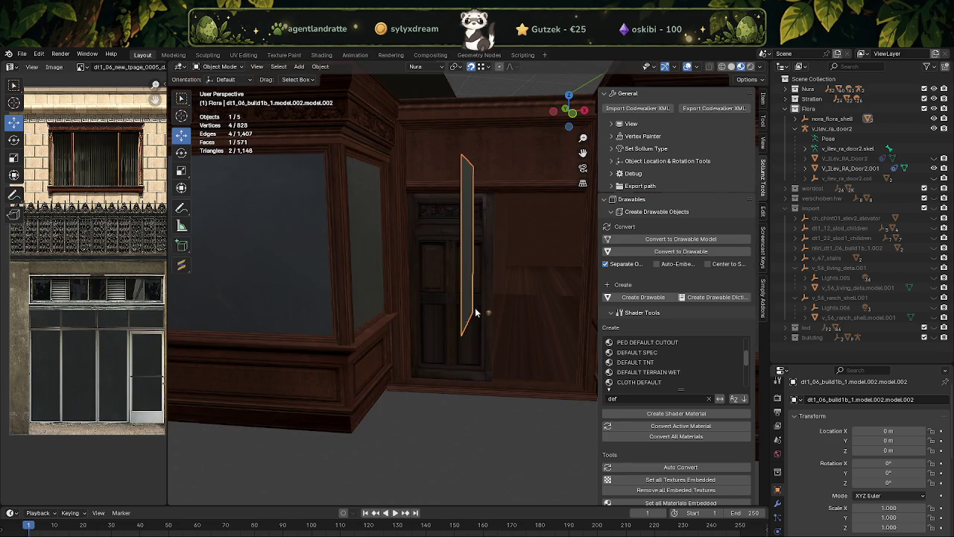
left_click(436, 279)
right_click(436, 278)
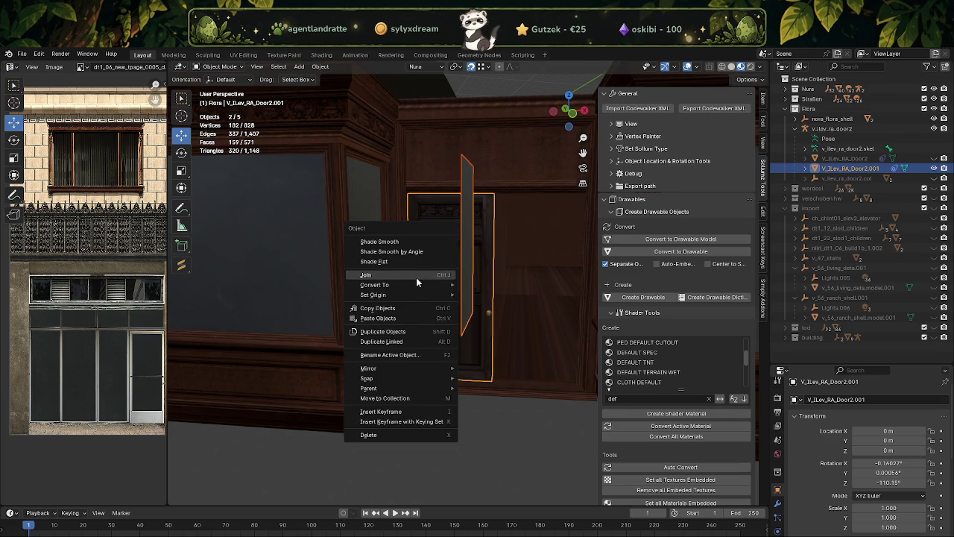
left_click(417, 277)
key("Tab")
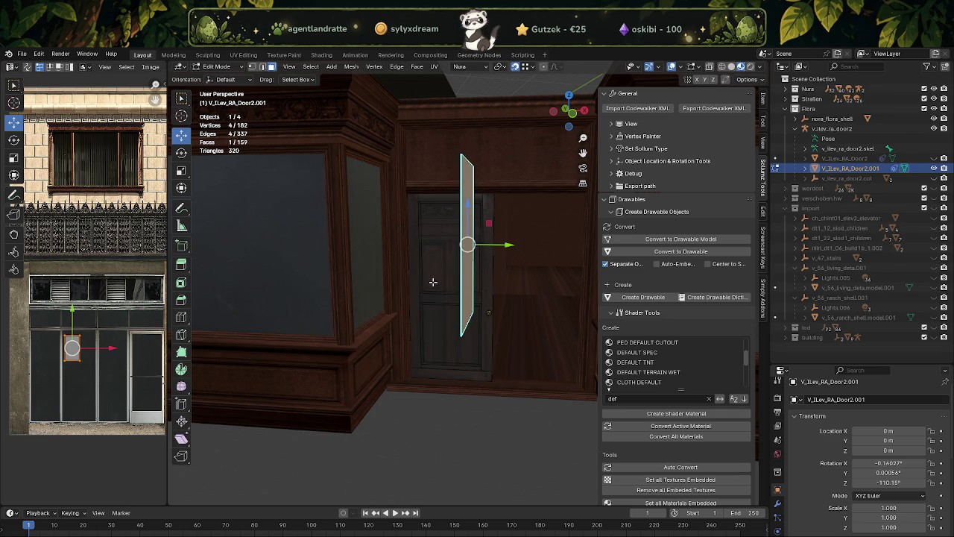
left_click(441, 277)
Step: Assign the building material to the door face, delete it, and select the upper glass face
left_click(468, 278)
left_click(433, 265)
scroll("down", 3)
left_click(778, 513)
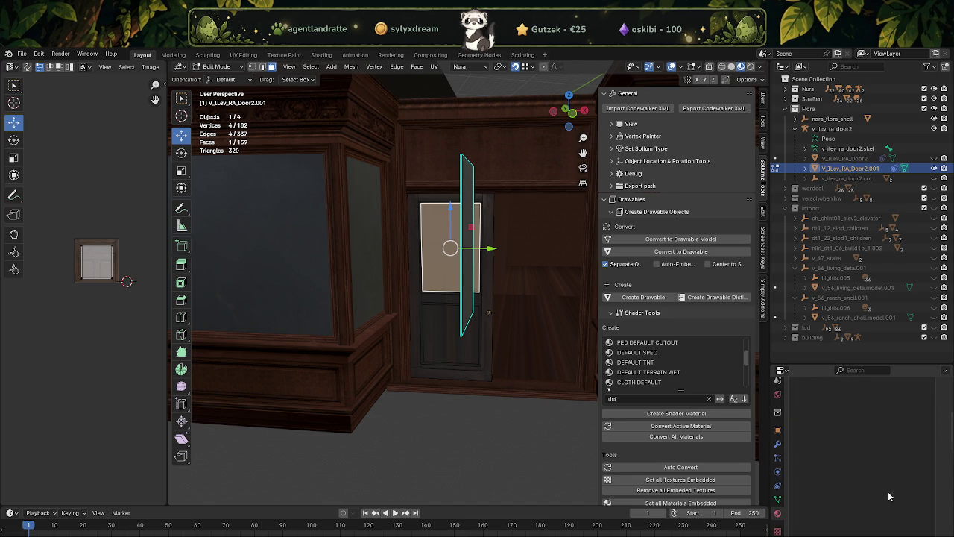
left_click(821, 484)
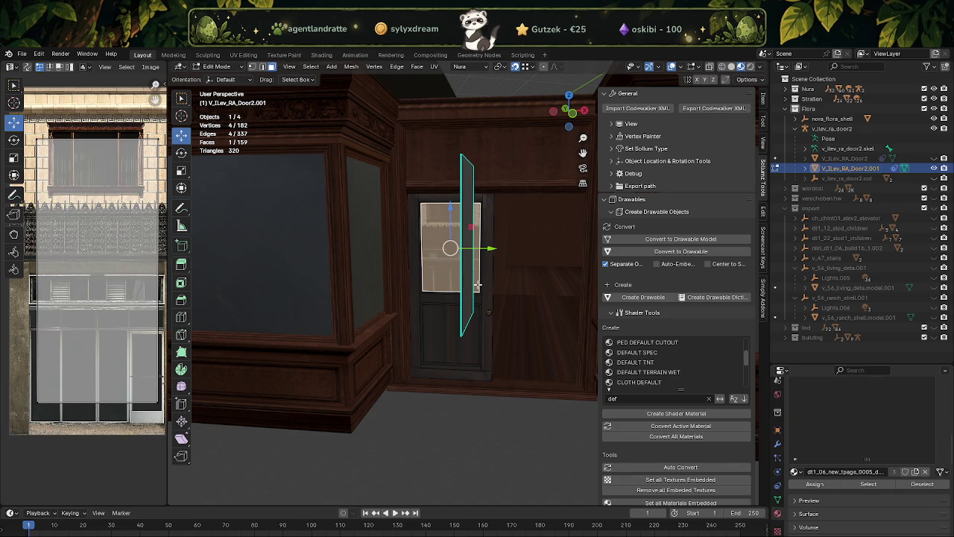
key("Delete")
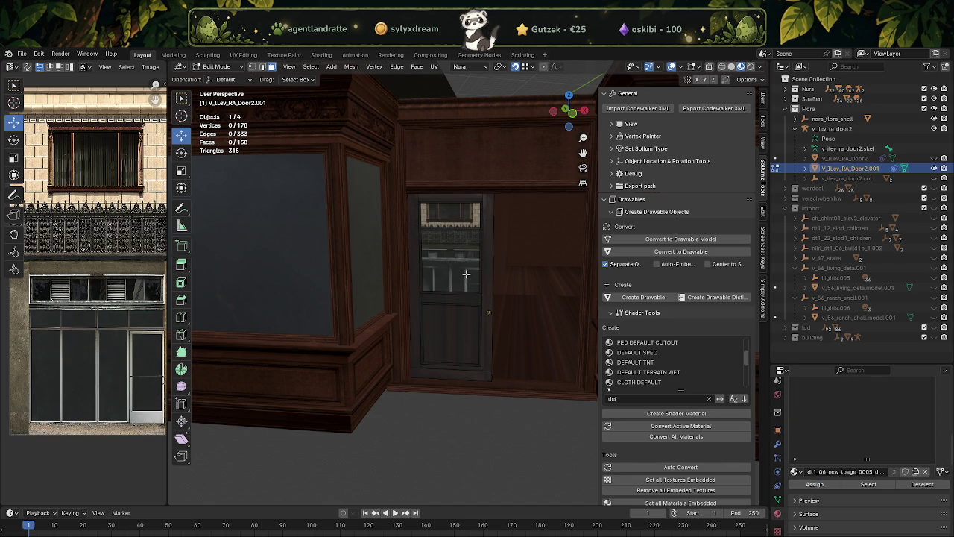
left_click(466, 275)
scroll("down", 3)
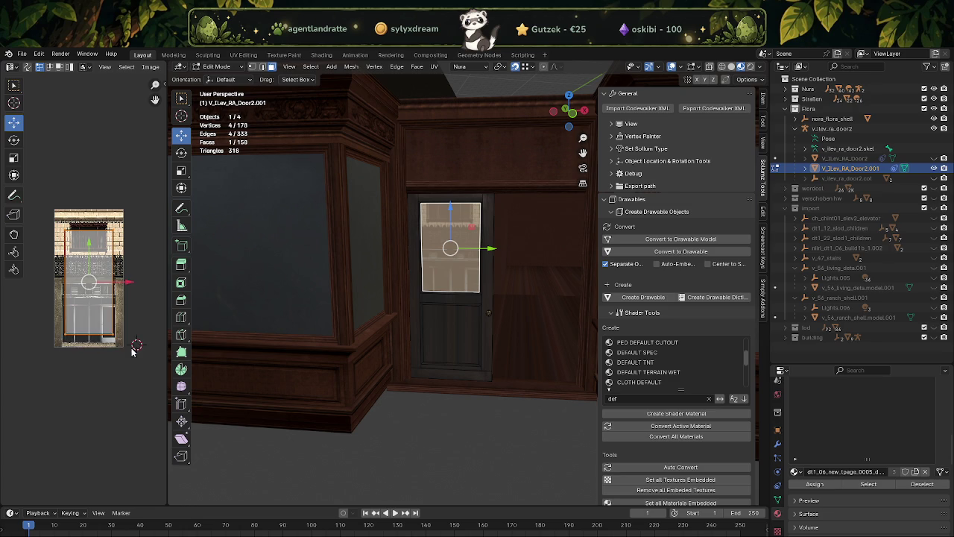
Step: Scale the glass UV island to about 0.22 and move it onto the storefront doorway area
key("shift+space")
key("s")
left_click_drag(133, 352, 89, 281)
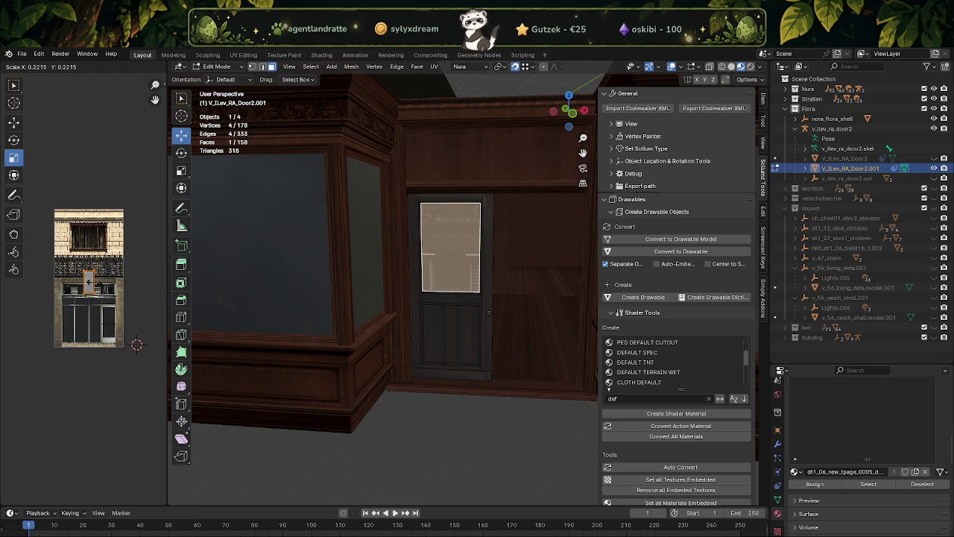
key("shift+space")
key("g")
left_click_drag(89, 282, 82, 320)
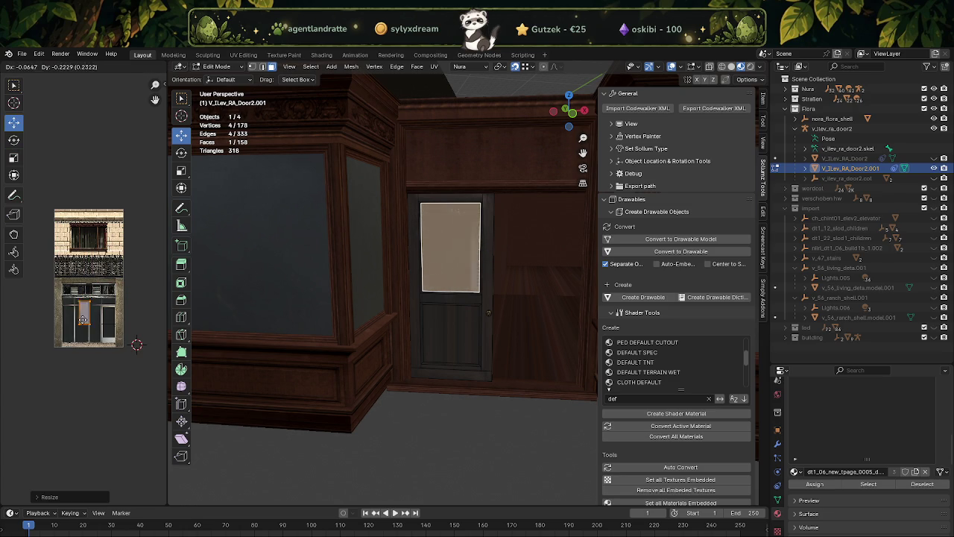
Step: Frame the door, turn on X-ray, and box-select the rail band below the glass panel
scroll("up", 3)
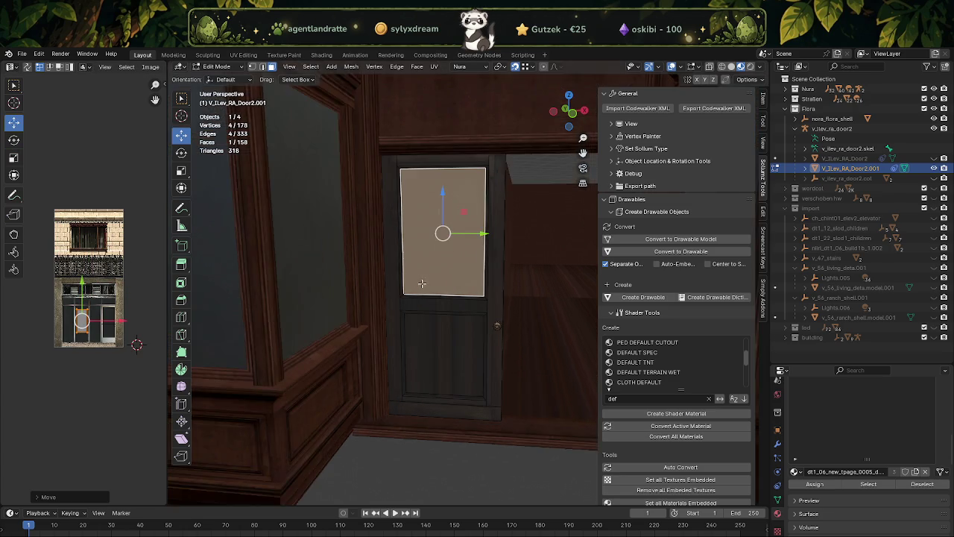
scroll("up", 3)
scroll("up", 3)
scroll("up", 3)
left_click_drag(436, 295, 443, 294)
key("ctrl+z")
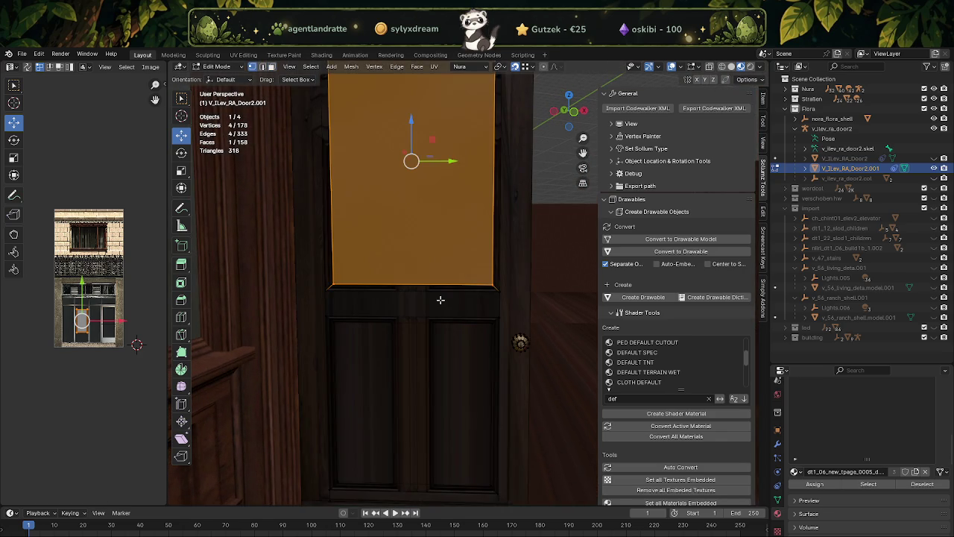
key("shift+z")
left_click_drag(298, 261, 503, 336)
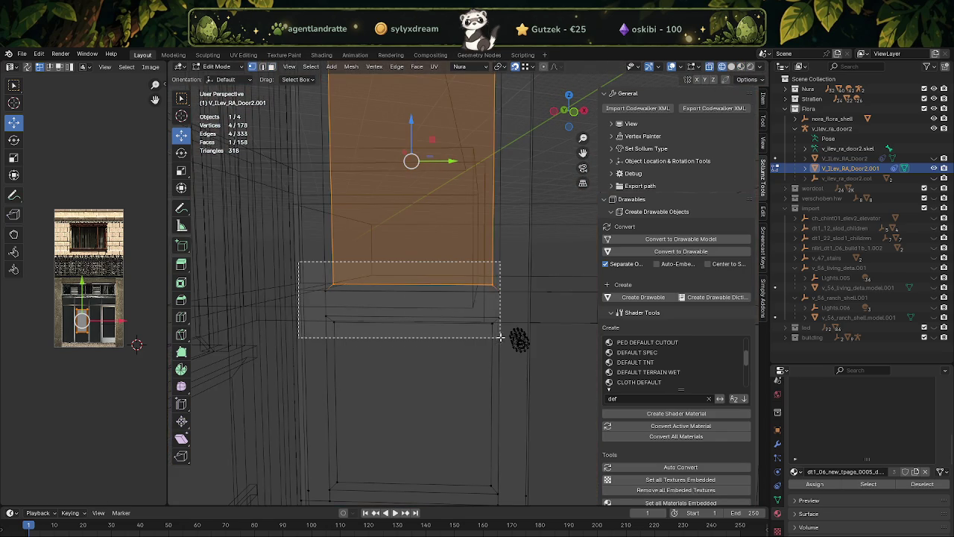
Step: Raise the rail between the glass and the lower wooden panel by about 0.11 m
key("shift+z")
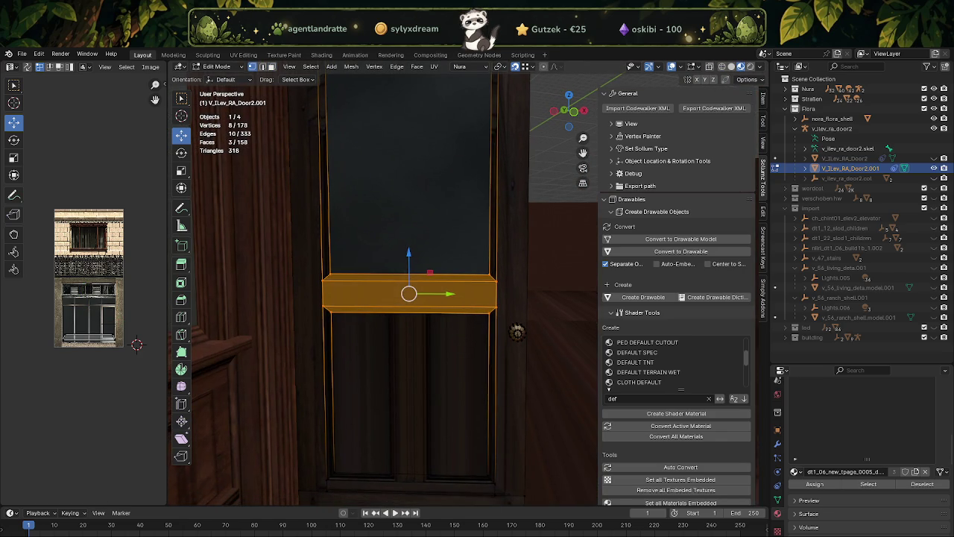
left_click_drag(330, 364, 403, 328)
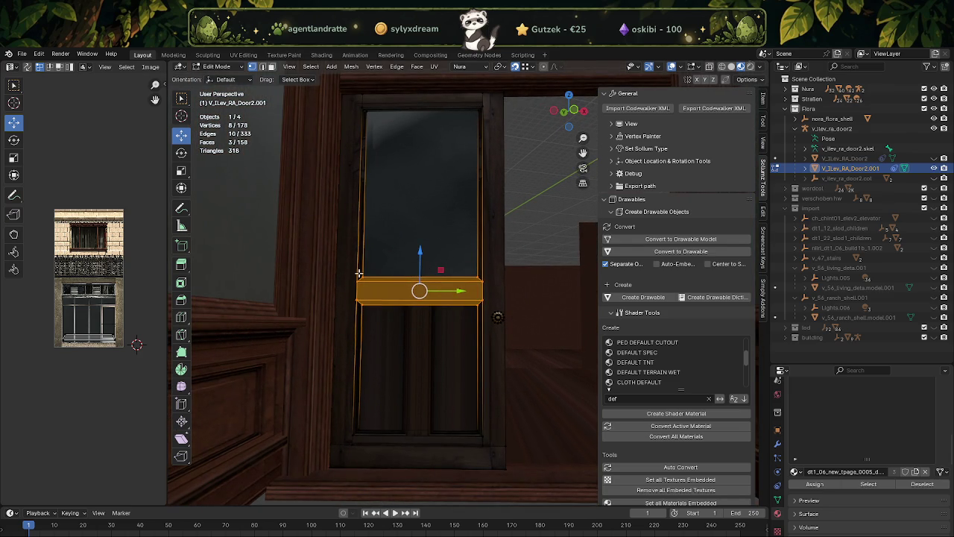
left_click_drag(419, 254, 418, 297)
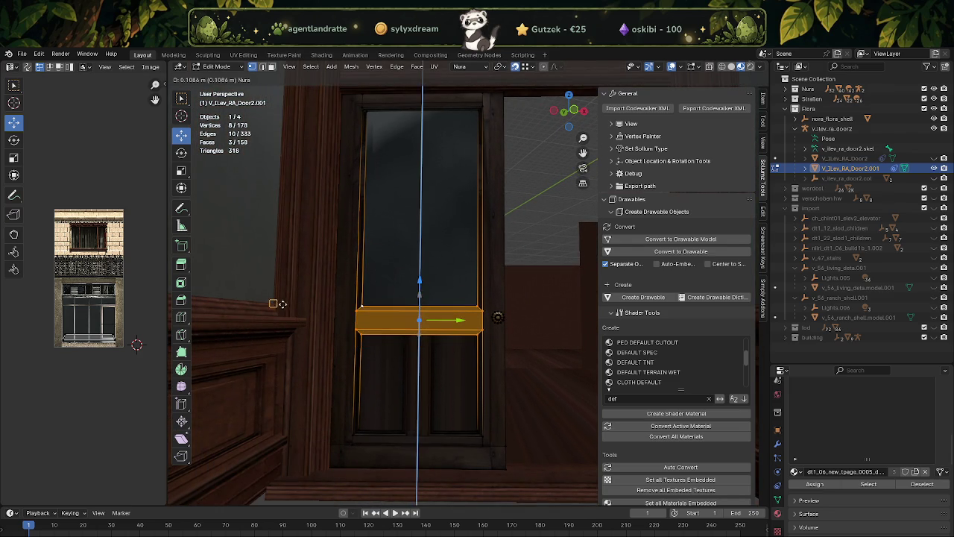
left_click_drag(418, 297, 418, 285)
left_click_drag(418, 285, 424, 320)
Step: Review the textured shopfront door in Object Mode, then return to Edit Mode
key("Tab")
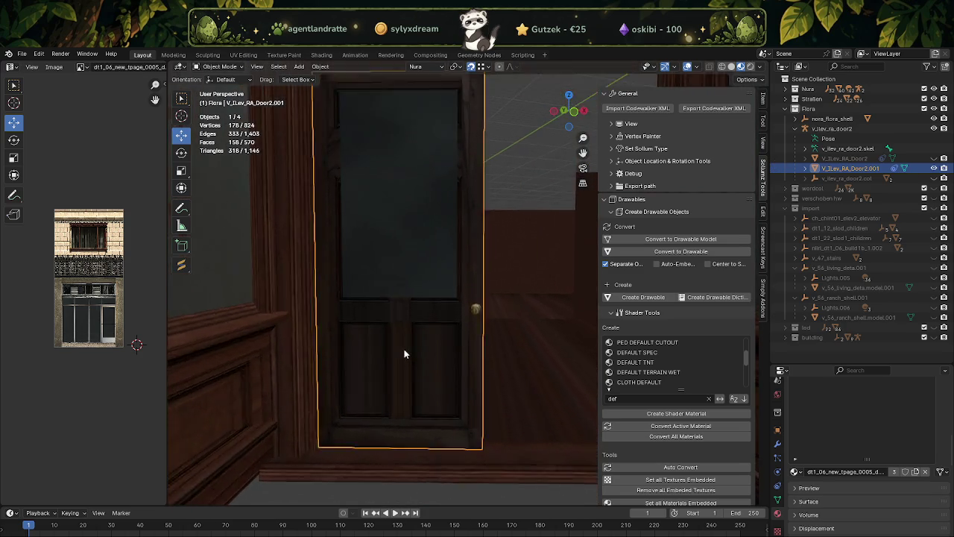
scroll("down", 3)
left_click(447, 380)
left_click_drag(463, 367, 471, 367)
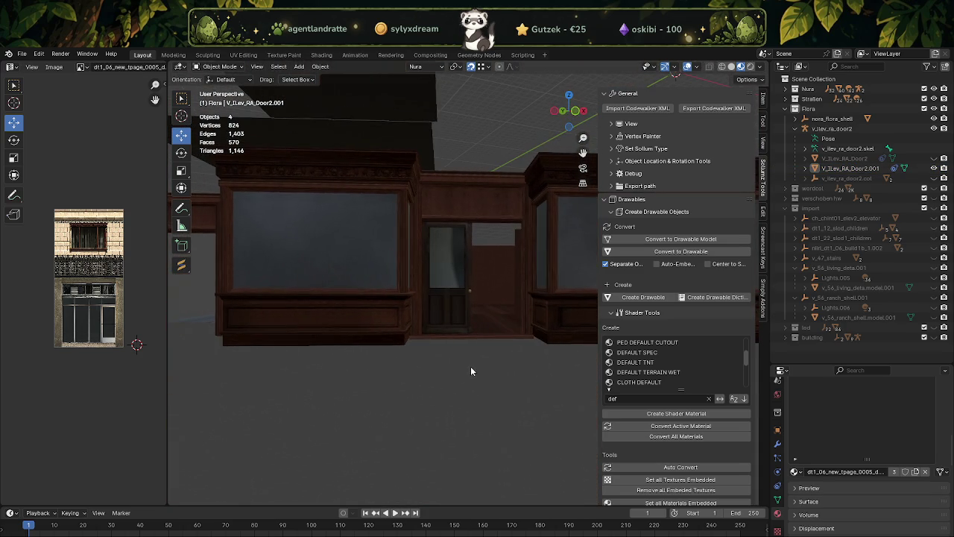
scroll("up", 3)
scroll("up", 3)
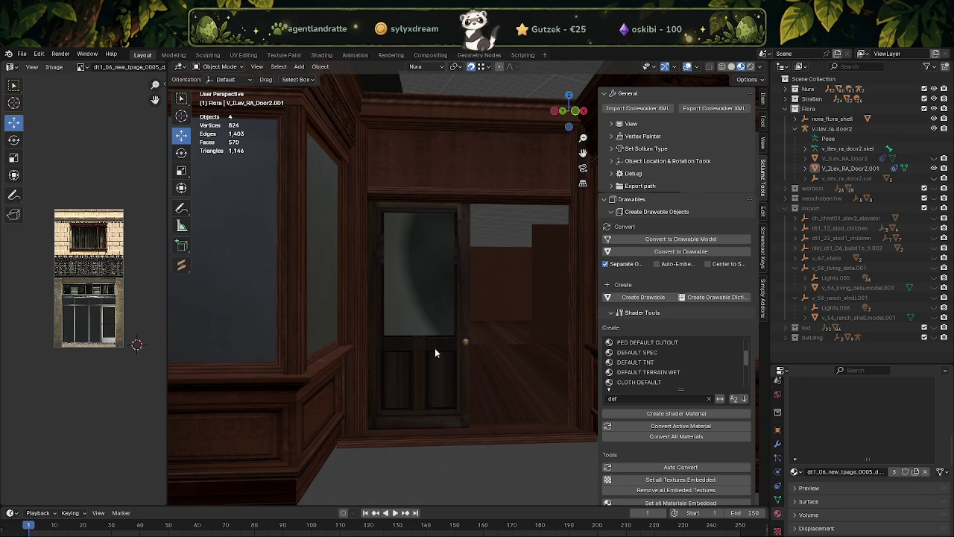
key("Tab")
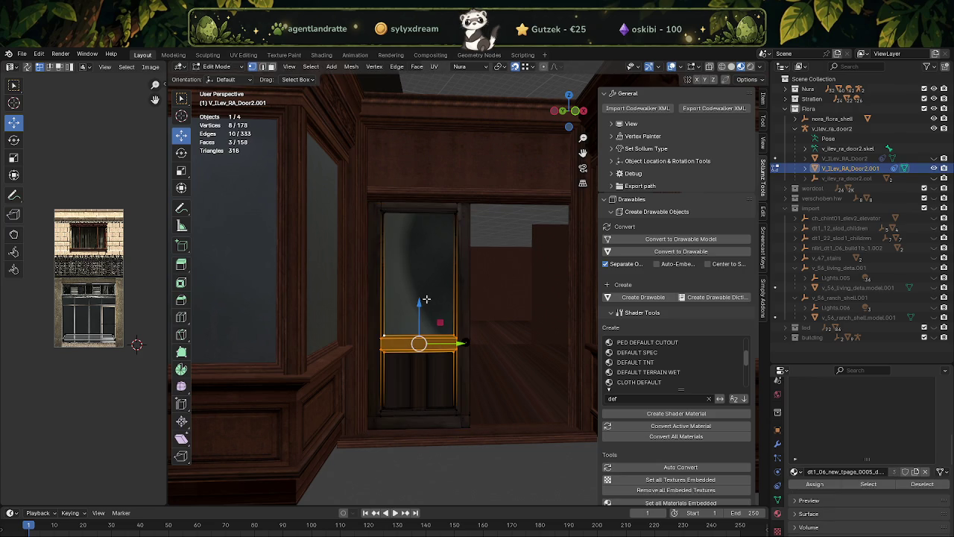
Step: Mark the glass panel's edges sharp and reselect the glass face in face mode
left_click(422, 297)
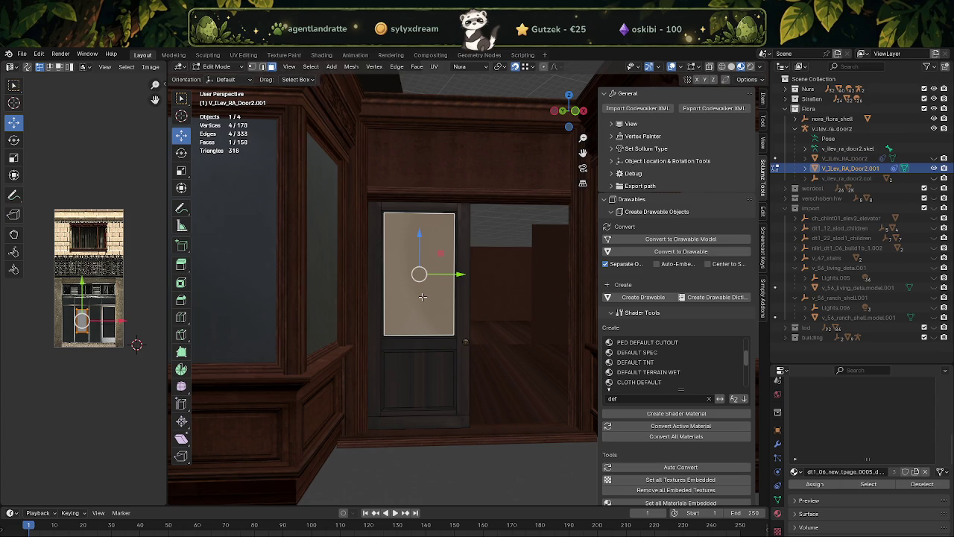
key("ctrl+e")
left_click(385, 269)
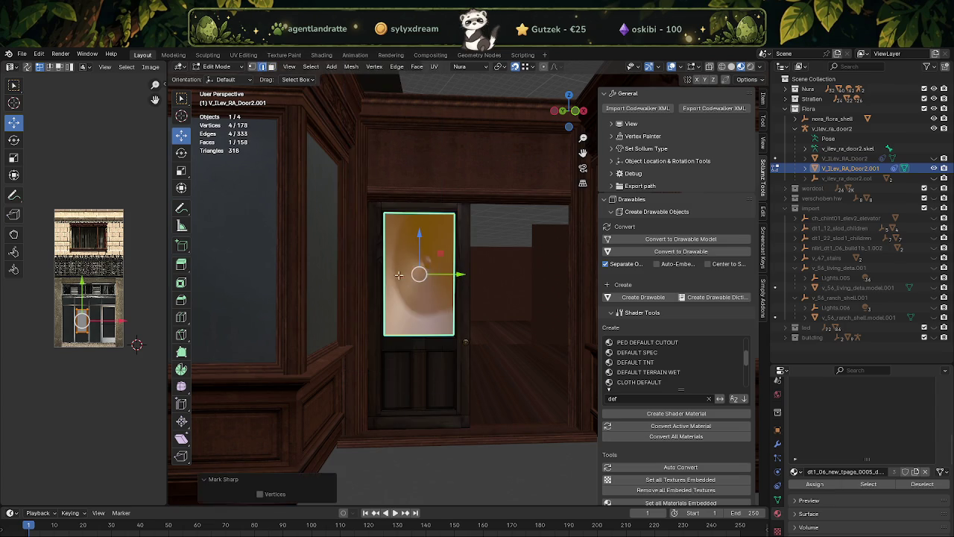
left_click(384, 274)
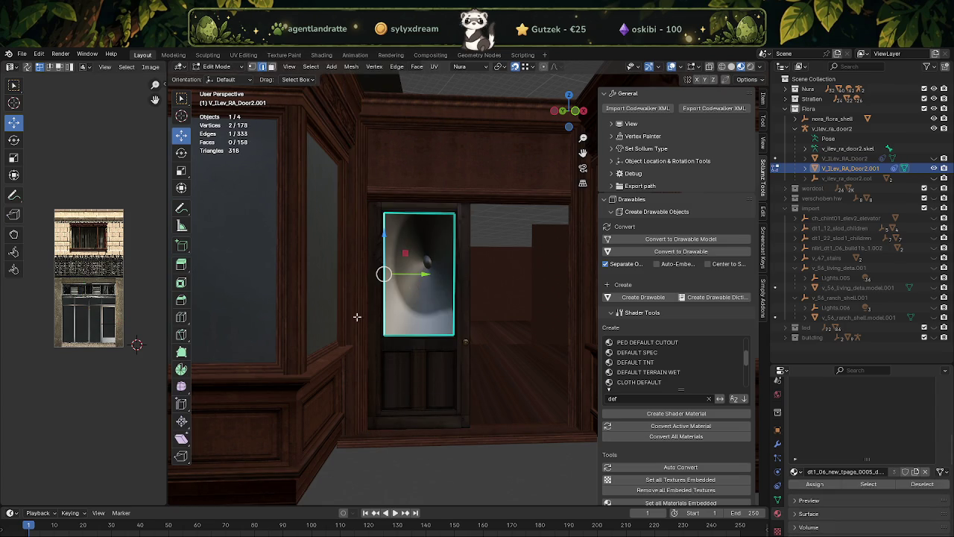
left_click_drag(422, 287, 410, 272)
key("3")
left_click(409, 271)
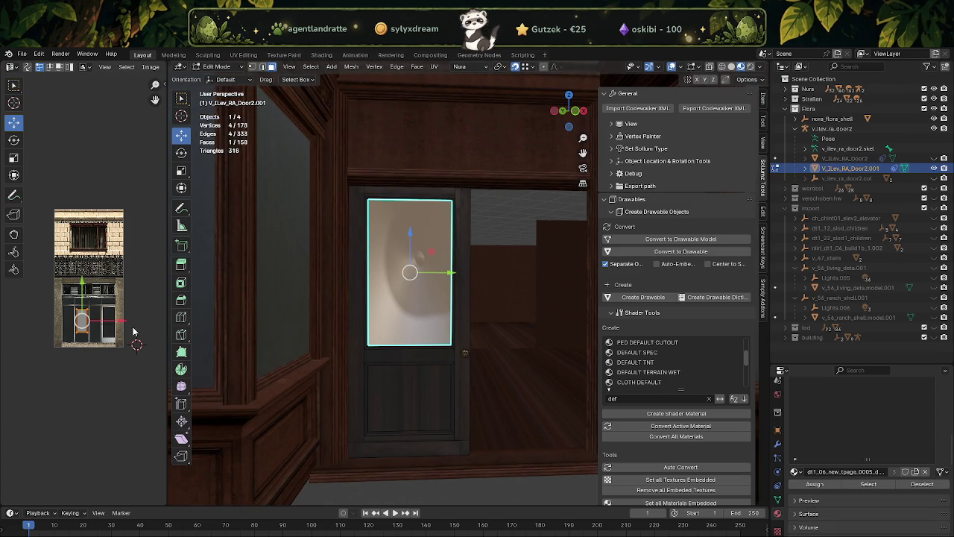
key("KP_Decimal")
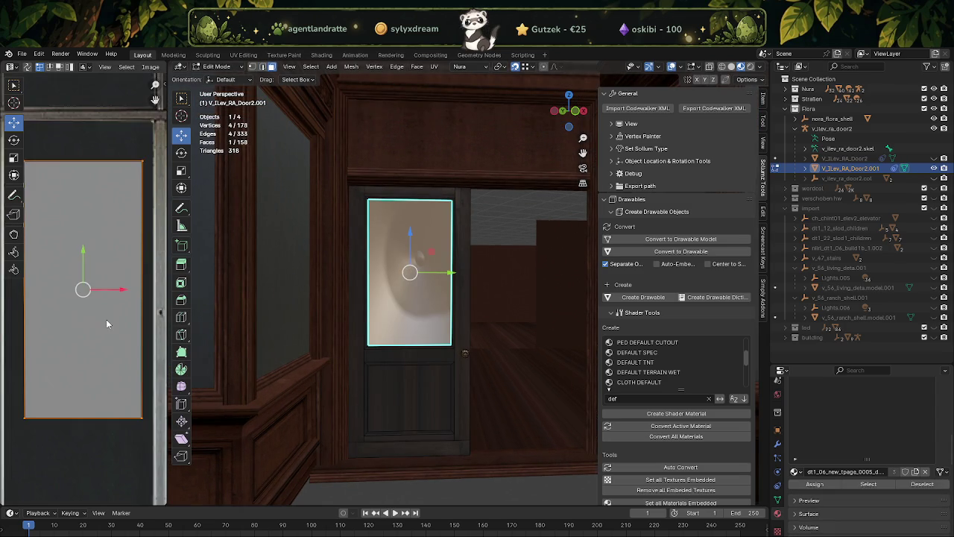
Step: Apply flat face shading to the glass panel
scroll("up", 3)
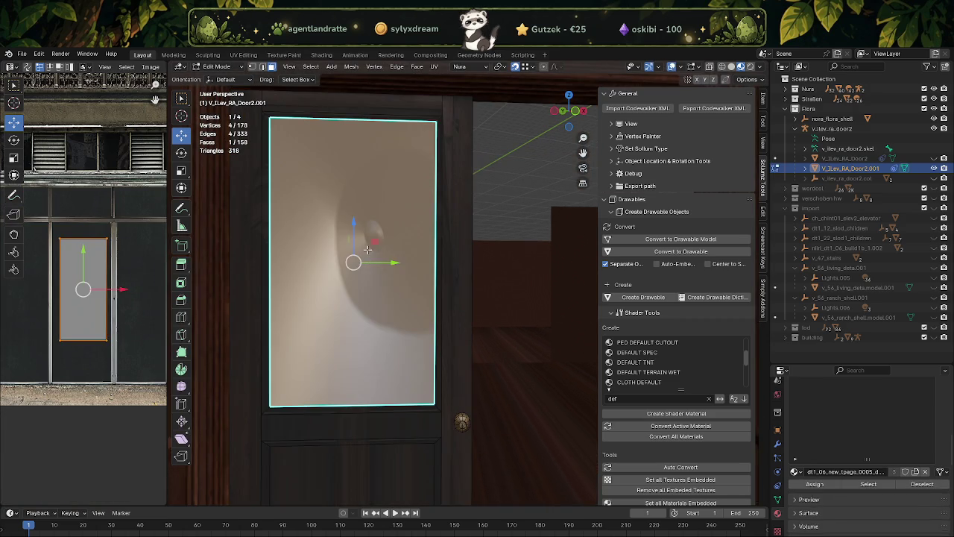
left_click_drag(387, 256, 366, 271)
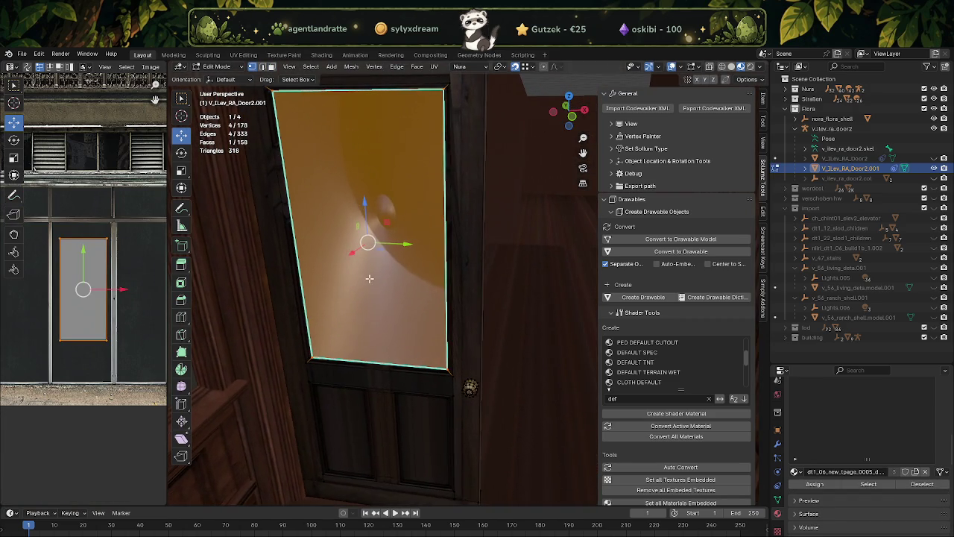
right_click(363, 263)
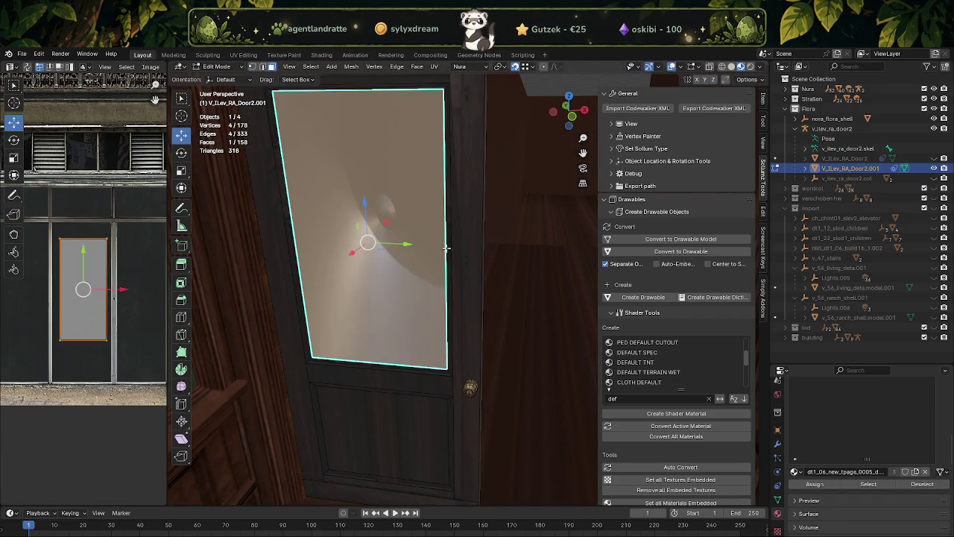
left_click(351, 66)
mouse_move(367, 244)
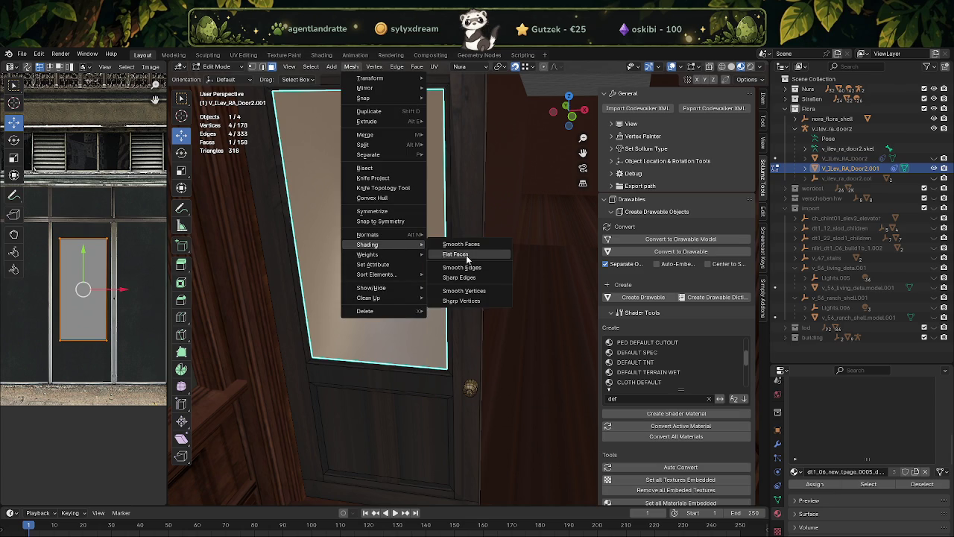
left_click(467, 259)
Step: Slide the glass face's UVs right onto the texture's window pane
scroll("down", 3)
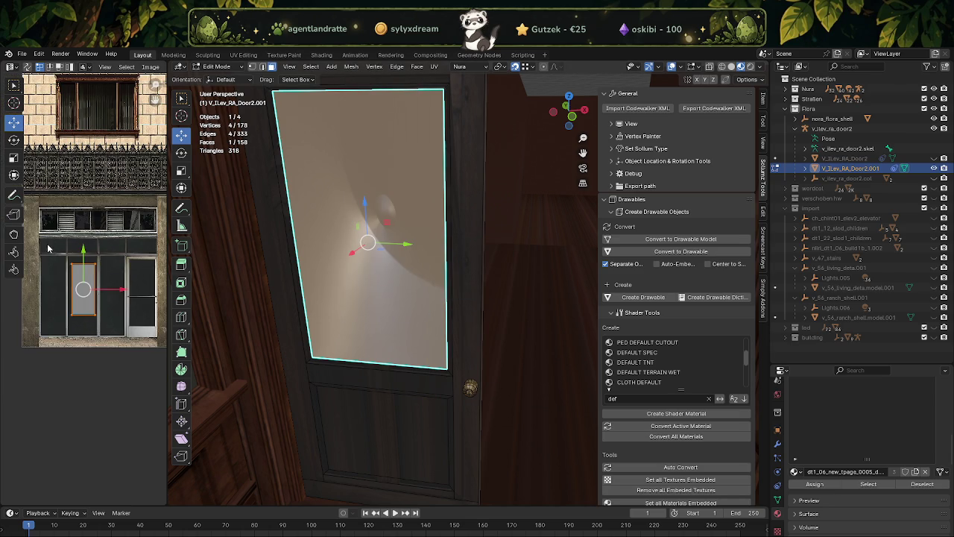
key("g")
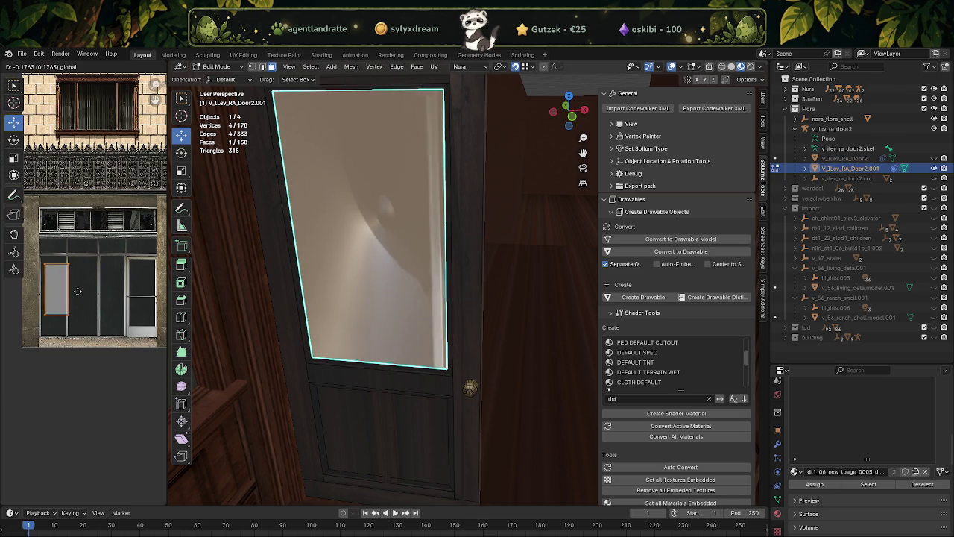
left_click(82, 289)
scroll("up", 3)
left_click_drag(82, 289, 103, 287)
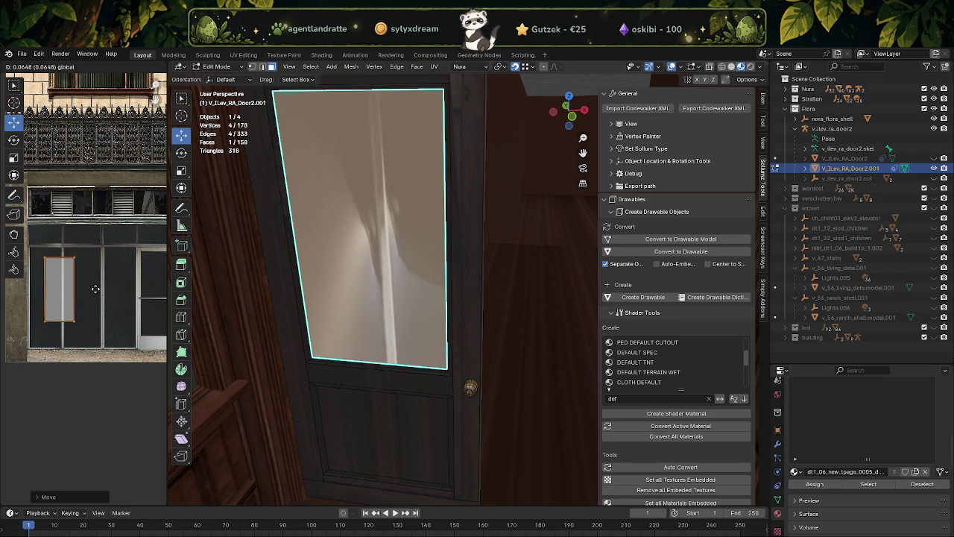
left_click_drag(102, 287, 121, 287)
scroll("down", 3)
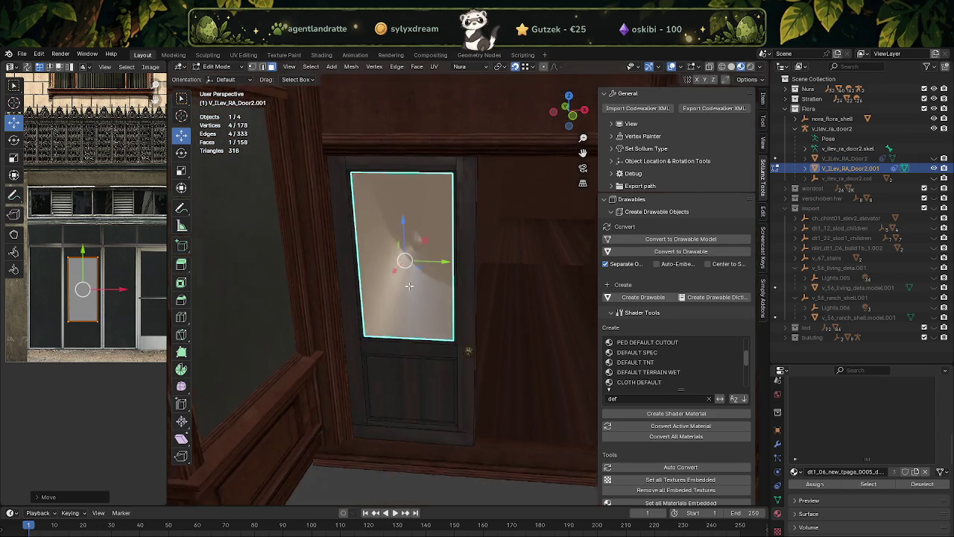
Step: Review the door in Object Mode, then delete the glass panel face
key("Tab")
left_click_drag(404, 306, 377, 302)
scroll("up", 3)
scroll("up", 3)
key("Tab")
scroll("up", 3)
key("x")
left_click(376, 303)
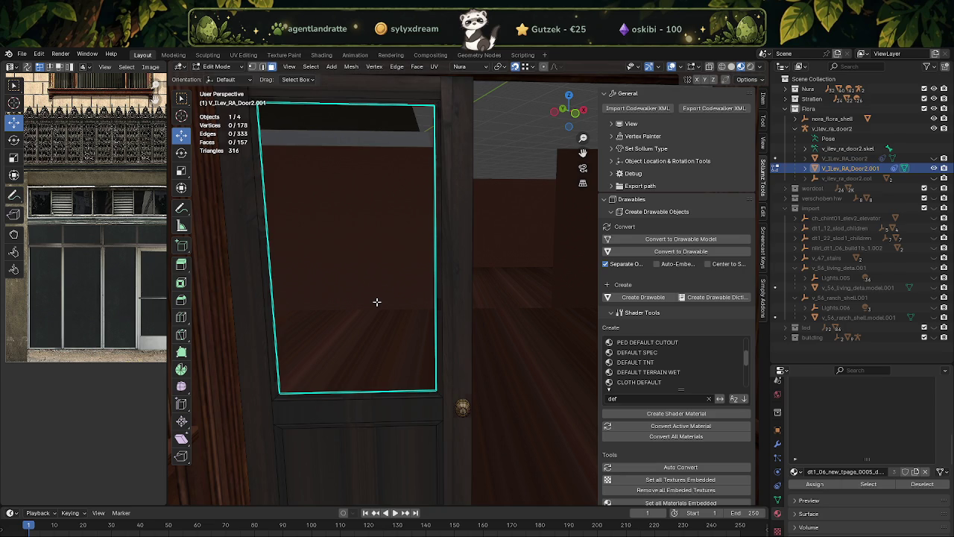
Step: Extrude the opening's bottom edge and move it up to the top of the opening
left_click(378, 390)
key("e")
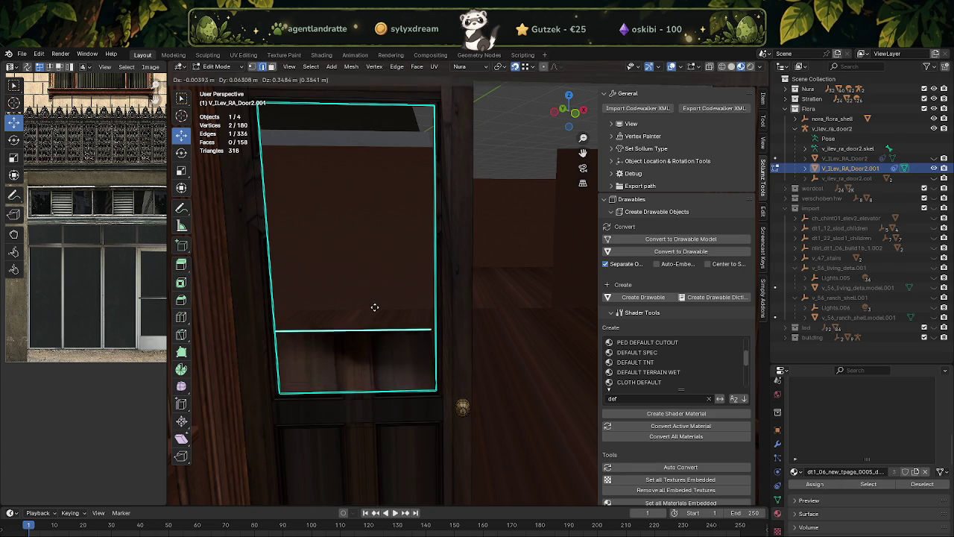
right_click(358, 388)
key("g")
key("z")
left_click(345, 99)
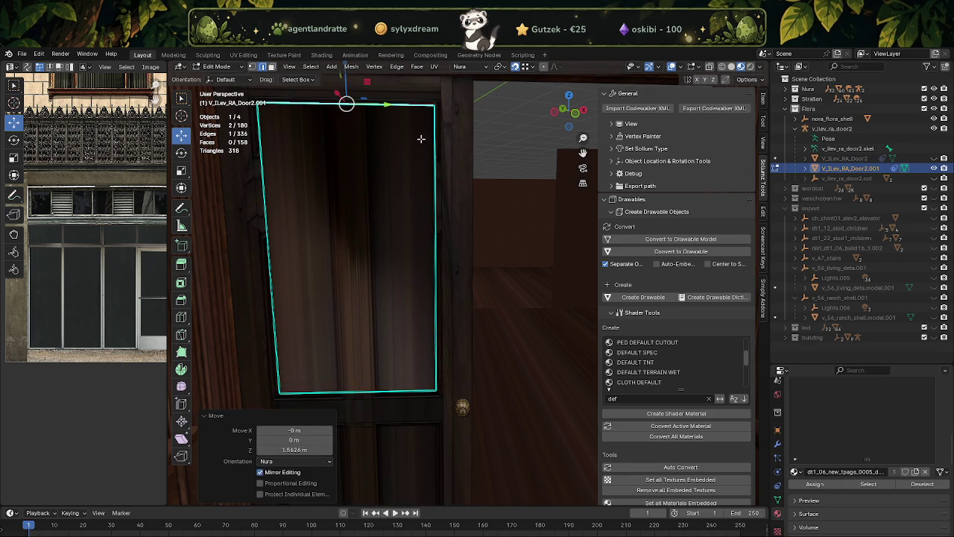
Step: Select the new face in the opening and shade it flat
key("3")
left_click(366, 232)
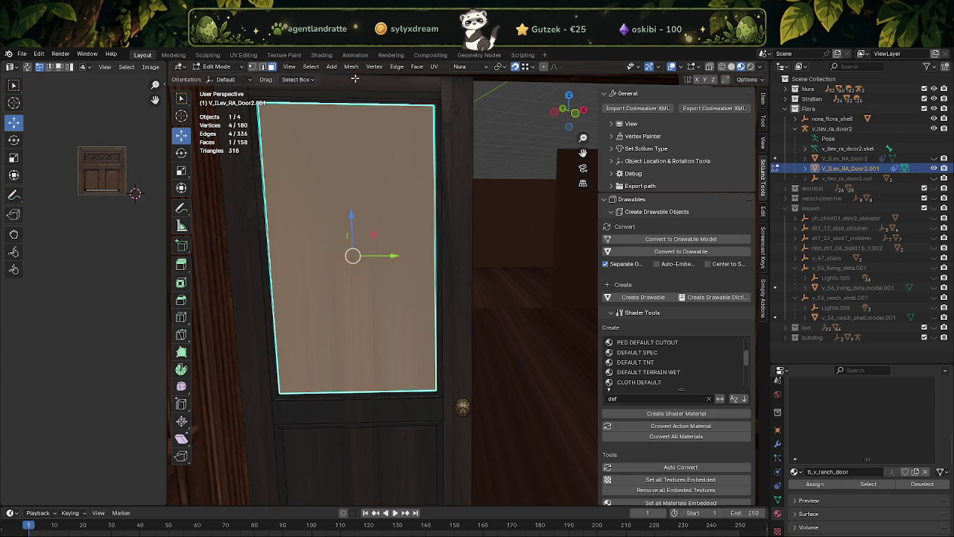
left_click(357, 69)
mouse_move(367, 245)
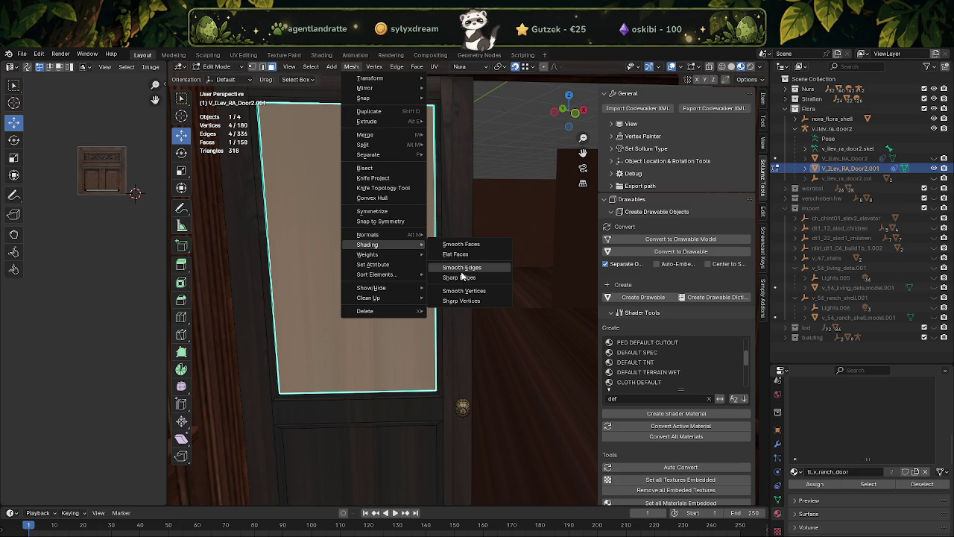
left_click(456, 254)
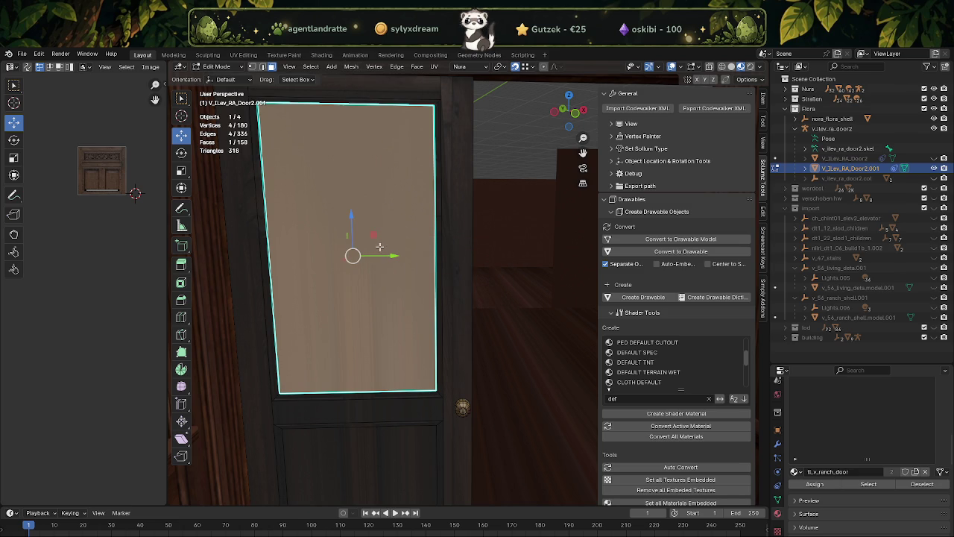
key("Tab")
key("Tab")
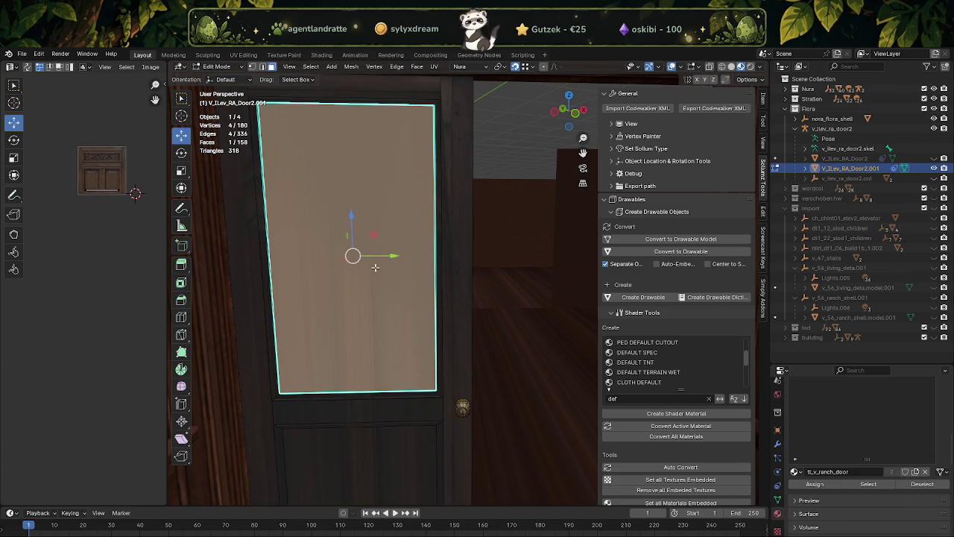
Step: Select the panel's lower corner vertex and the adjacent top-right corner vertex
left_click(435, 393)
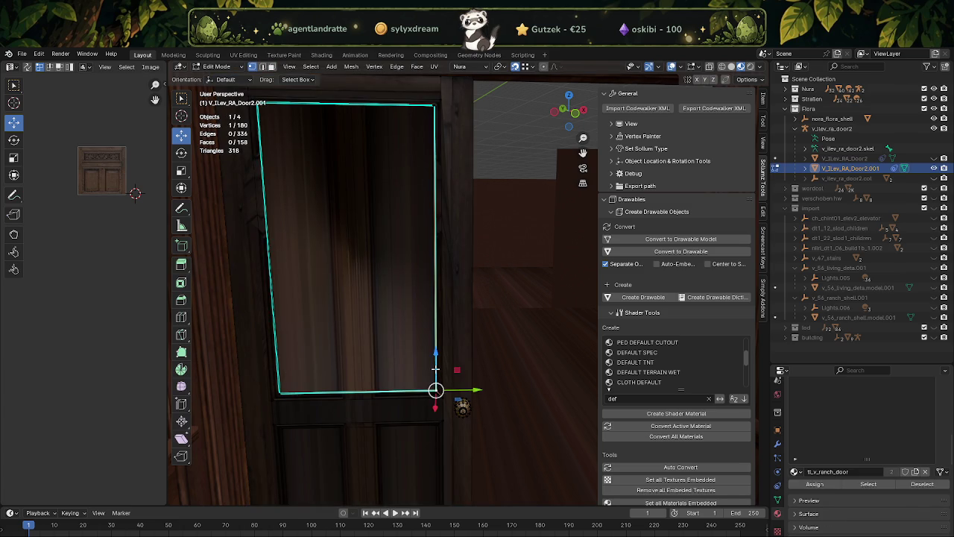
key("KP_Decimal")
scroll("down", 3)
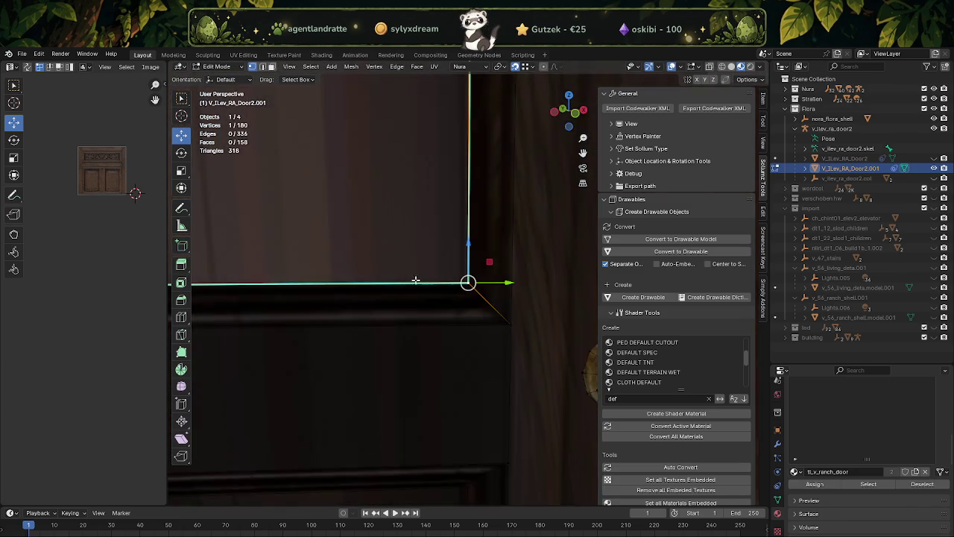
scroll("down", 3)
left_click_drag(422, 271, 426, 384)
scroll("up", 3)
left_click_drag(454, 308, 421, 201)
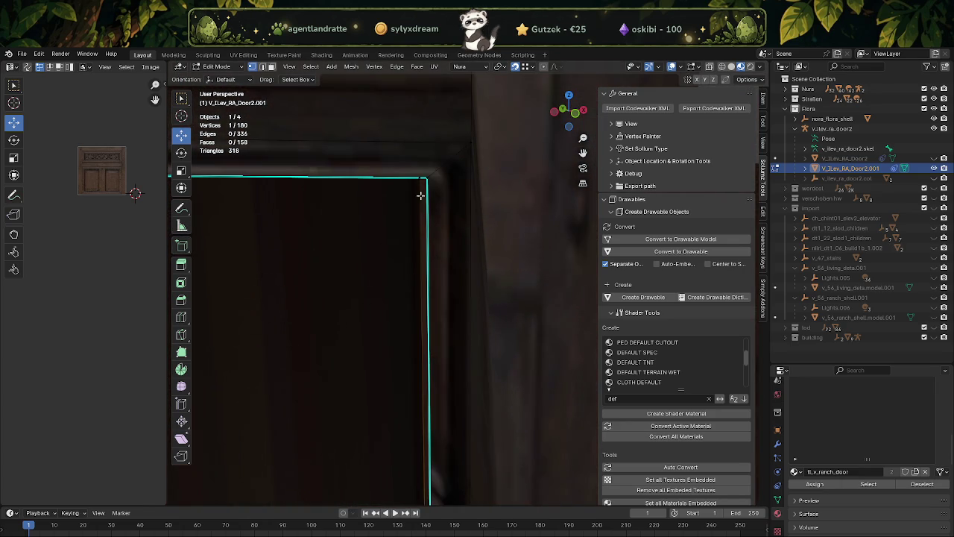
left_click(419, 179)
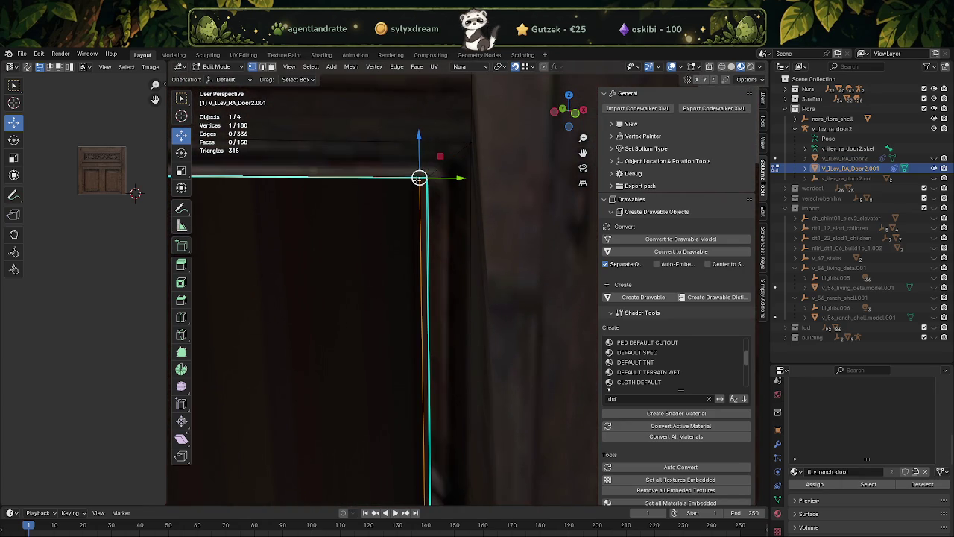
Step: Select the whole panel, check it in Object Mode, and select the opening's boundary loop
scroll("down", 3)
scroll("down", 3)
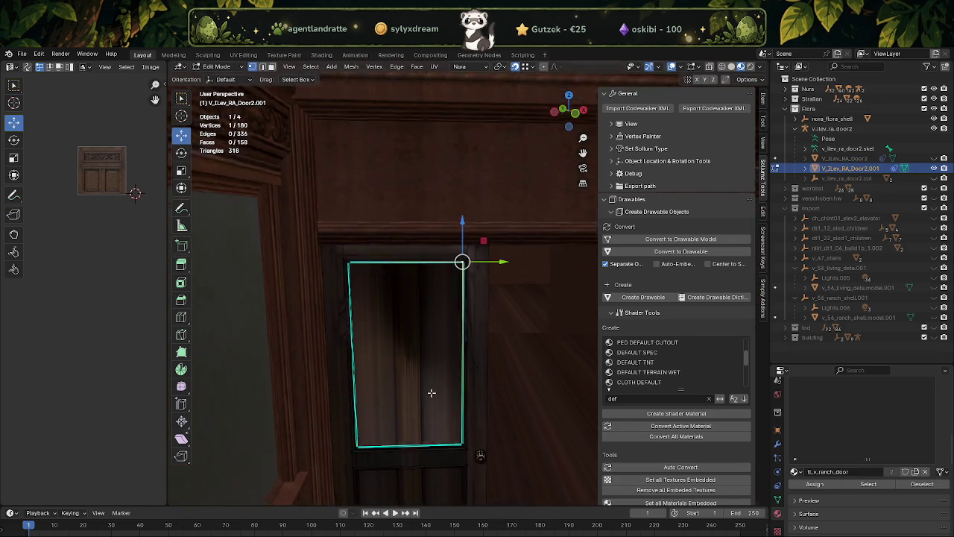
scroll("down", 3)
scroll("up", 3)
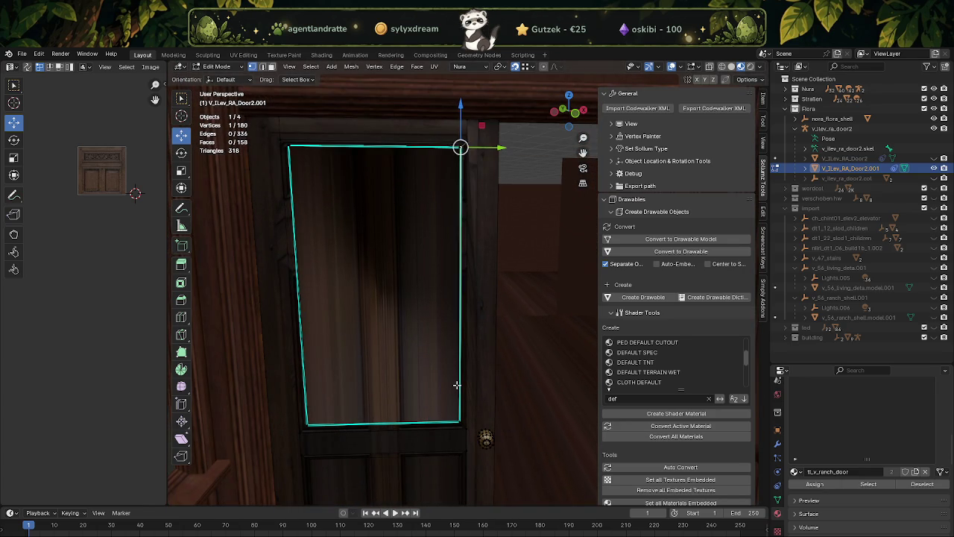
key("a")
key("Tab")
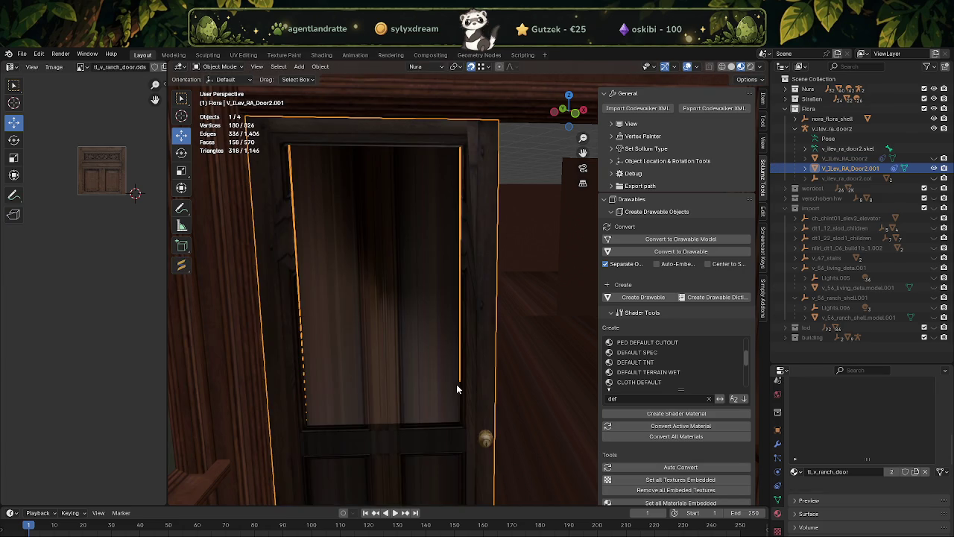
key("Tab")
left_click(457, 384)
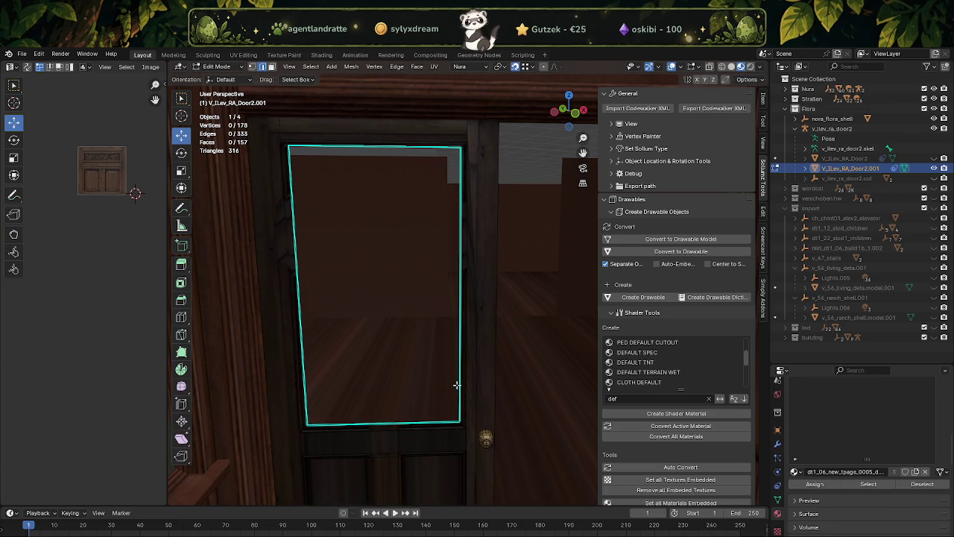
Step: Fill the opening with a new face and align its top-right vertex in wireframe view
key("f")
scroll("up", 3)
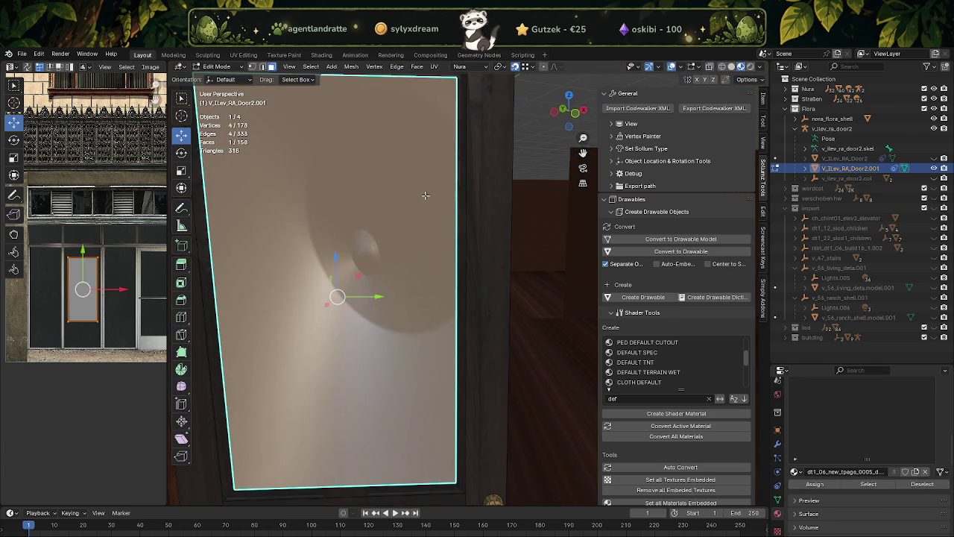
scroll("up", 3)
scroll("up", 3)
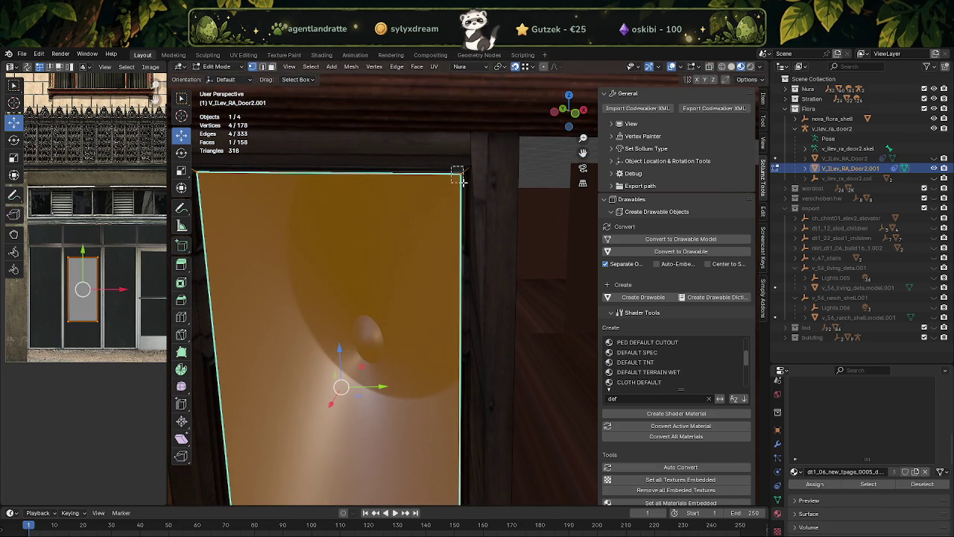
left_click(451, 167)
scroll("down", 3)
scroll("down", 3)
key("shift+z")
scroll("up", 3)
scroll("up", 3)
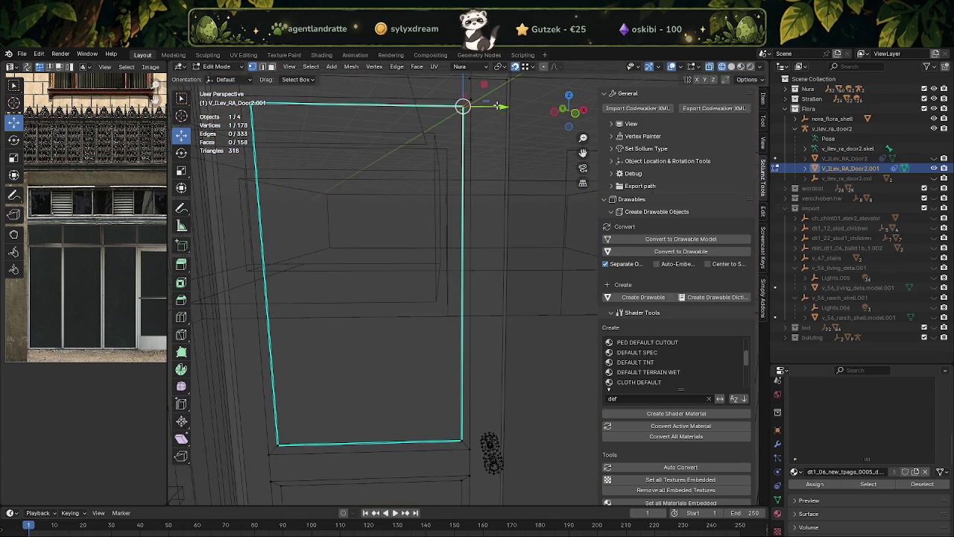
left_click_drag(498, 105, 507, 438)
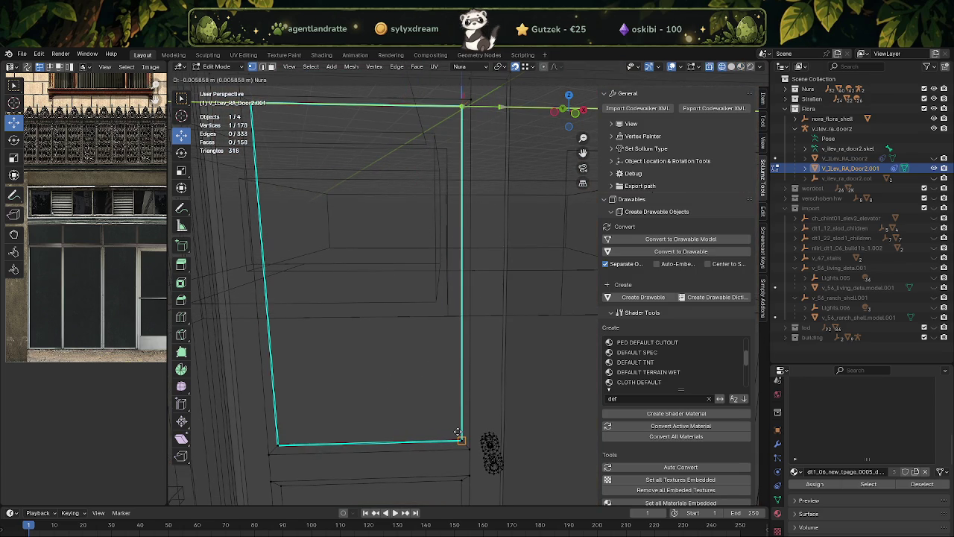
Step: Line up the top-left and top-right corner vertices with the panel's side edges
scroll("up", 3)
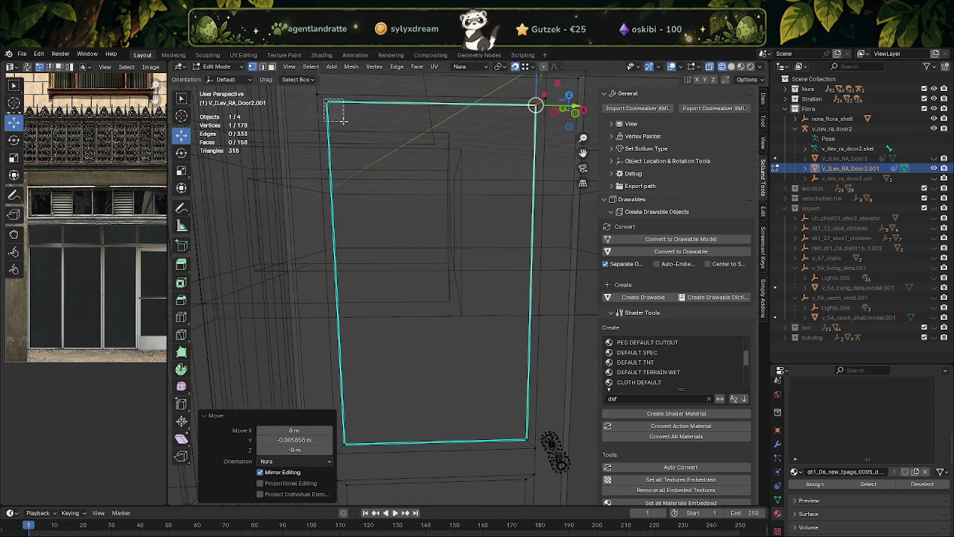
left_click(326, 97)
left_click_drag(326, 97, 354, 445)
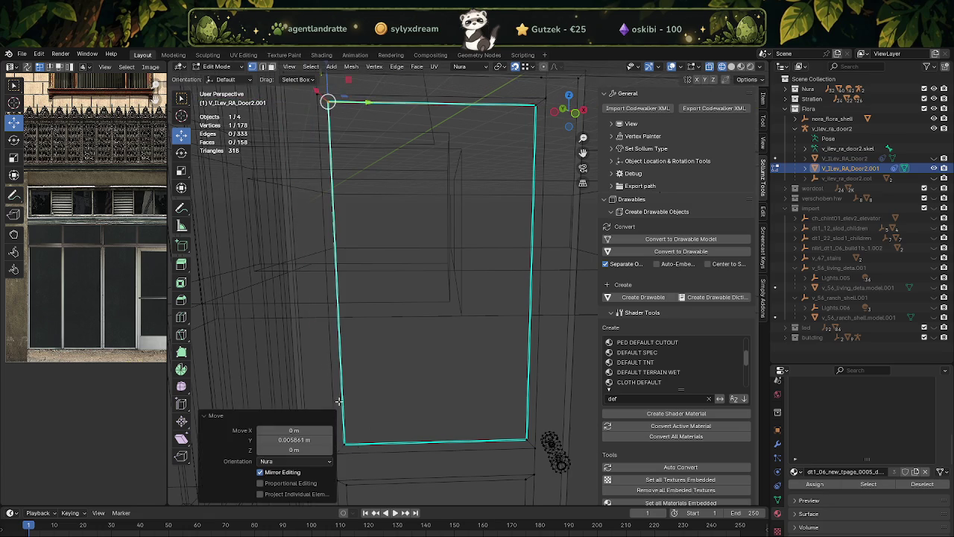
left_click_drag(304, 99, 346, 133)
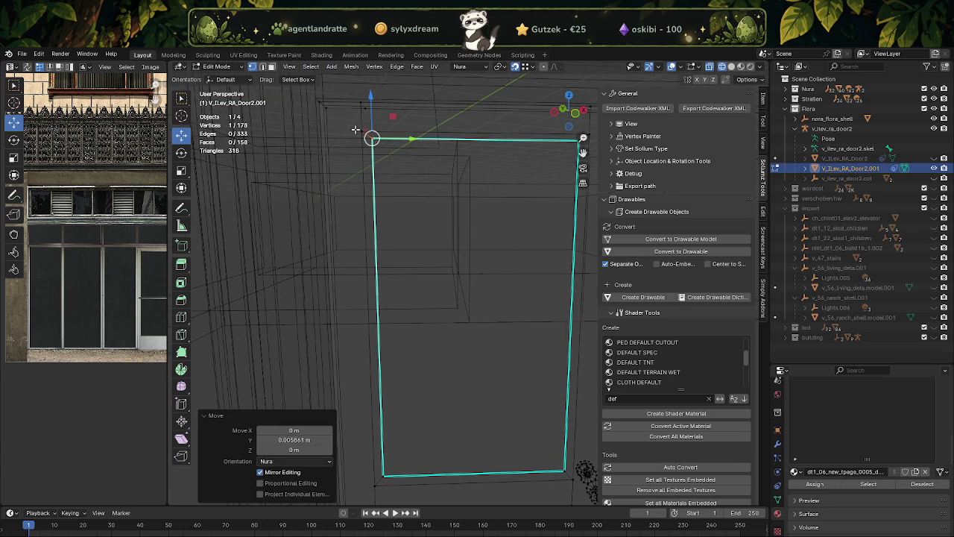
left_click_drag(355, 130, 459, 359)
left_click_drag(459, 359, 505, 149)
left_click(505, 149)
left_click_drag(471, 291, 505, 132)
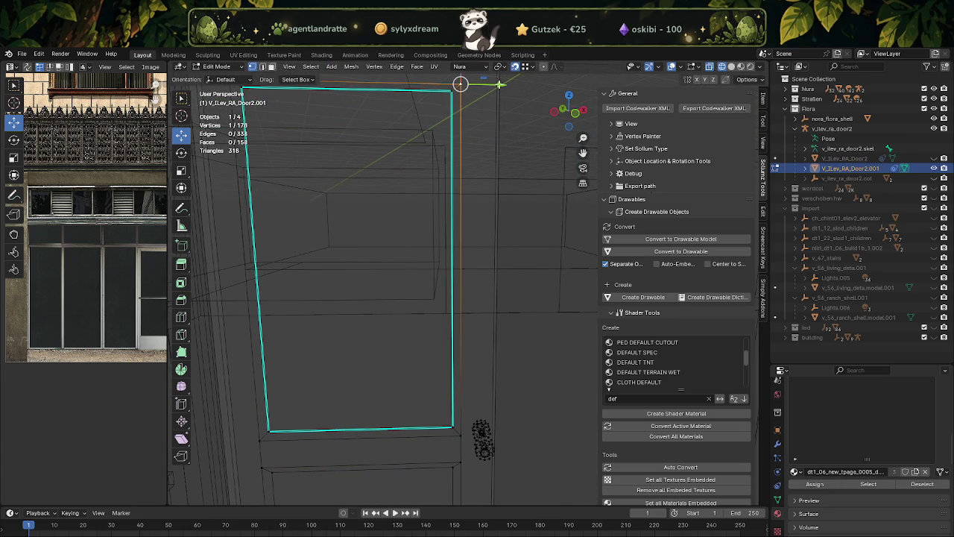
left_click_drag(499, 85, 454, 427)
left_click_drag(454, 427, 388, 319)
Step: Flatten the glass face to zero depth with S X 0 and switch to Material Preview
key("l")
key("s")
key("y")
key("Escape")
key("s")
key("x")
key("0")
key("Return")
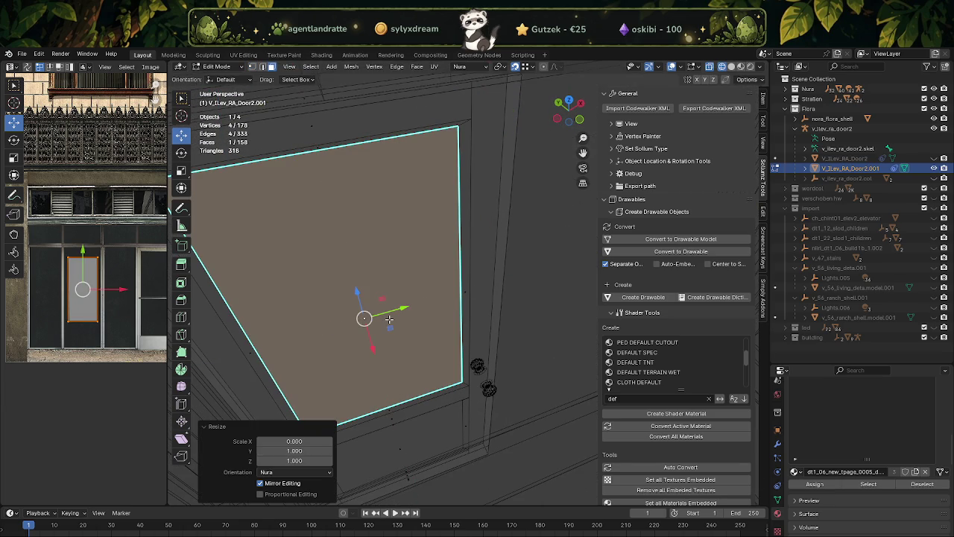
key("z")
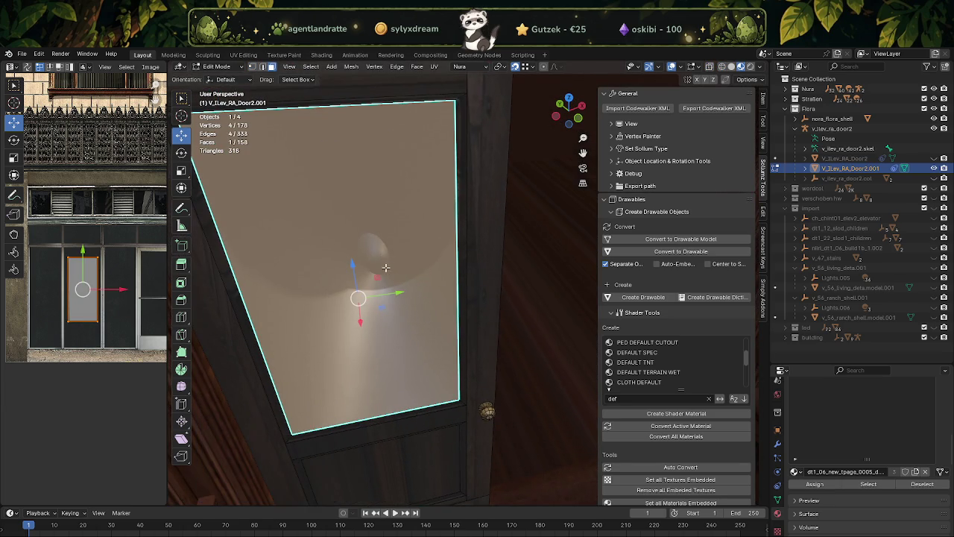
key("ctrl+f")
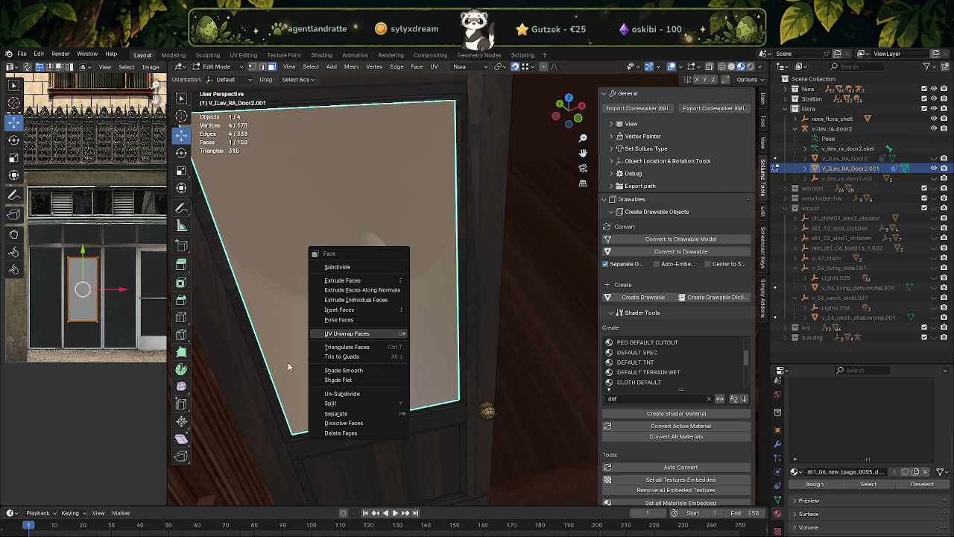
Step: Reset custom normal vectors on the whole door mesh and review it in Object Mode
key("Escape")
key("a")
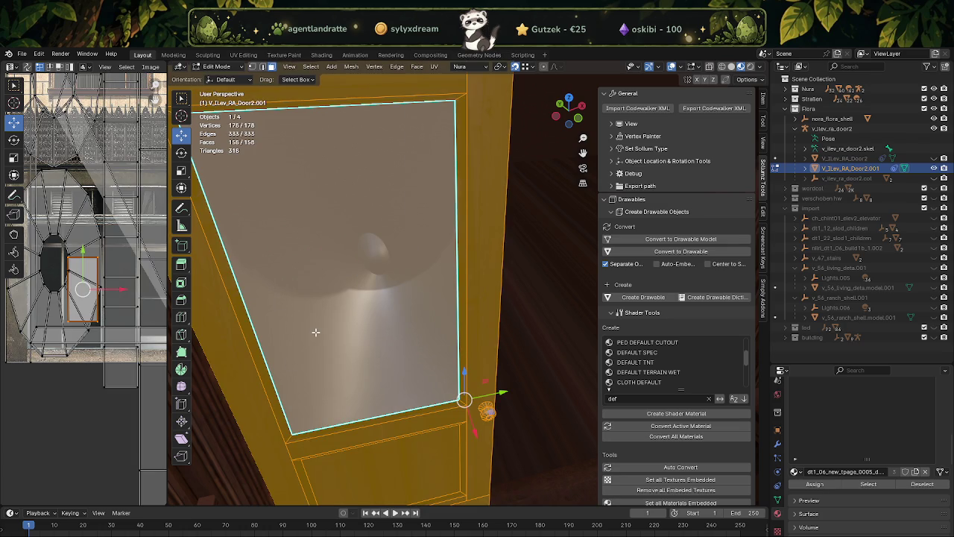
key("alt+n")
left_click(265, 333)
scroll("down", 3)
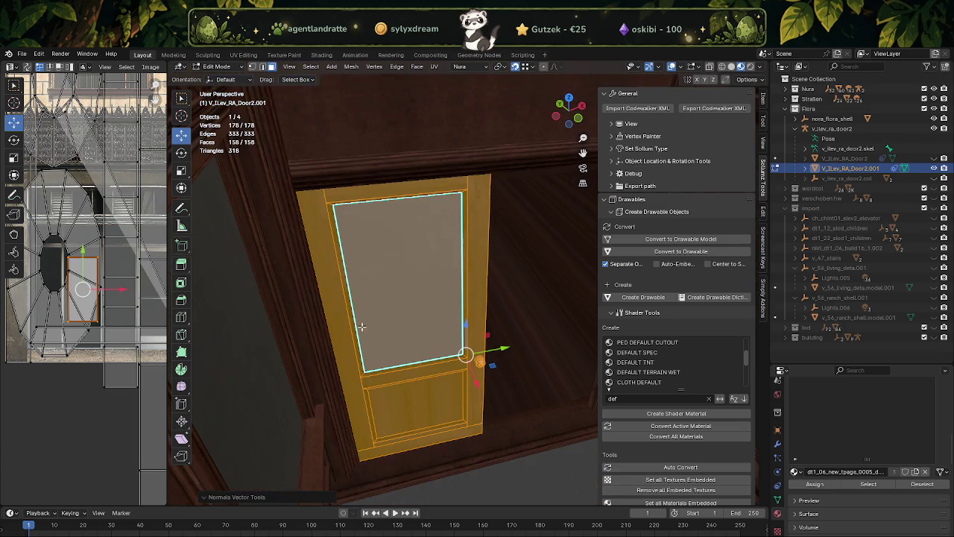
key("Tab")
key("Tab")
left_click(382, 294)
scroll("up", 3)
left_click_drag(382, 294, 392, 342)
scroll("down", 3)
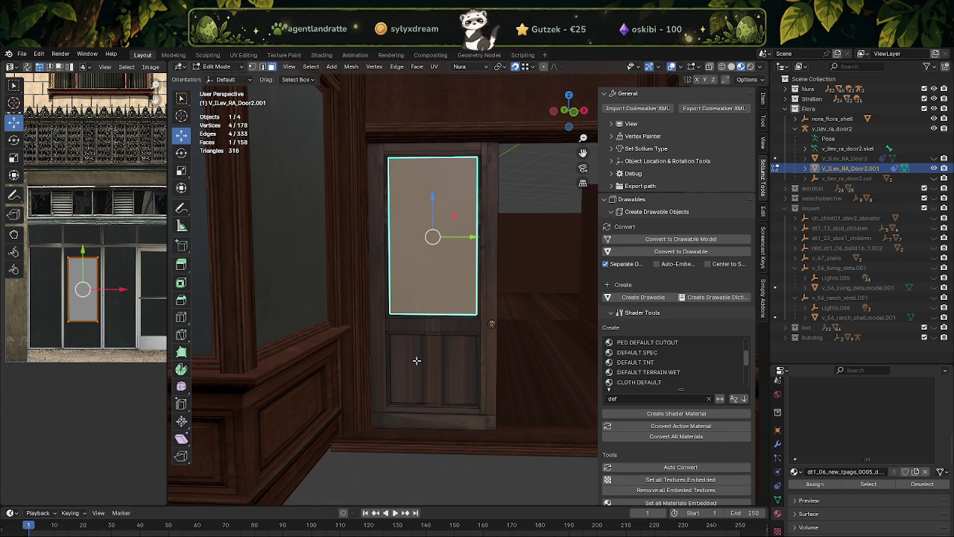
Step: Switch from the door to editing the wainscot wall panelling mesh
left_click(408, 354)
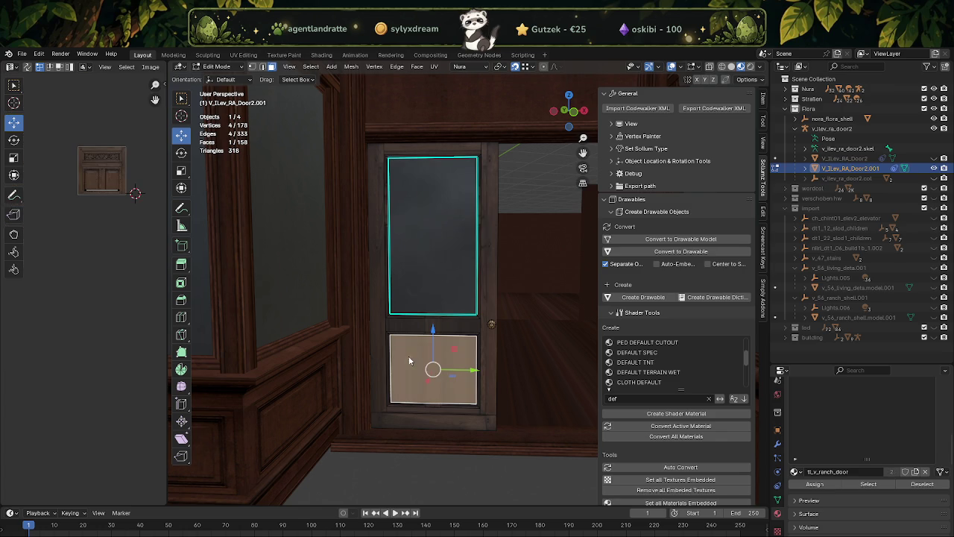
key("Tab")
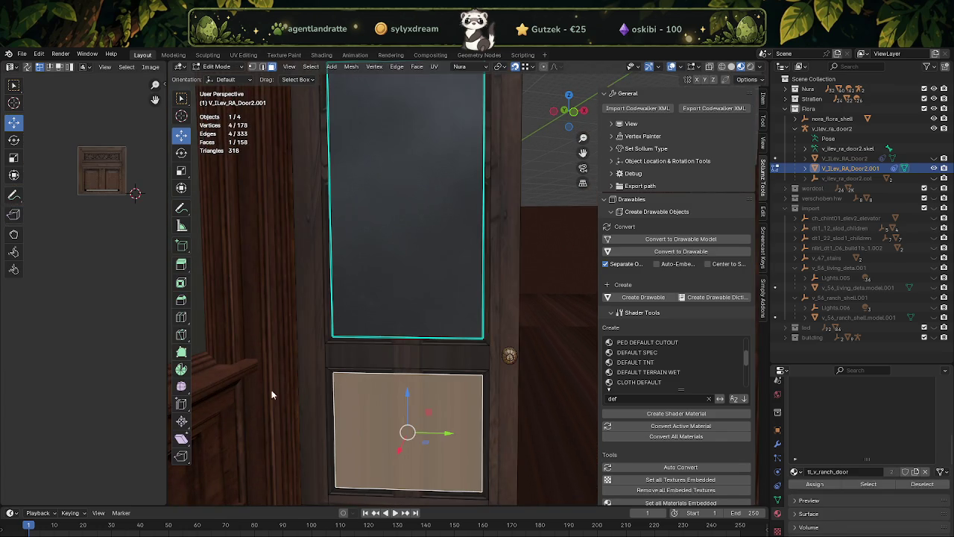
key("Tab")
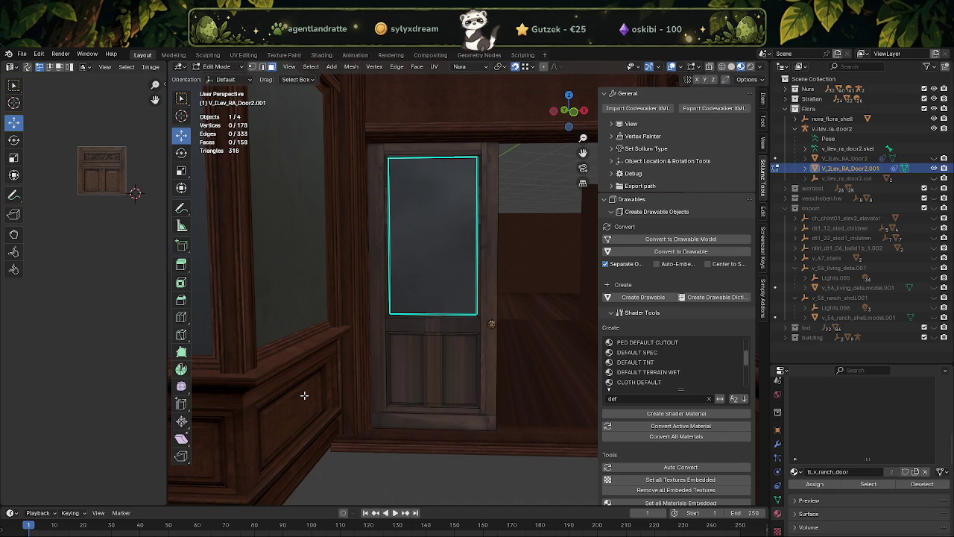
key("Tab")
left_click(284, 409)
key("Tab")
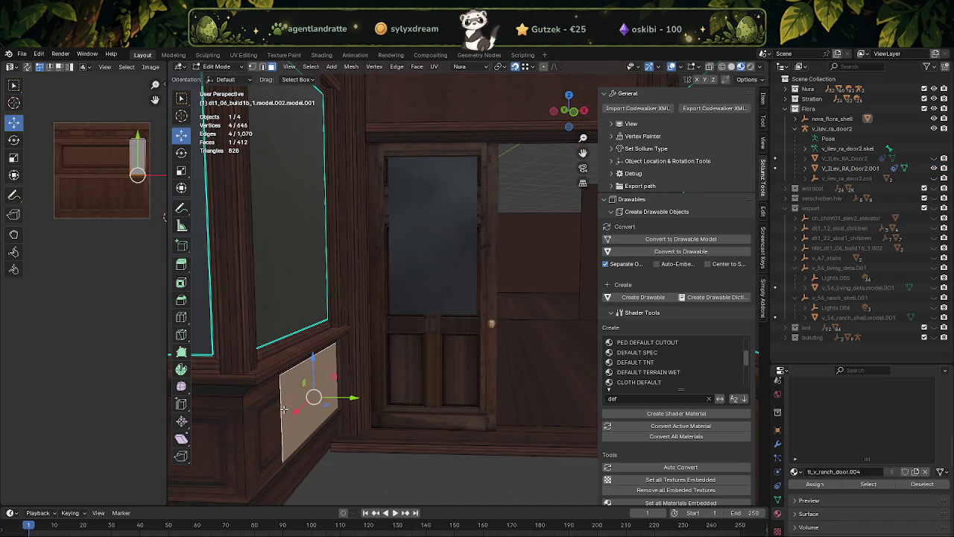
Step: Duplicate a wall panel face, shift it along Y, and separate it into a new object
key("shift+d")
key("g")
key("y")
left_click(492, 401)
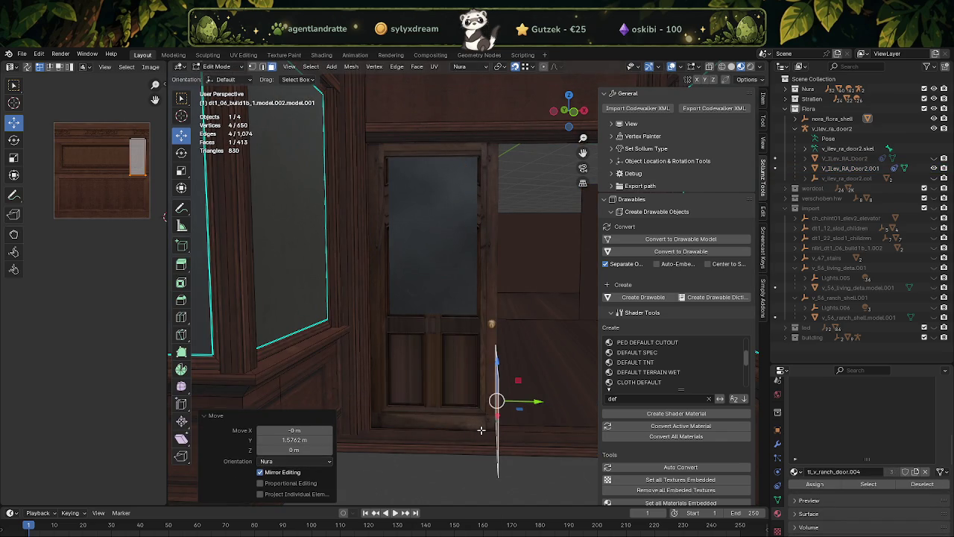
right_click(462, 409)
mouse_move(428, 519)
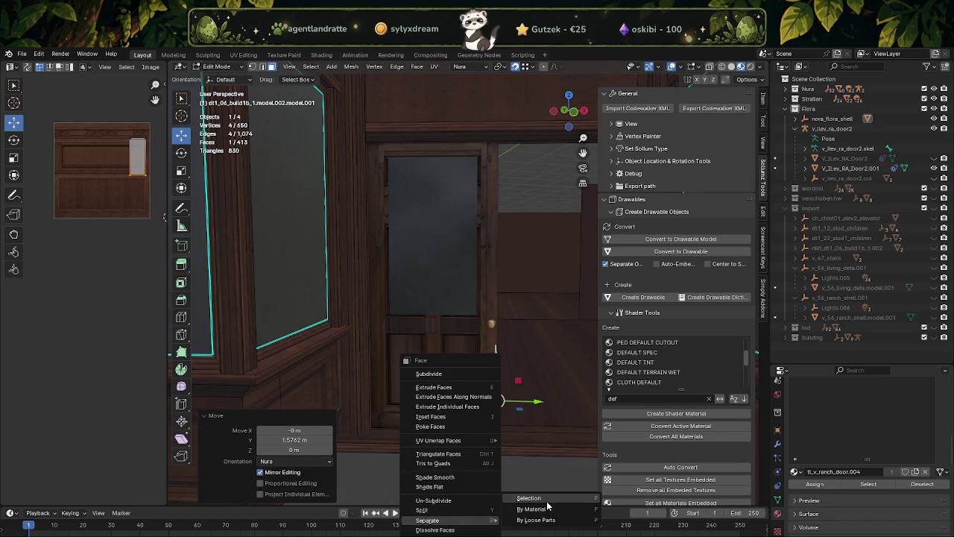
left_click(546, 499)
key("Tab")
Step: Select the door's faces and assign them the tl_v_ranch_door.004 material
left_click(468, 417)
left_click_drag(468, 418, 423, 380)
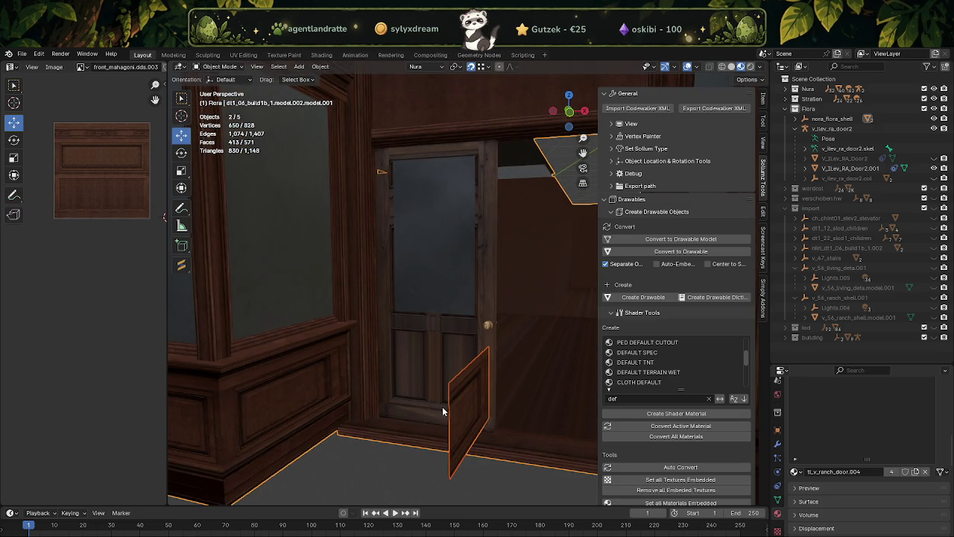
left_click(423, 380)
right_click(423, 381)
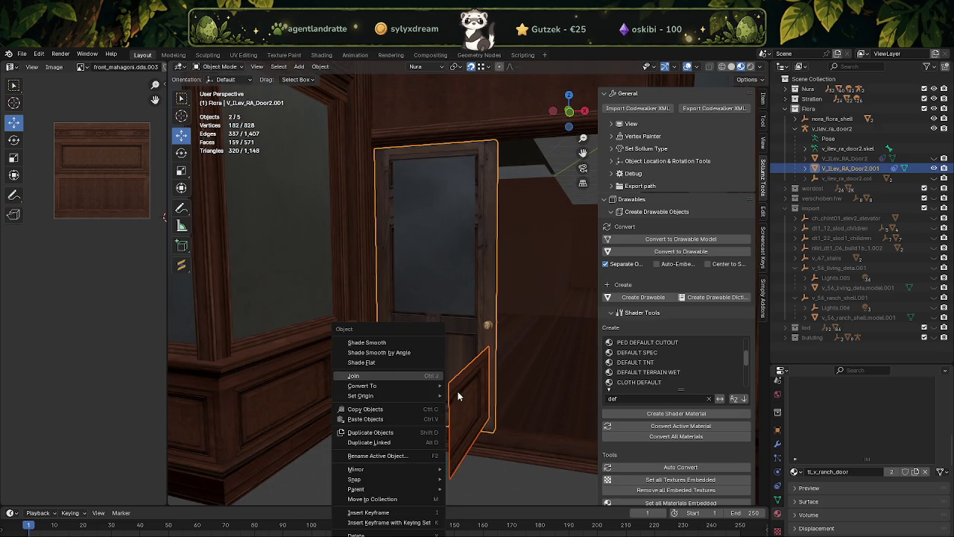
key("Escape")
key("Tab")
left_click(425, 359)
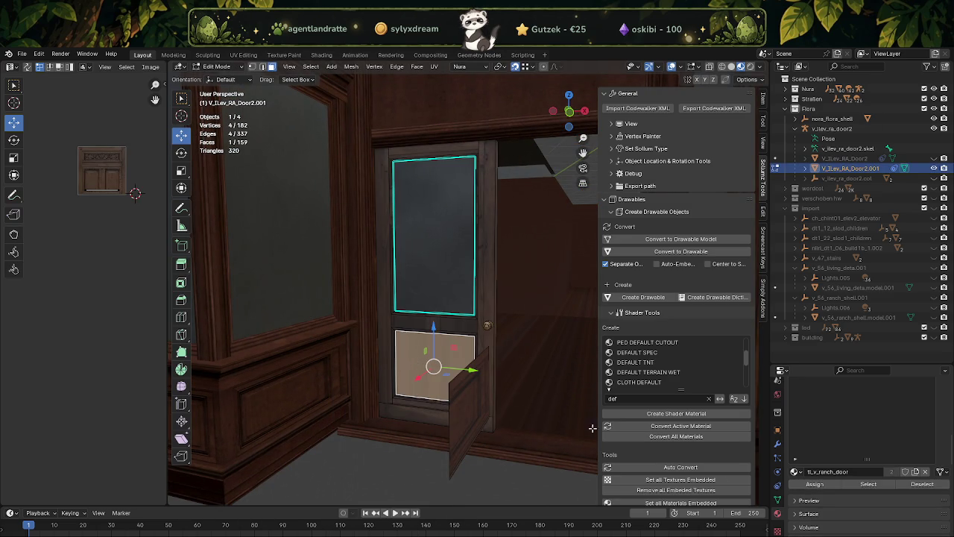
left_click(869, 485)
left_click(484, 409)
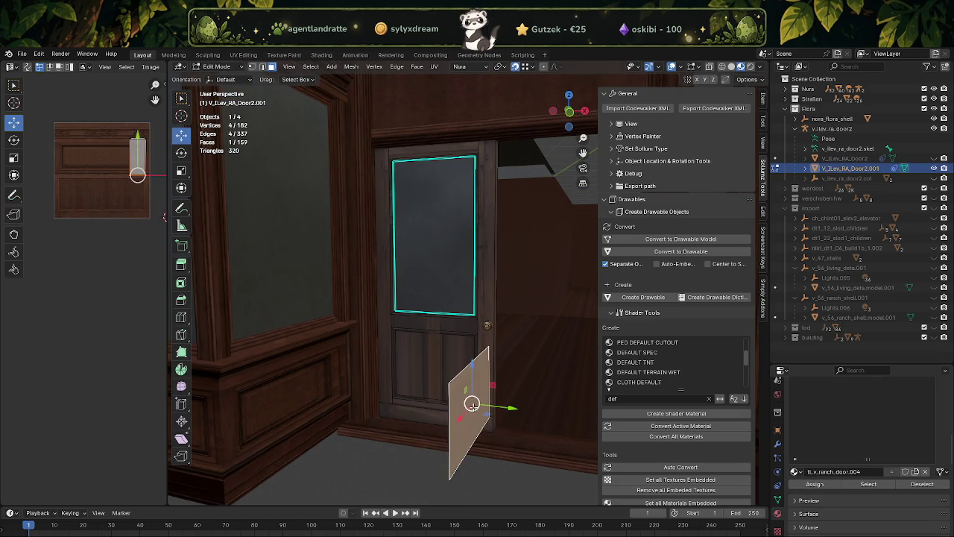
key("ctrl+z")
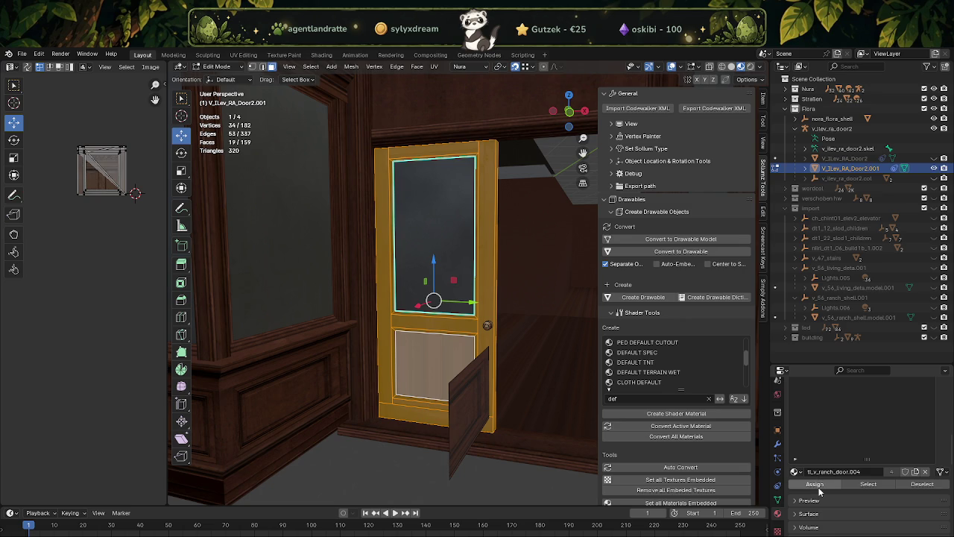
left_click(815, 484)
Step: Delete the extra panel face, returning the door to 178 vertices and 158 faces
scroll("up", 3)
key("x")
left_click(489, 438)
left_click(464, 422)
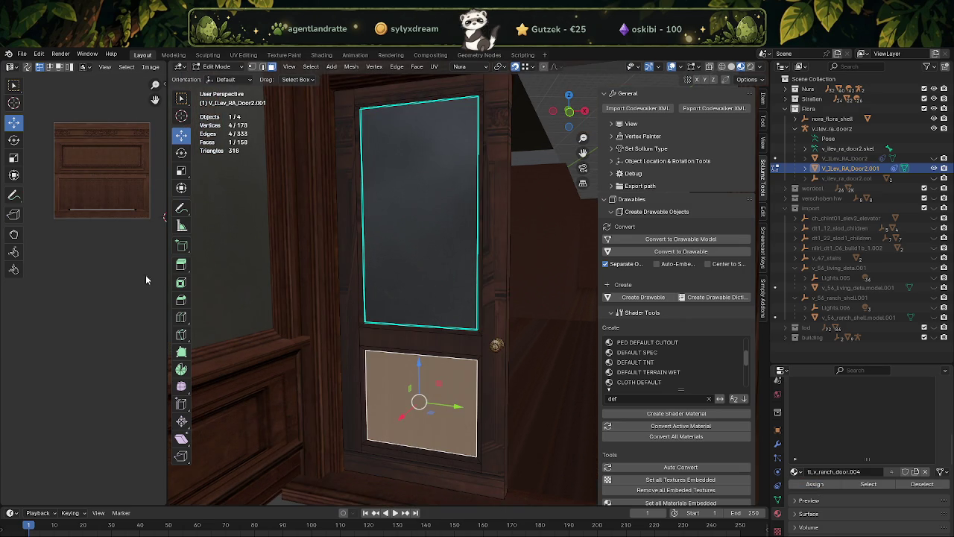
Step: Unwrap the door's lower panel face and pull the UV island's top edge down
key("ctrl+f")
key("u")
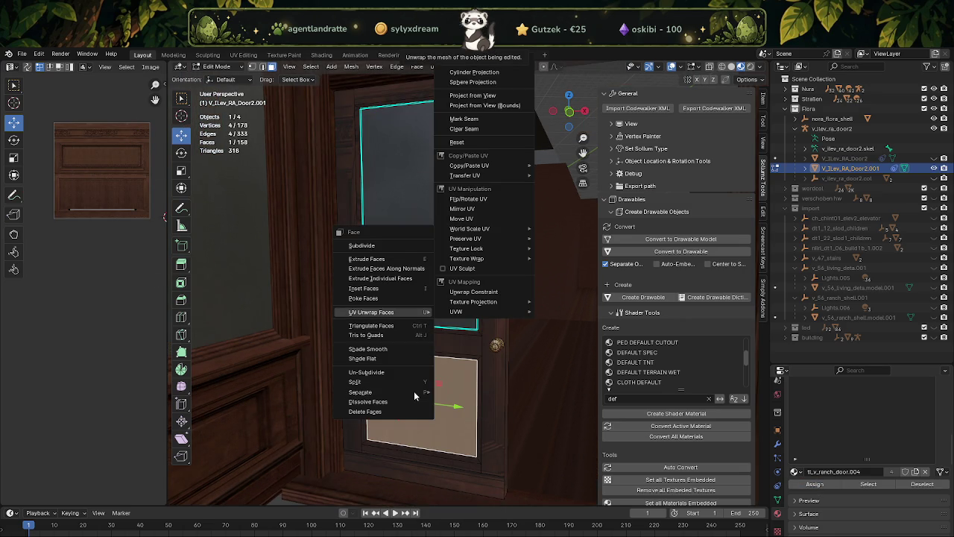
key("u")
left_click_drag(36, 104, 143, 237)
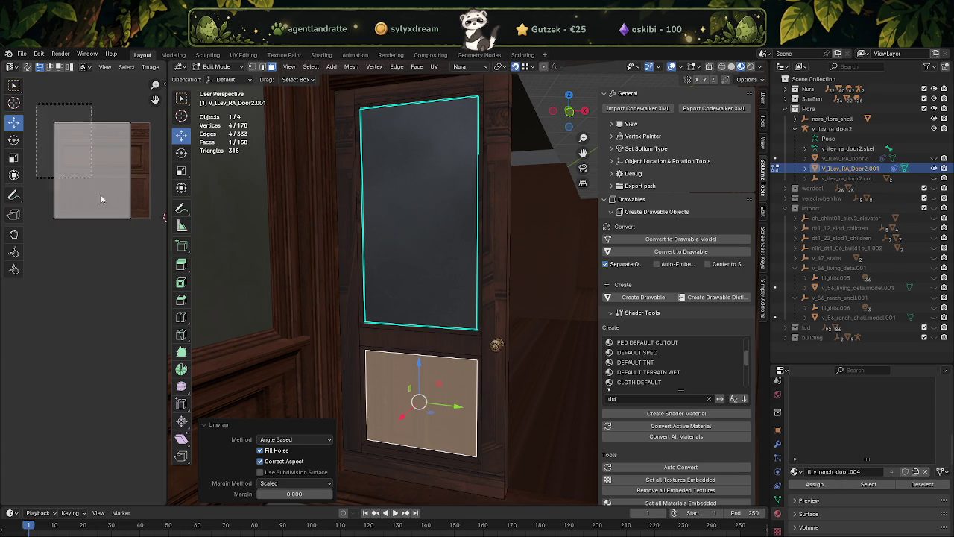
left_click(91, 123)
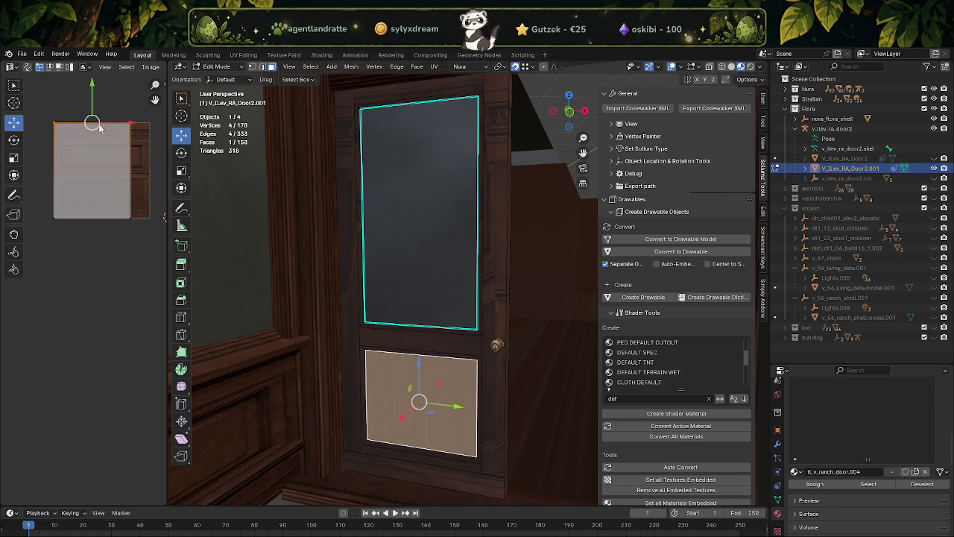
left_click_drag(92, 100, 96, 157)
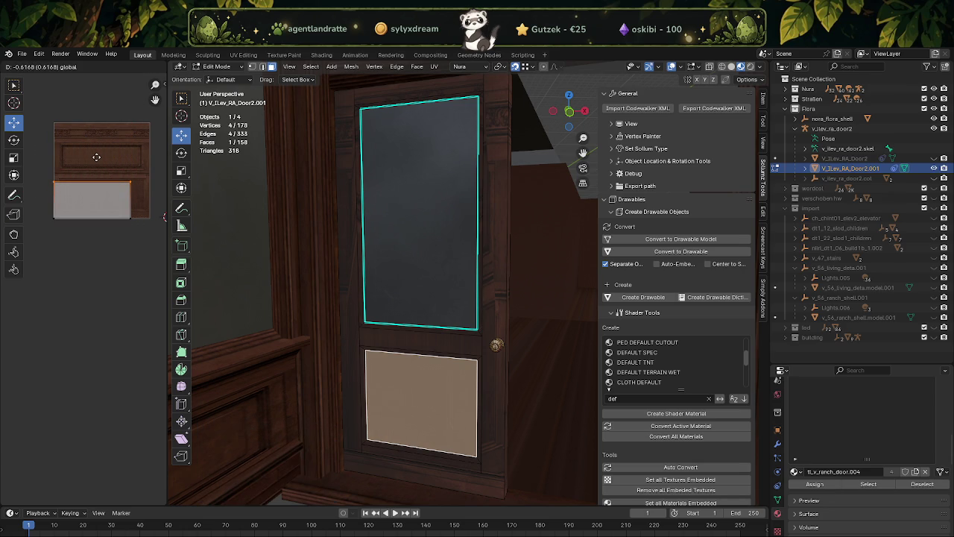
Step: Move the UV island onto a recessed panel of the mahogany wall texture
left_click(112, 217)
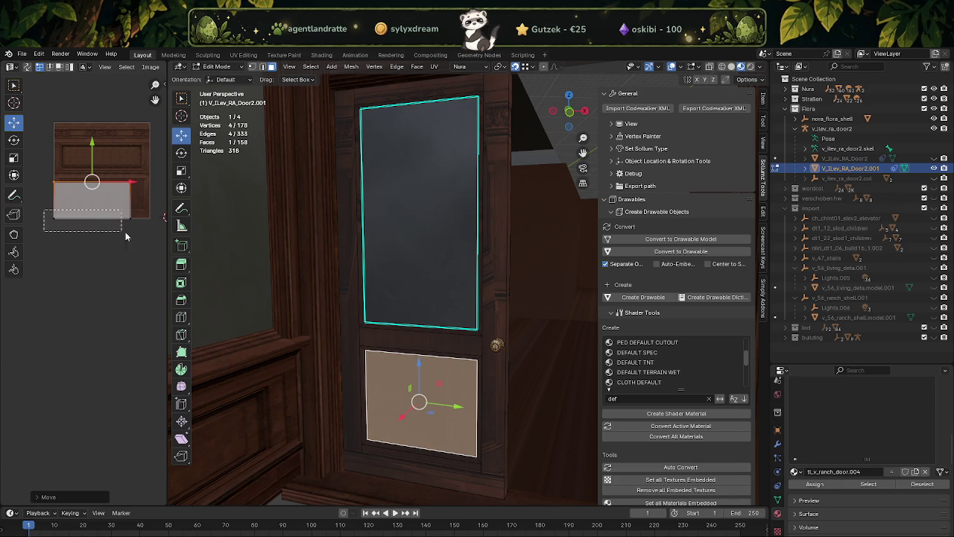
scroll("up", 3)
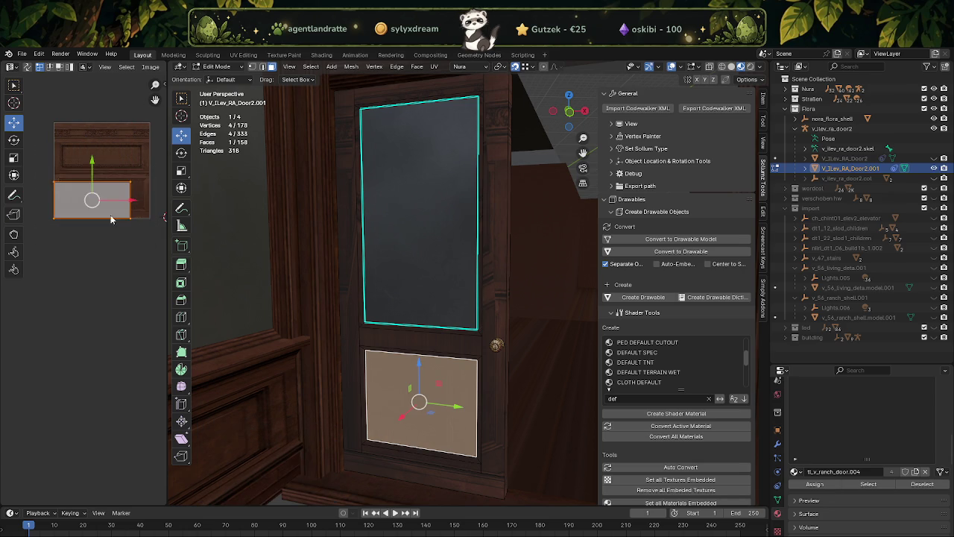
scroll("up", 3)
left_click_drag(132, 248, 279, 190)
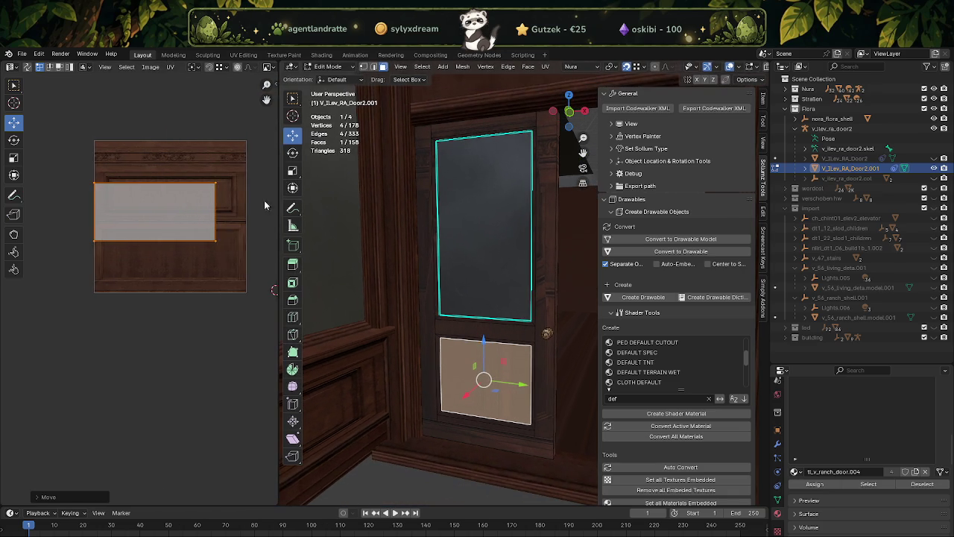
scroll("up", 3)
left_click_drag(156, 193, 130, 337)
key("g")
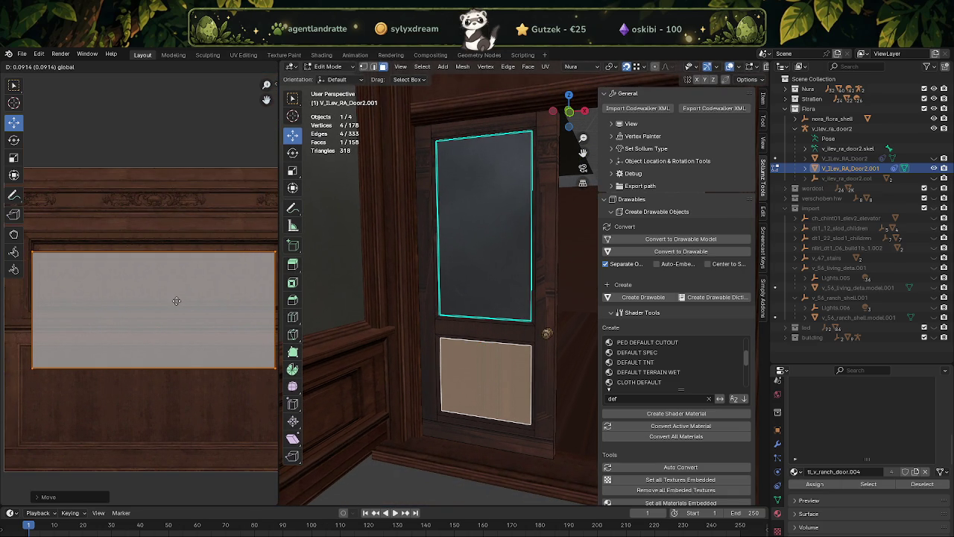
left_click(178, 300)
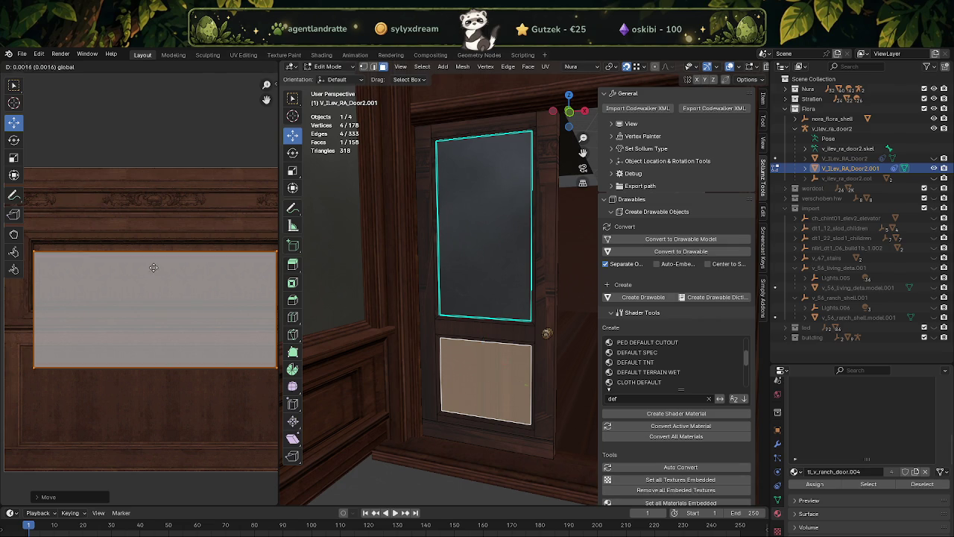
scroll("down", 3)
scroll("down", 3)
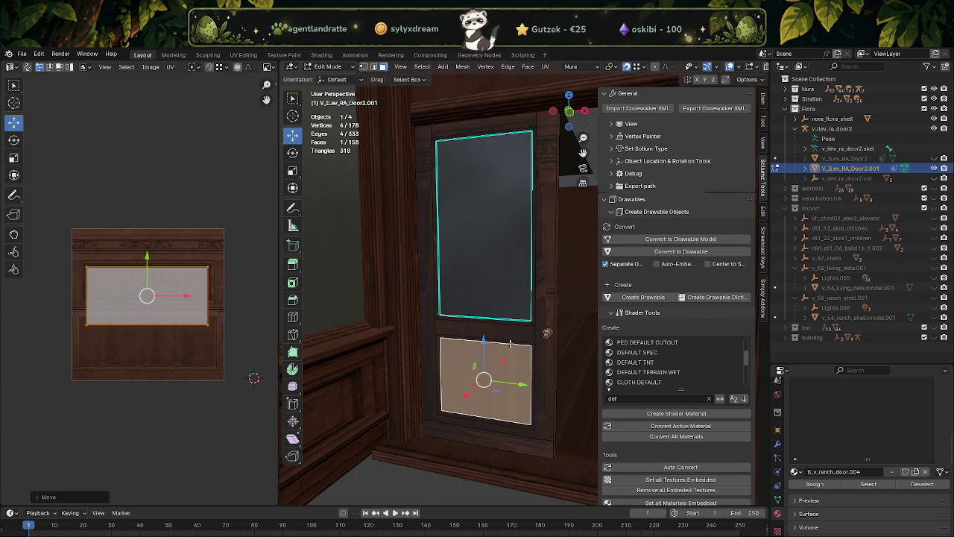
Step: Reselect only the lower panel face and raise its UV island's bottom edge
left_click(511, 331)
left_click(868, 484)
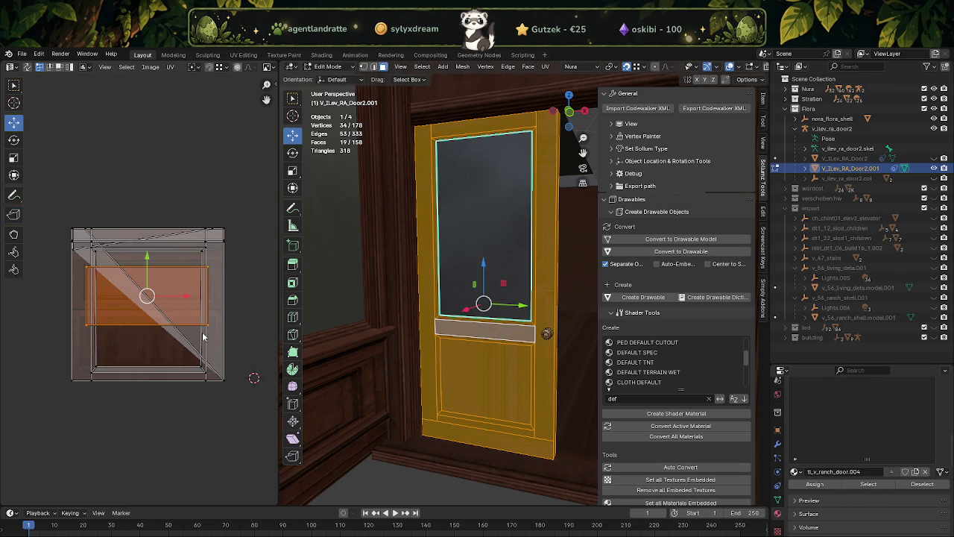
scroll("up", 3)
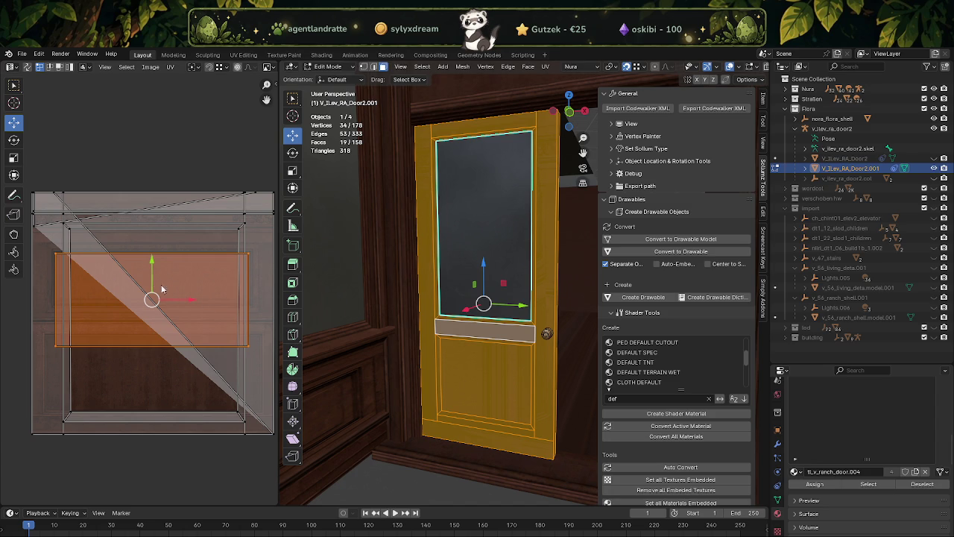
left_click(448, 380)
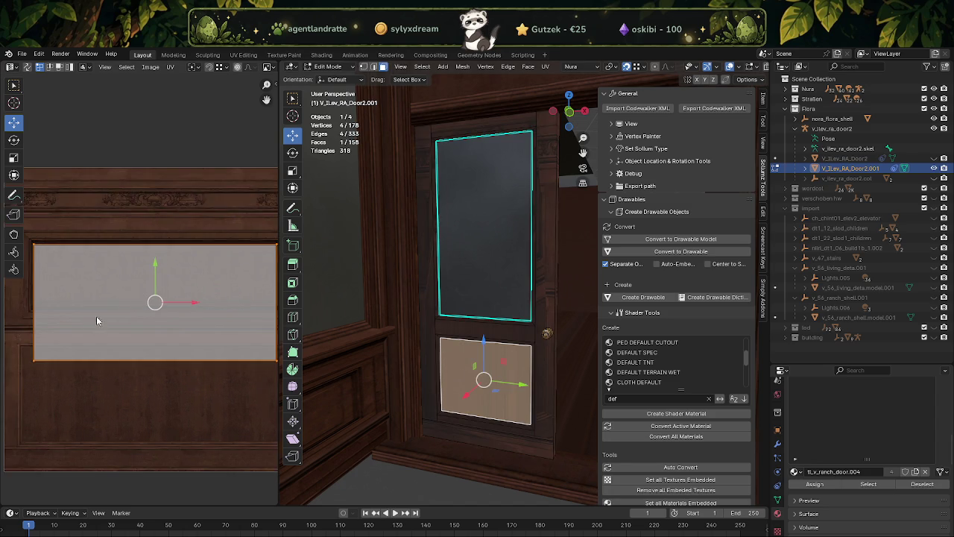
scroll("down", 3)
scroll("up", 3)
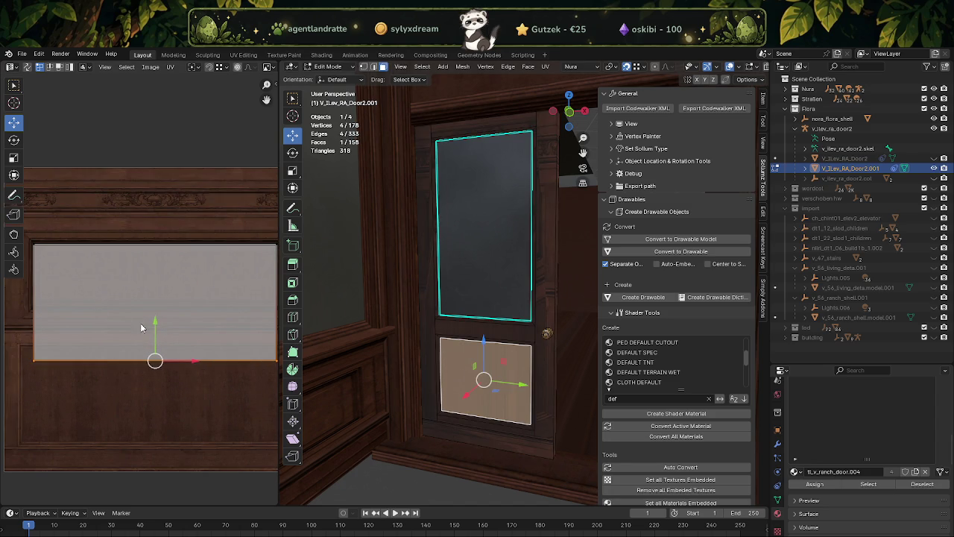
left_click_drag(159, 321, 153, 266)
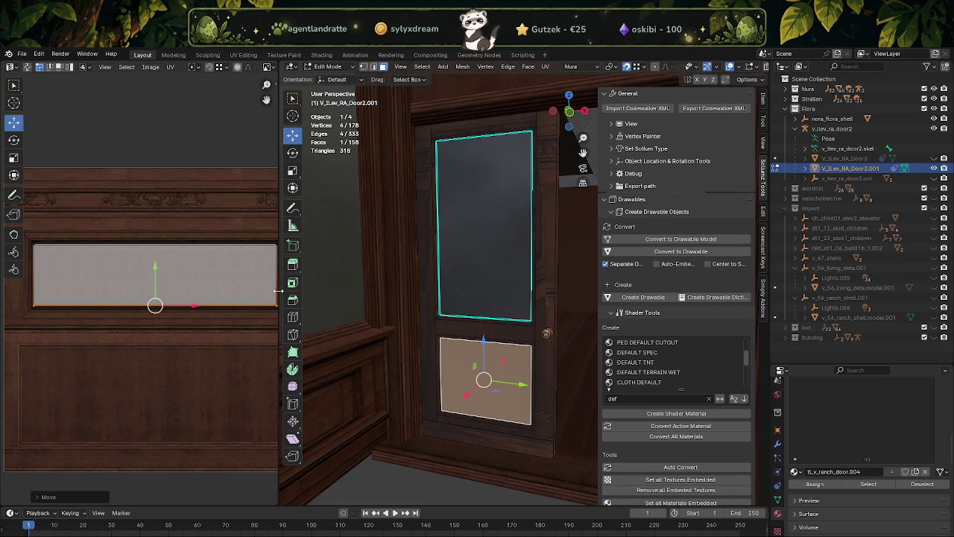
left_click_drag(277, 291, 443, 291)
scroll("up", 3)
scroll("down", 3)
left_click_drag(142, 274, 186, 276)
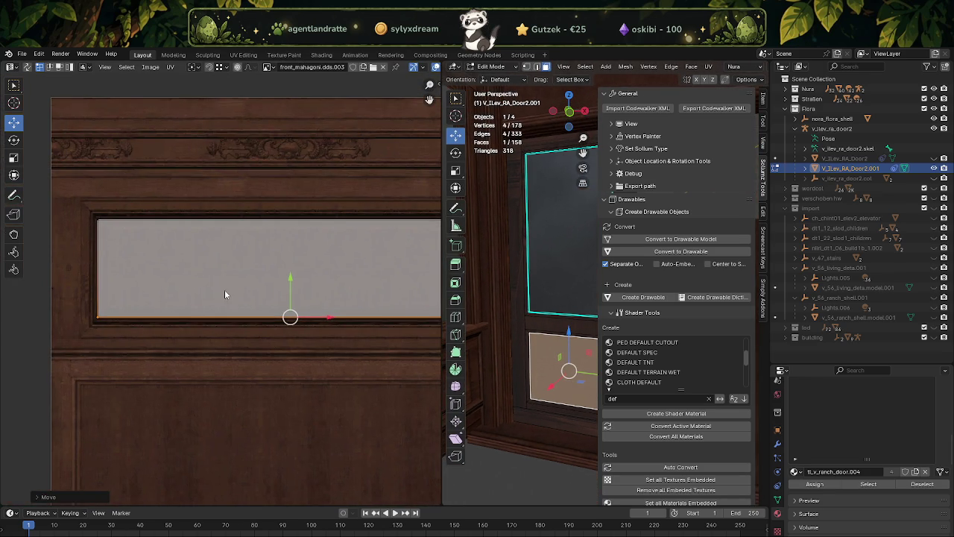
Step: Nudge the bottom UV edge down and move the left edge to the texture's frame
left_click_drag(290, 277, 277, 288)
left_click_drag(82, 199, 154, 334)
left_click_drag(112, 299, 188, 316)
scroll("up", 3)
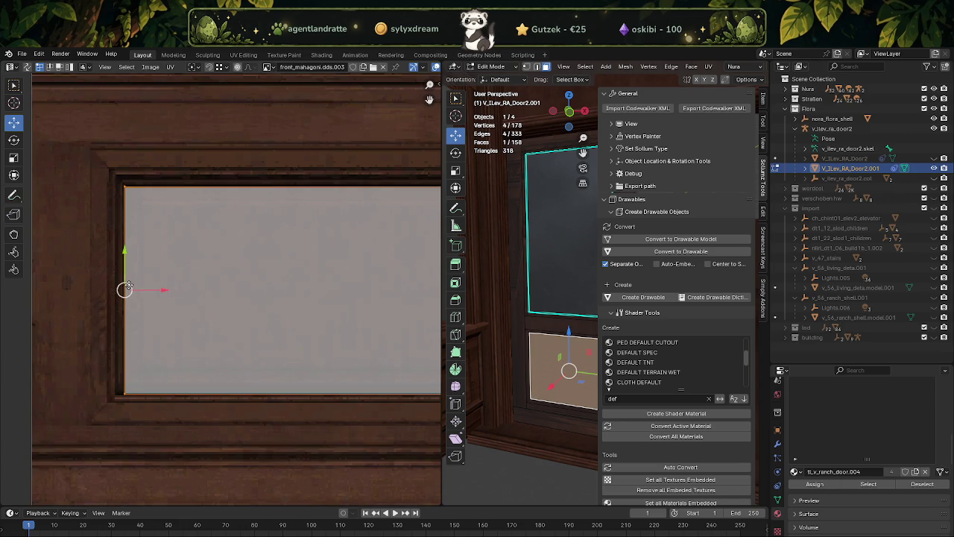
left_click_drag(152, 291, 143, 296)
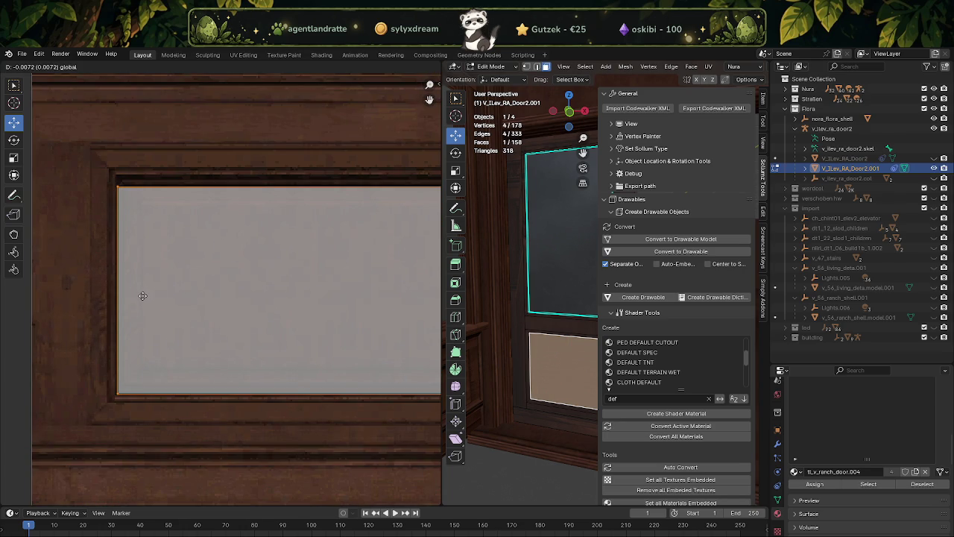
left_click_drag(142, 296, 142, 296)
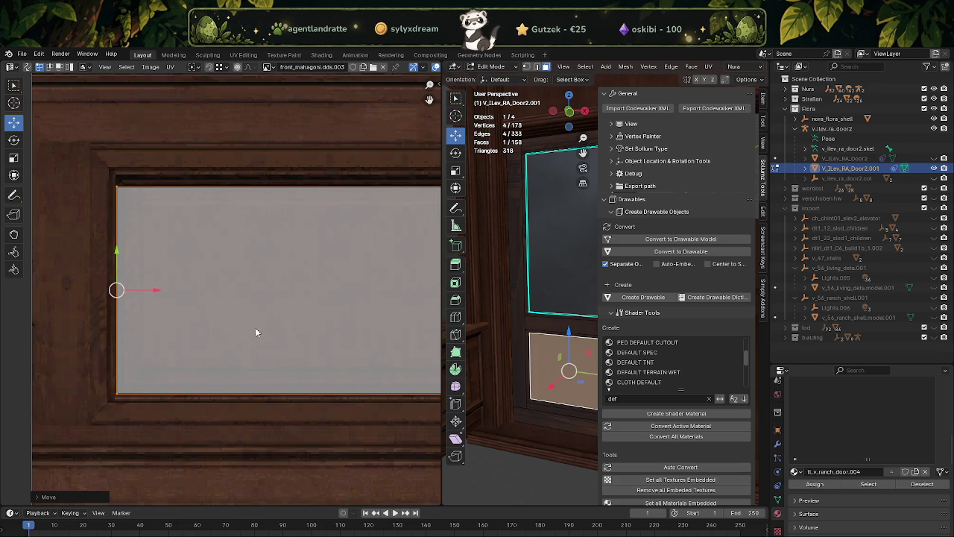
scroll("down", 3)
Step: Slide the panel's right UV edge out to the texture's molding
left_click_drag(313, 334, 202, 345)
scroll("up", 3)
left_click_drag(277, 224, 345, 465)
scroll("up", 3)
left_click_drag(341, 390, 305, 362)
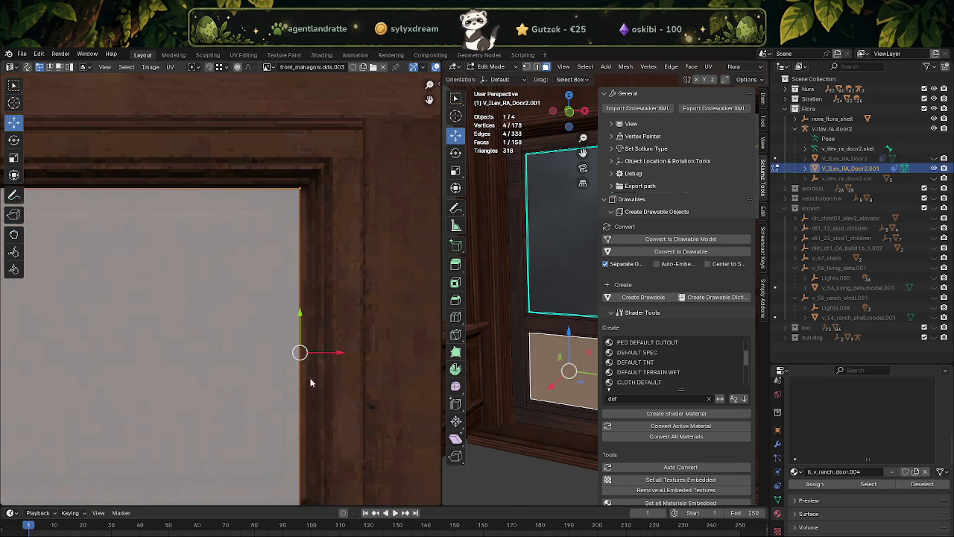
scroll("down", 3)
left_click_drag(301, 330, 309, 329)
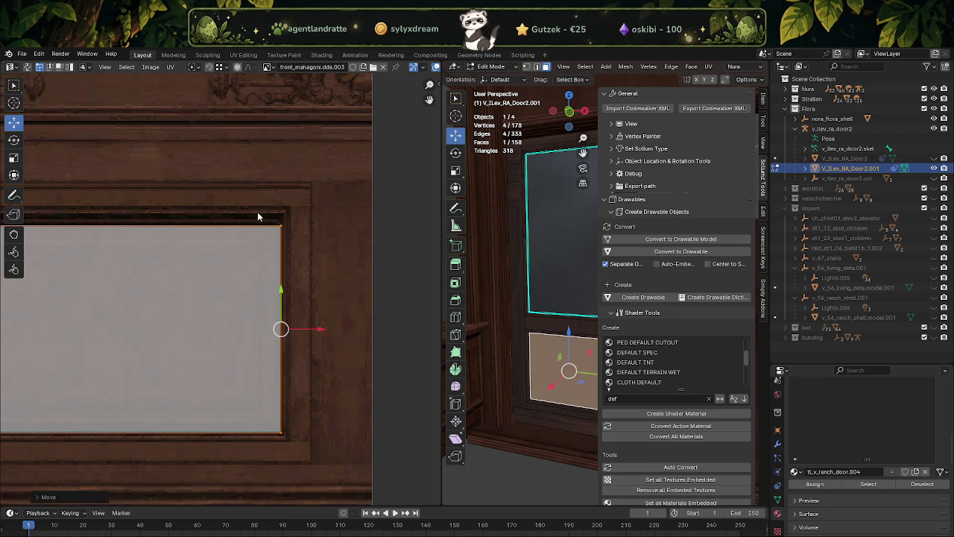
Step: Lift the panel's top UV edge slightly, just beneath the carved frieze
scroll("down", 3)
scroll("down", 3)
scroll("down", 3)
scroll("up", 3)
left_click(134, 330)
scroll("right", 3)
left_click_drag(274, 294, 275, 289)
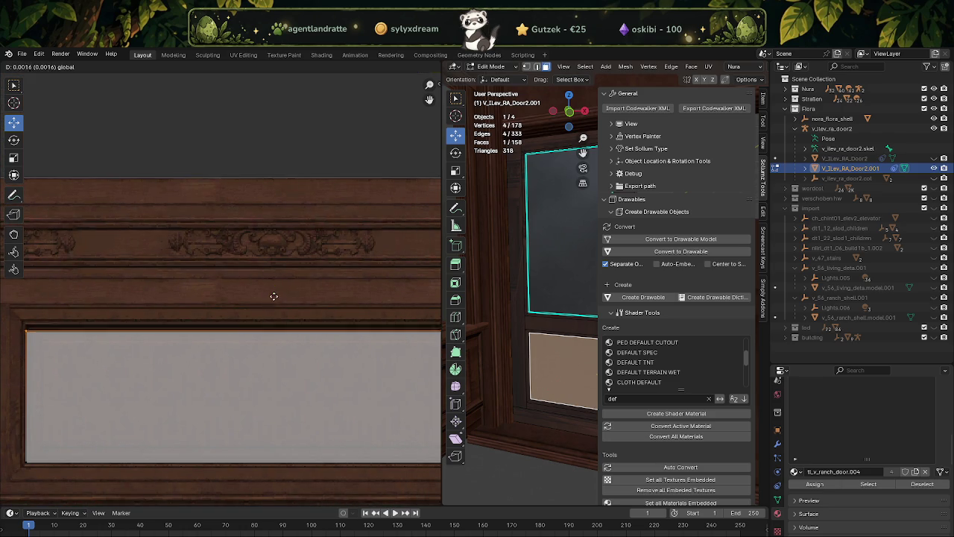
scroll("down", 3)
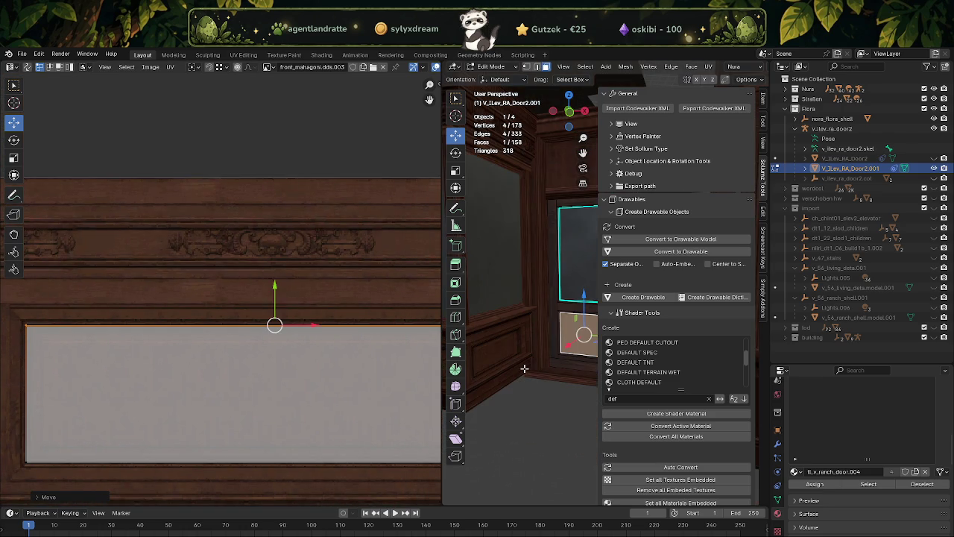
left_click_drag(440, 337, 142, 337)
scroll("up", 3)
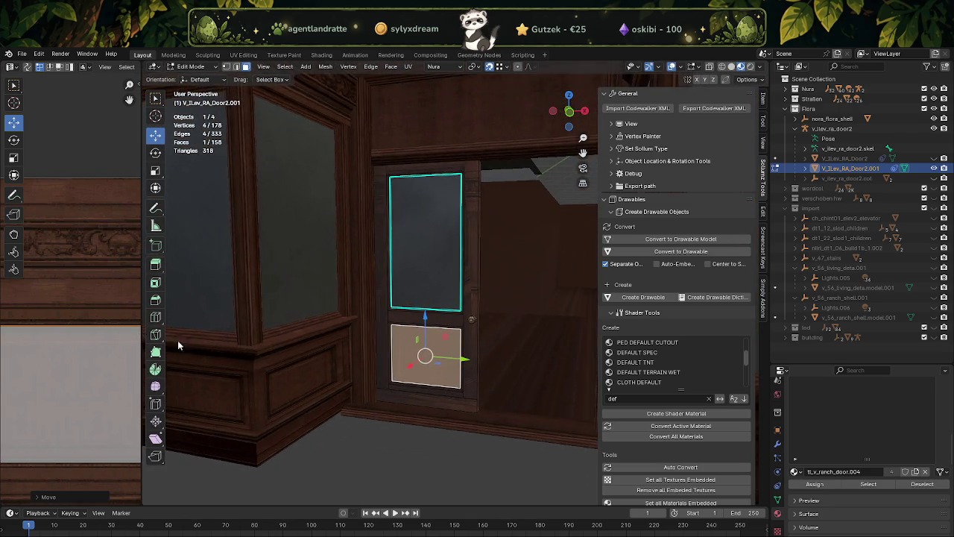
Step: Click through the door's rail, lower panel and stile faces
scroll("up", 3)
scroll("up", 3)
left_click(417, 407)
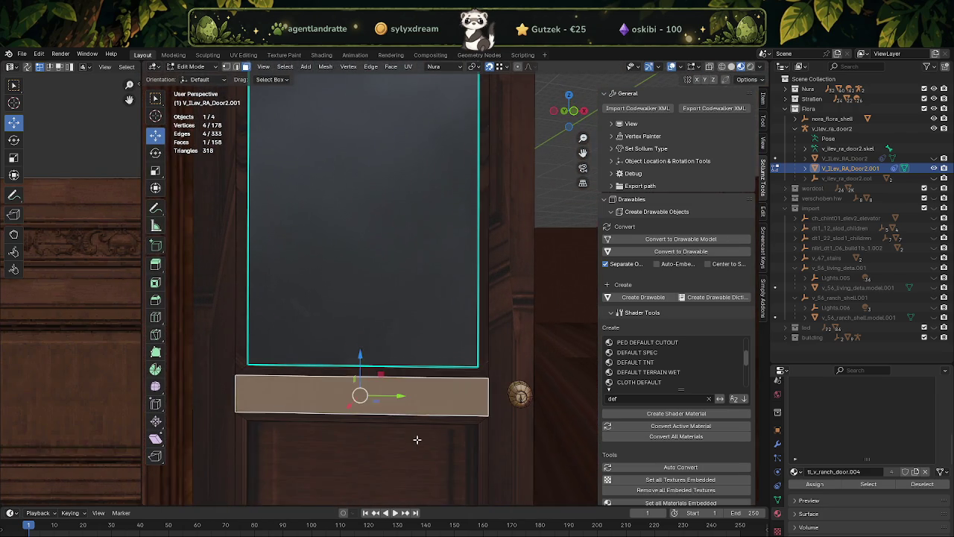
left_click_drag(416, 441, 396, 298)
left_click(360, 345)
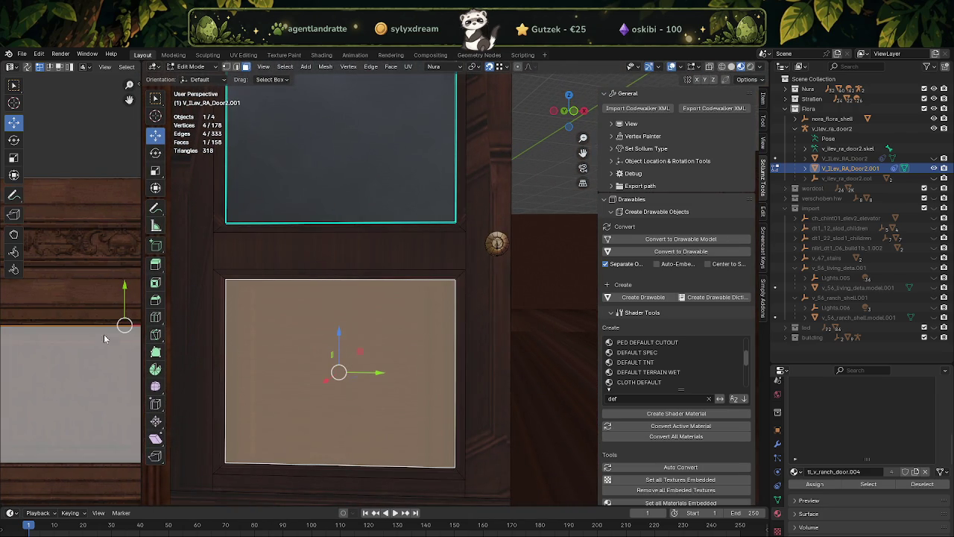
scroll("down", 3)
scroll("down", 3)
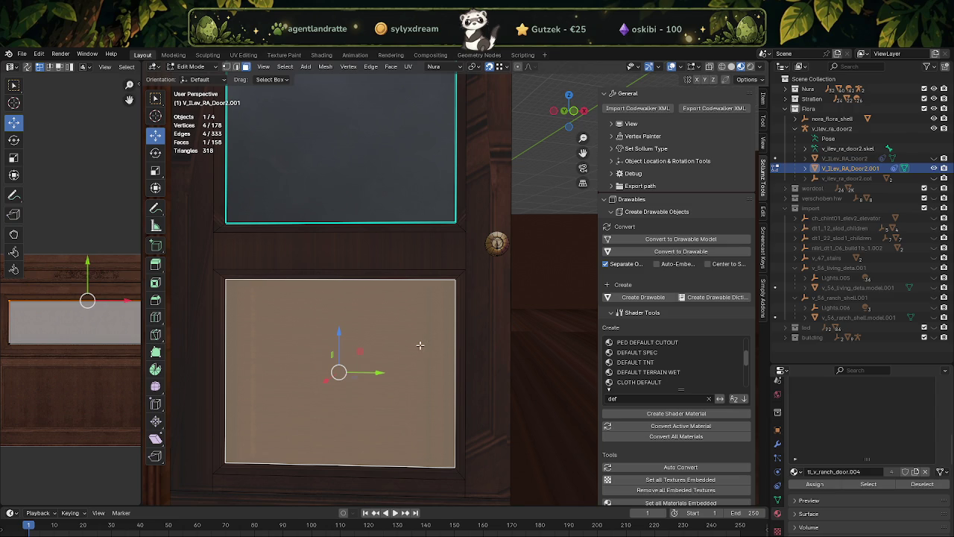
left_click(474, 362)
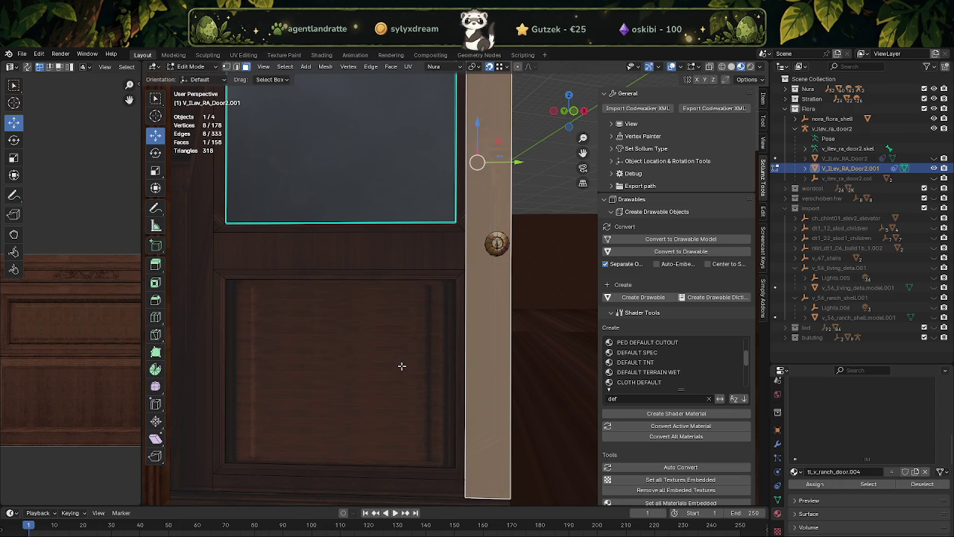
left_click(403, 365)
Step: Cycle through the overlapping faces to isolate the lower panel face
left_click(419, 382)
left_click(422, 351)
left_click(421, 352)
left_click(421, 351)
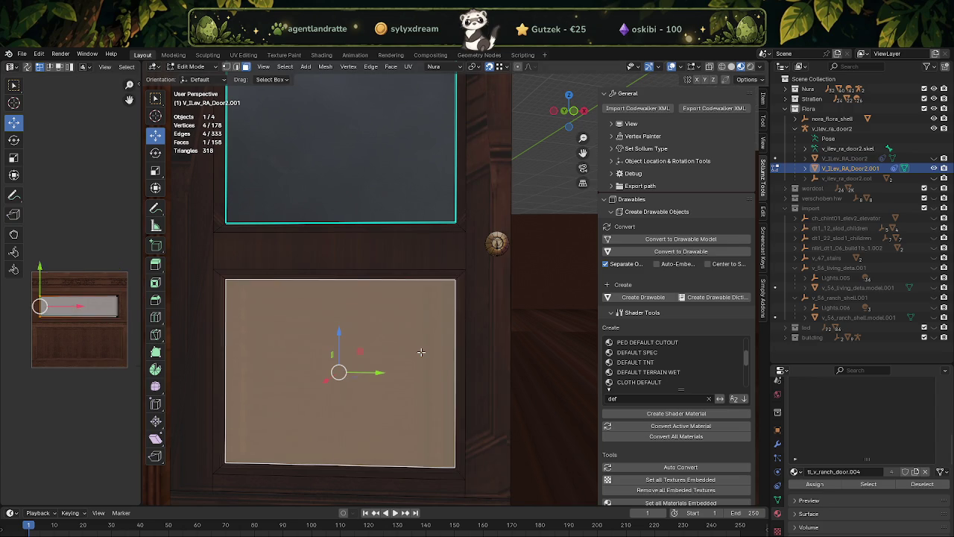
left_click(421, 351)
left_click(421, 351)
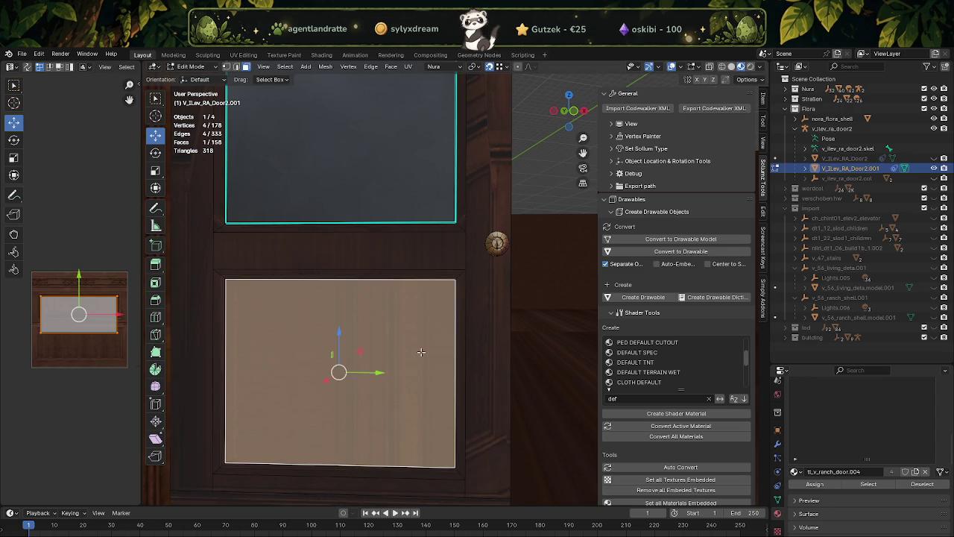
left_click(421, 351)
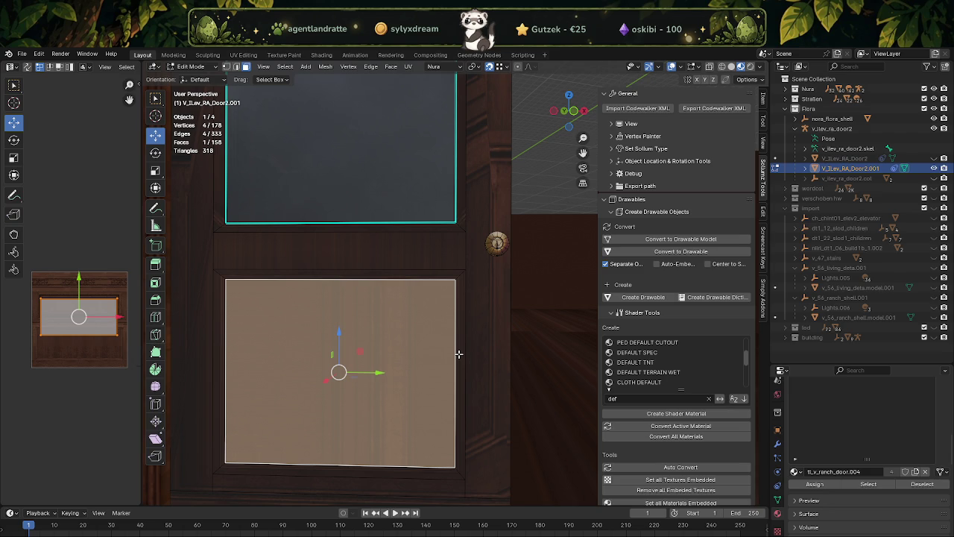
Step: Check the side strip, then select every face using the ranch door material
left_click_drag(356, 363, 376, 343)
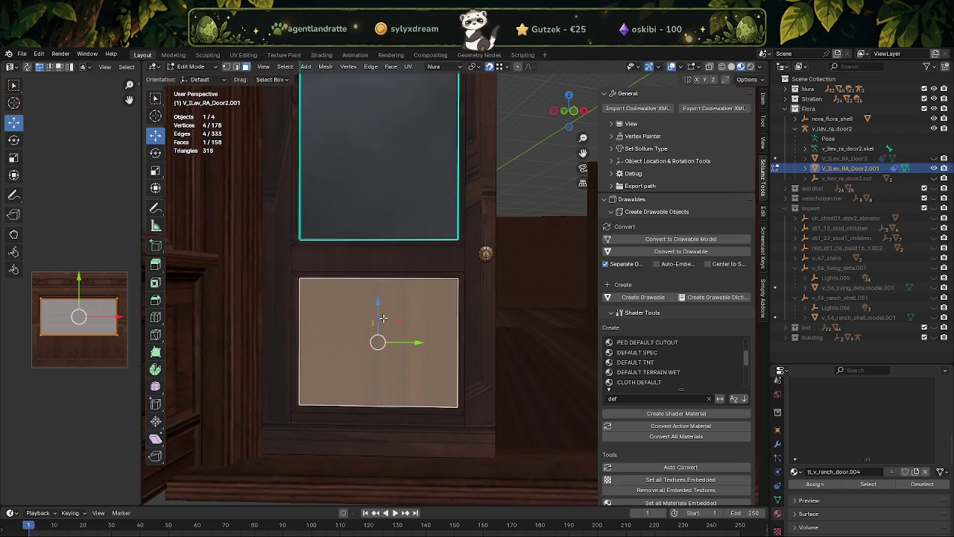
left_click(477, 359)
key("a")
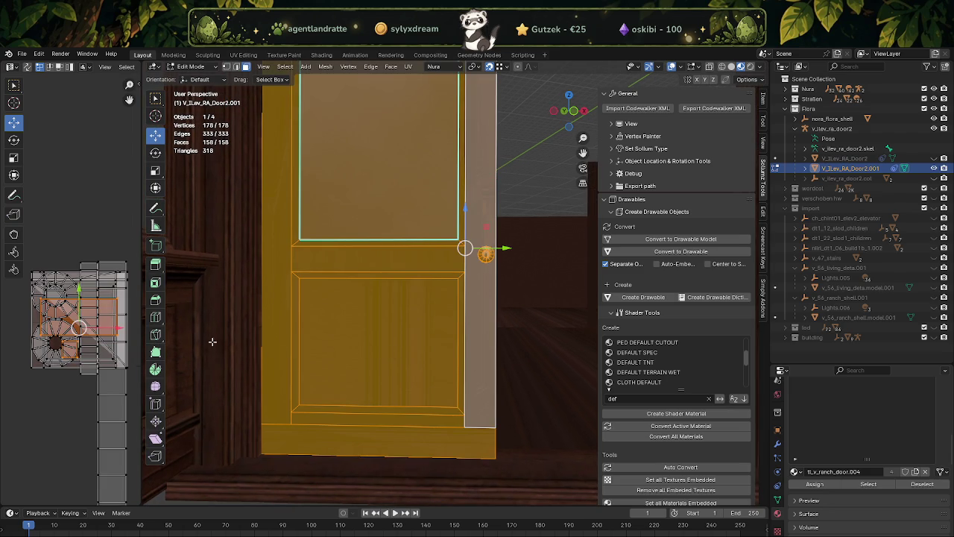
key("alt+a")
left_click(404, 357)
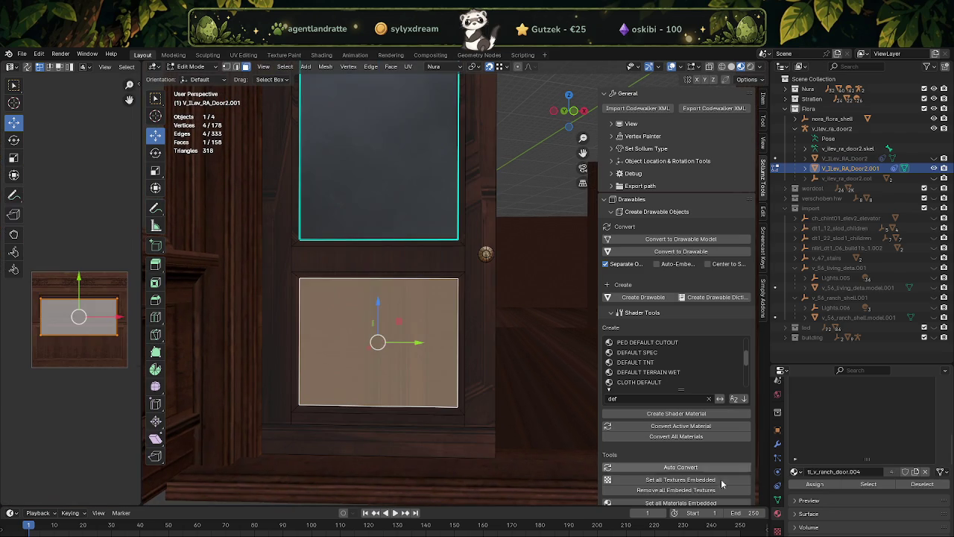
left_click(869, 484)
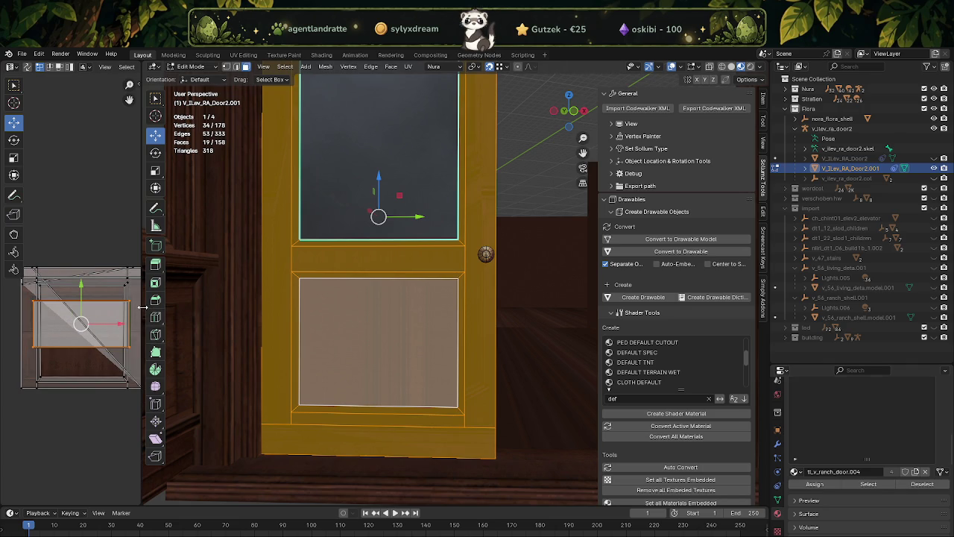
Step: Widen the UV editor and box-select the bottom strip's UVs
left_click_drag(144, 311, 319, 310)
scroll("up", 3)
scroll("up", 3)
left_click_drag(182, 373, 182, 361)
left_click_drag(291, 437, 47, 389)
scroll("up", 3)
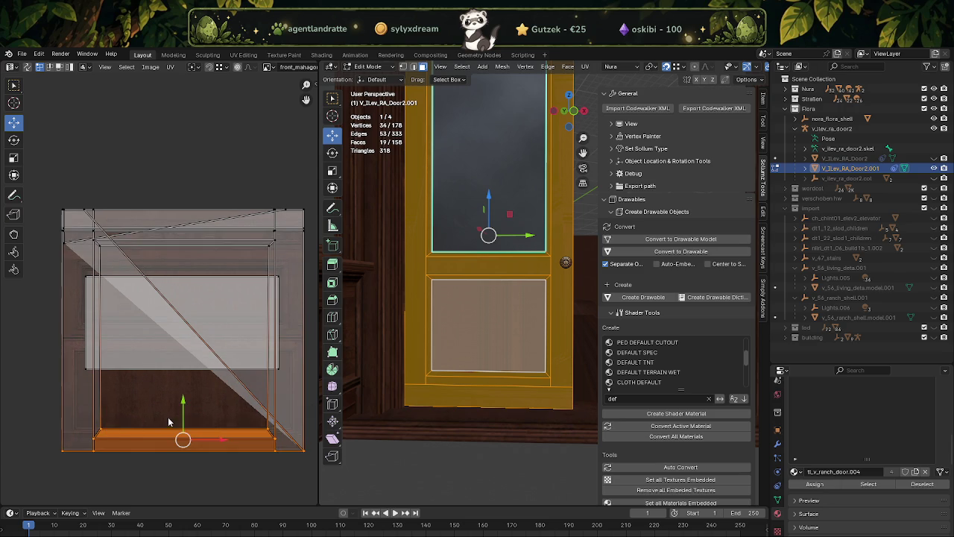
Step: Move the bottom strip's UVs up the texture and check the result
left_click_drag(182, 403, 182, 283)
left_click(183, 284)
scroll("up", 3)
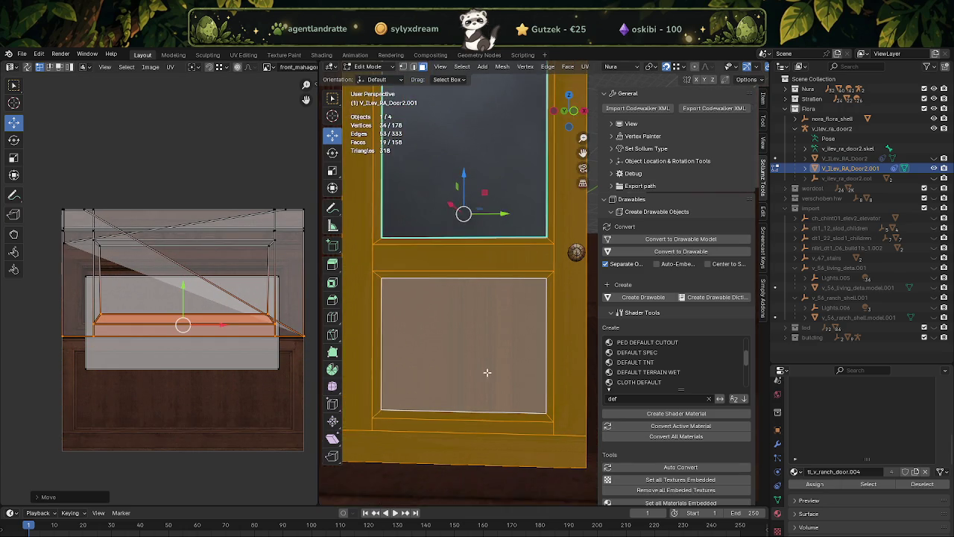
key("Tab")
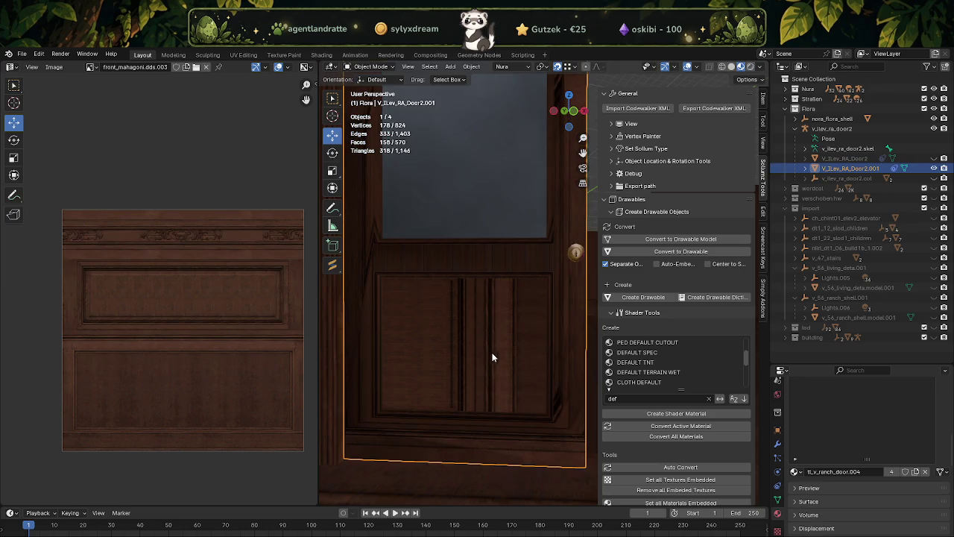
key("Tab")
Step: Hide the nora_flora_shell shop shell to view the door on its own
left_click(563, 381)
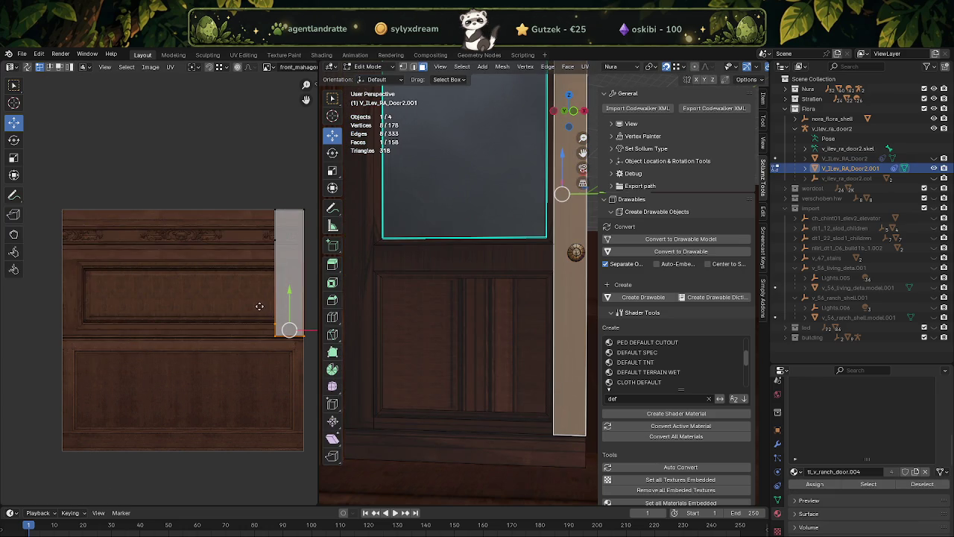
left_click_drag(266, 312, 219, 307)
left_click_drag(219, 240, 173, 276)
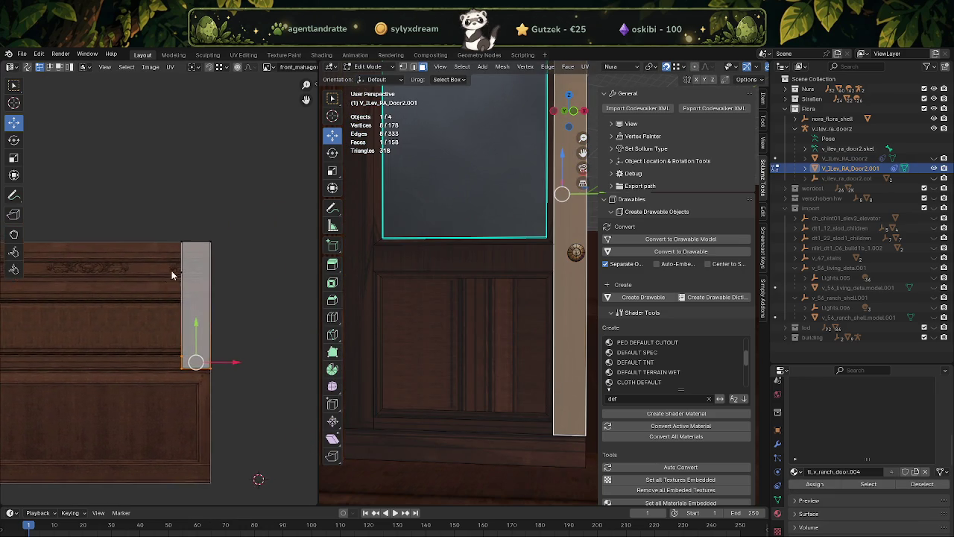
scroll("up", 3)
left_click_drag(420, 347, 402, 369)
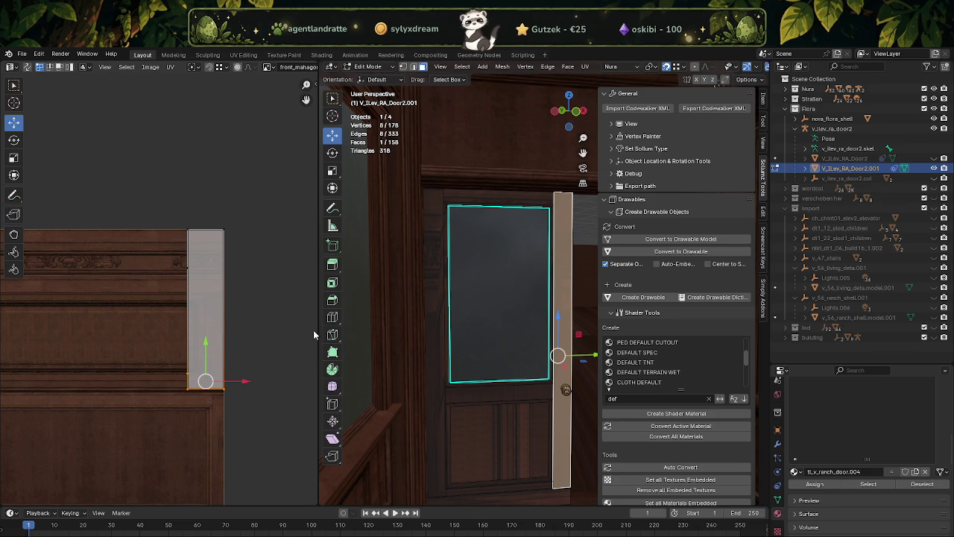
left_click(934, 118)
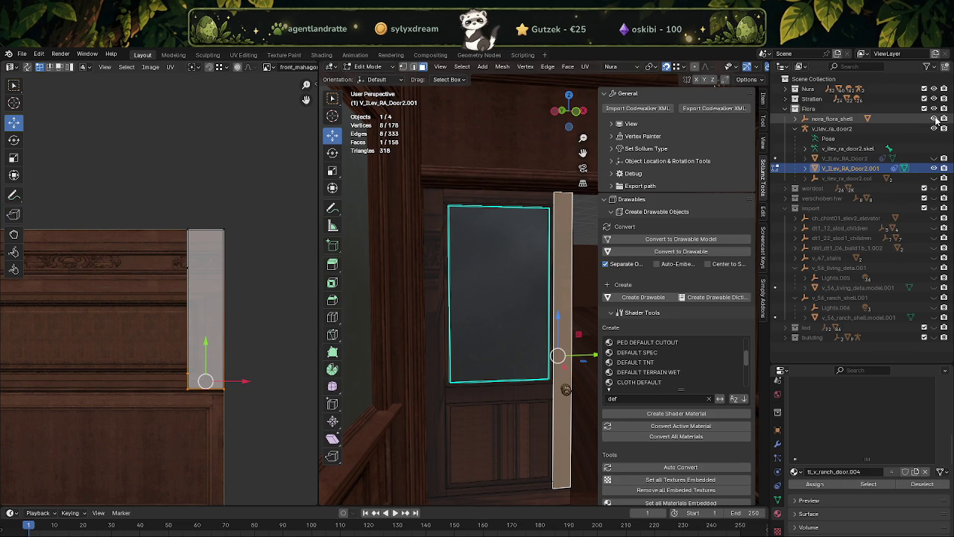
Step: Select the lower panel and grow the selection to the door's whole linked frame
scroll("up", 3)
left_click_drag(433, 286, 497, 324)
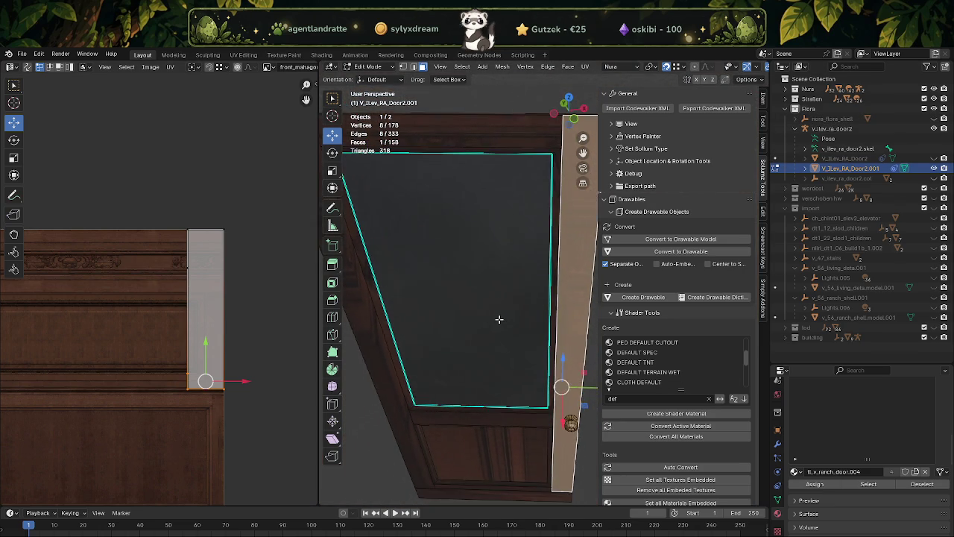
scroll("down", 3)
key("a")
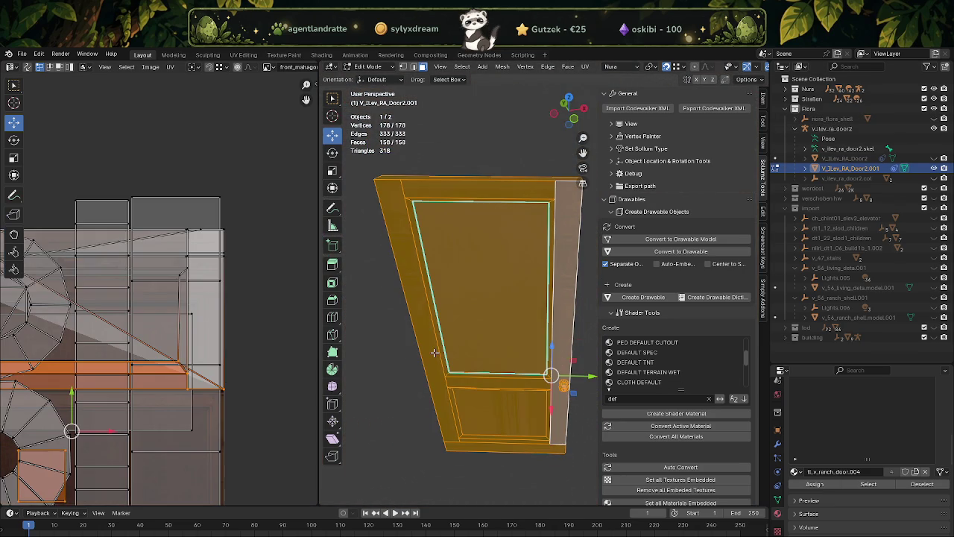
left_click(517, 418)
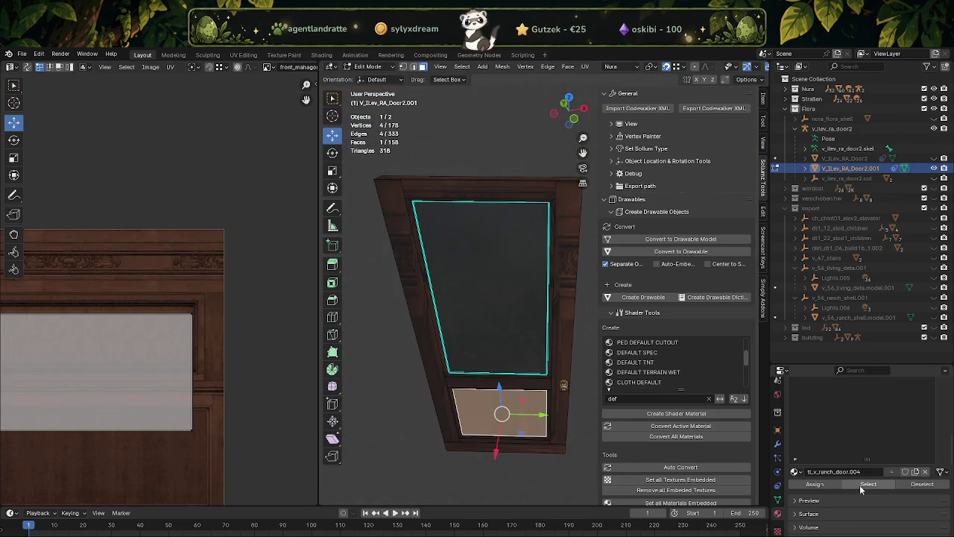
key("ctrl+l")
key("ctrl+f")
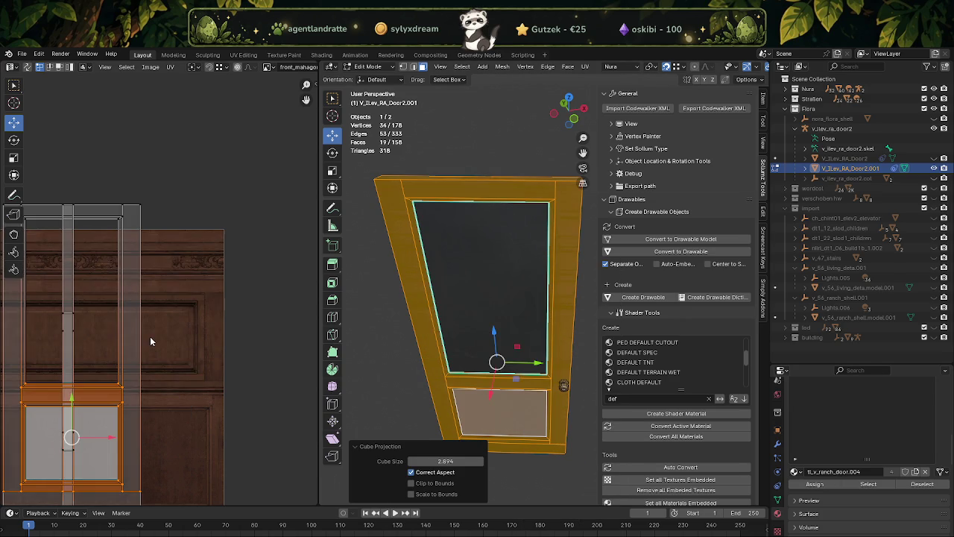
Step: Select all the door frame UV islands and move them upward
scroll("down", 3)
left_click_drag(160, 341, 209, 324)
left_click_drag(67, 213, 196, 436)
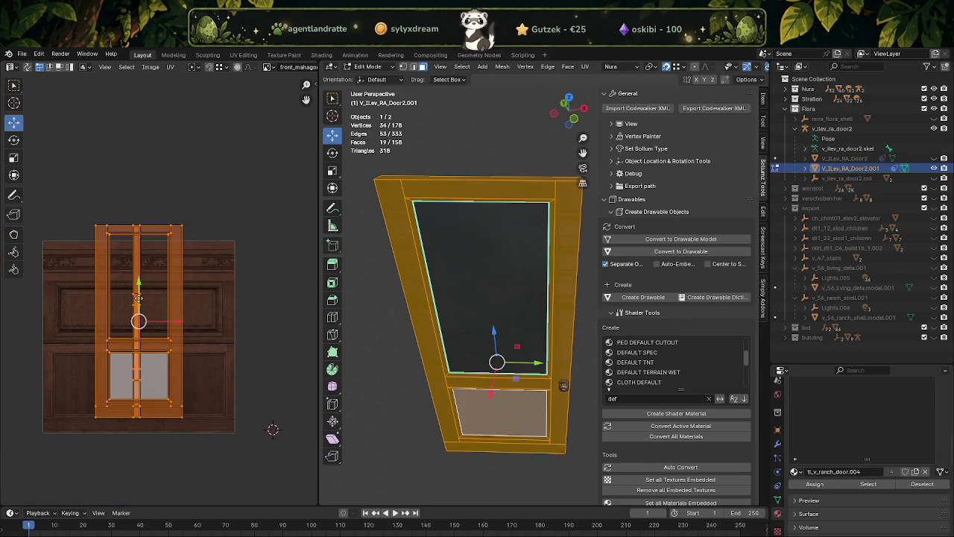
left_click_drag(138, 288, 135, 213)
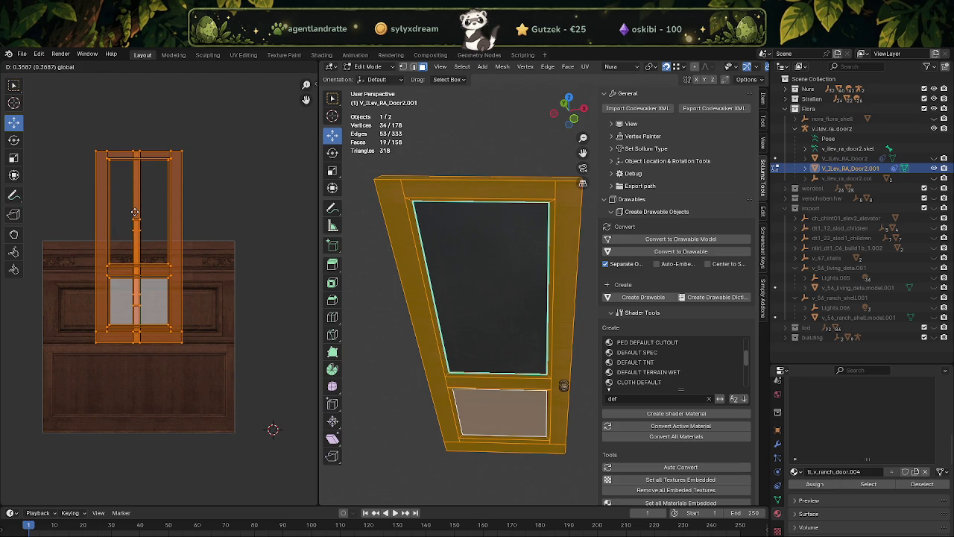
left_click_drag(135, 213, 137, 216)
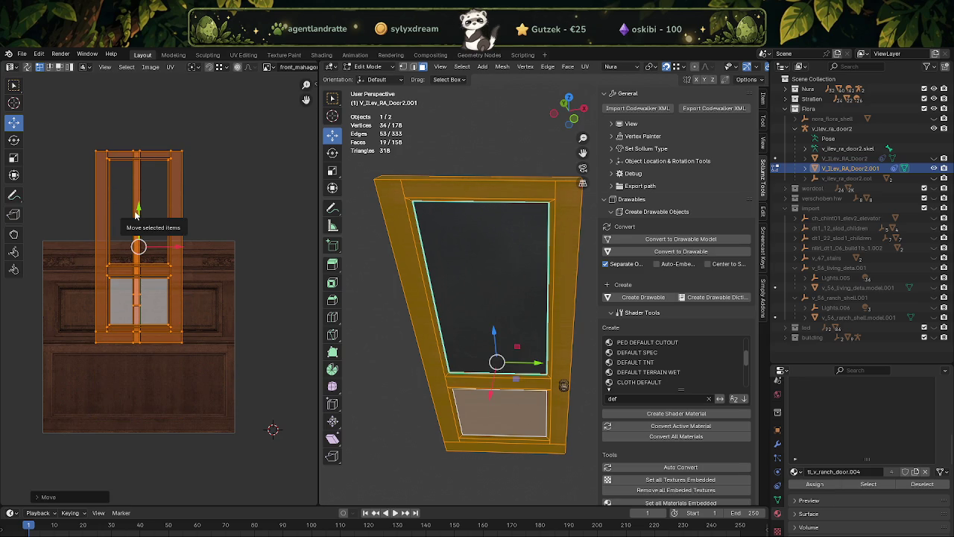
Step: Scale the door UVs up about 1.6 times and move them over the mahogany texture
key("shift+space")
key("s")
left_click_drag(175, 226, 216, 203)
key("shift+space")
key("g")
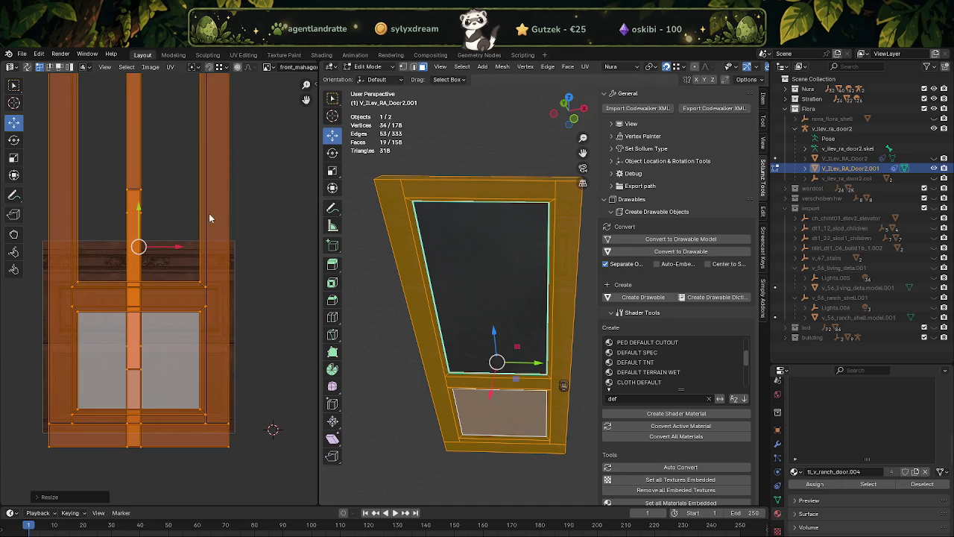
left_click_drag(145, 218, 156, 101)
left_click_drag(173, 139, 165, 136)
Step: Slide the left UV edge column slightly left
scroll("down", 3)
scroll("down", 3)
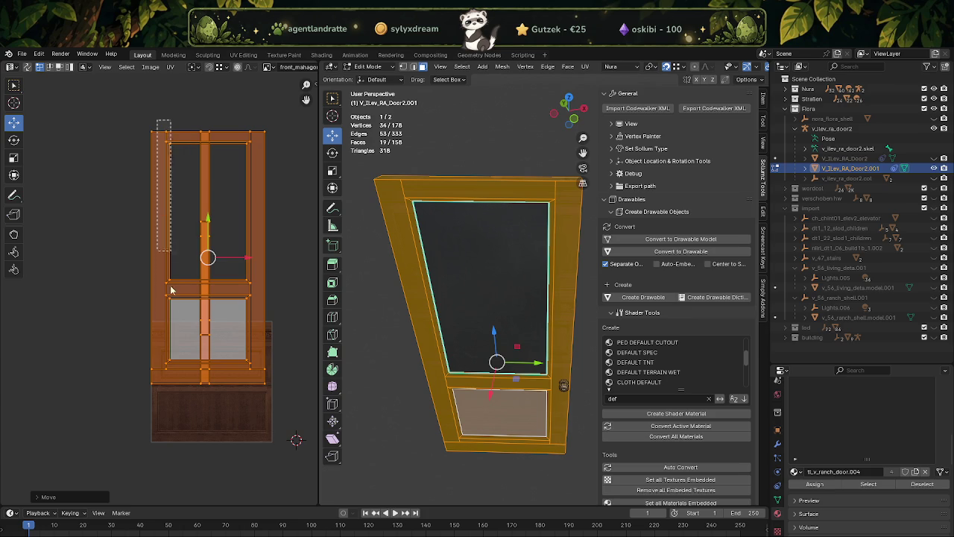
scroll("up", 3)
left_click_drag(187, 313, 183, 290)
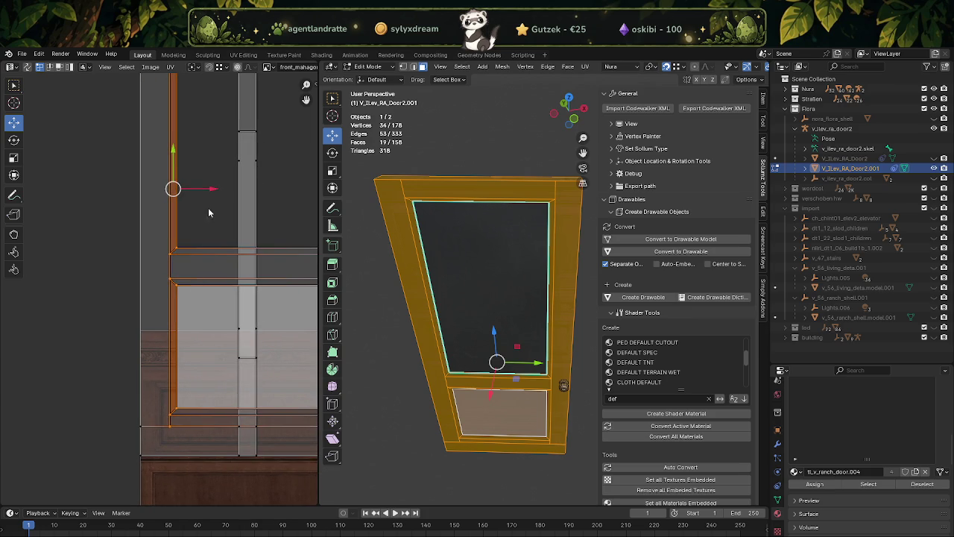
left_click_drag(203, 191, 187, 187)
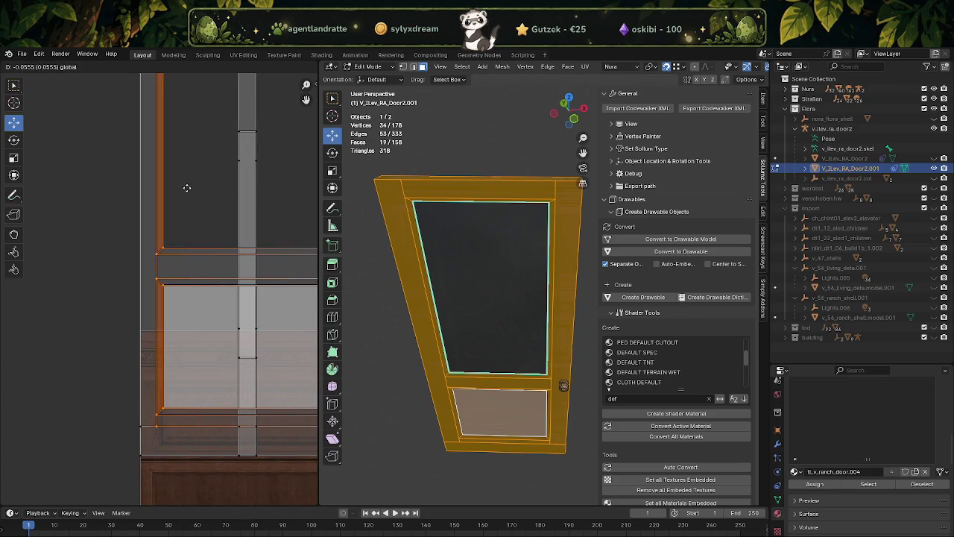
Step: Select the door's side edge strip islands and shift them right to match the texture
scroll("down", 3)
scroll("down", 3)
scroll("down", 3)
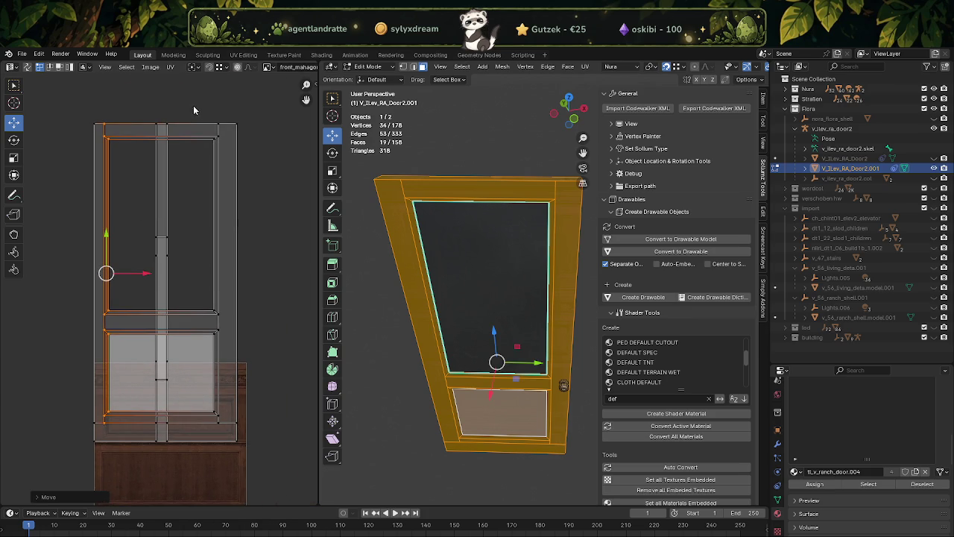
left_click_drag(245, 409, 248, 422)
scroll("up", 3)
scroll("up", 3)
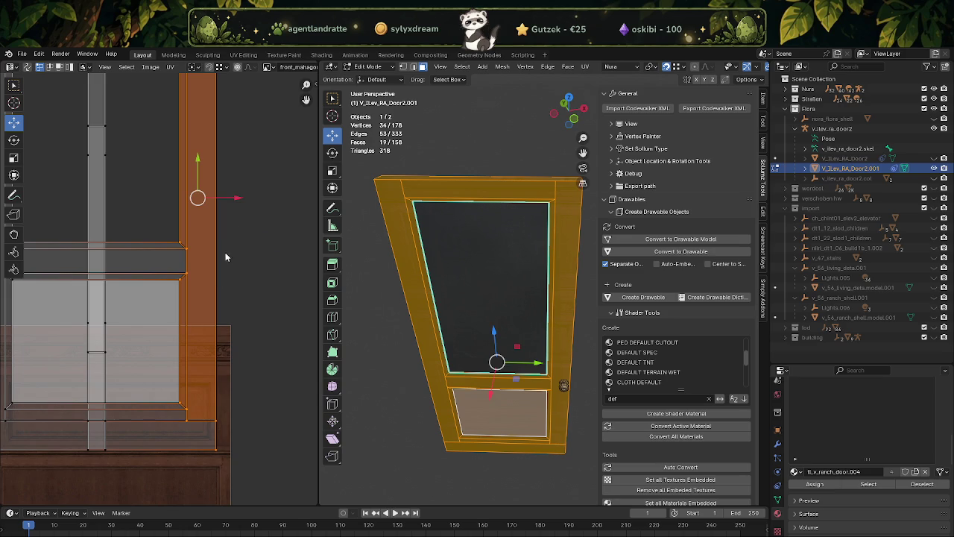
left_click_drag(236, 201, 252, 194)
scroll("down", 3)
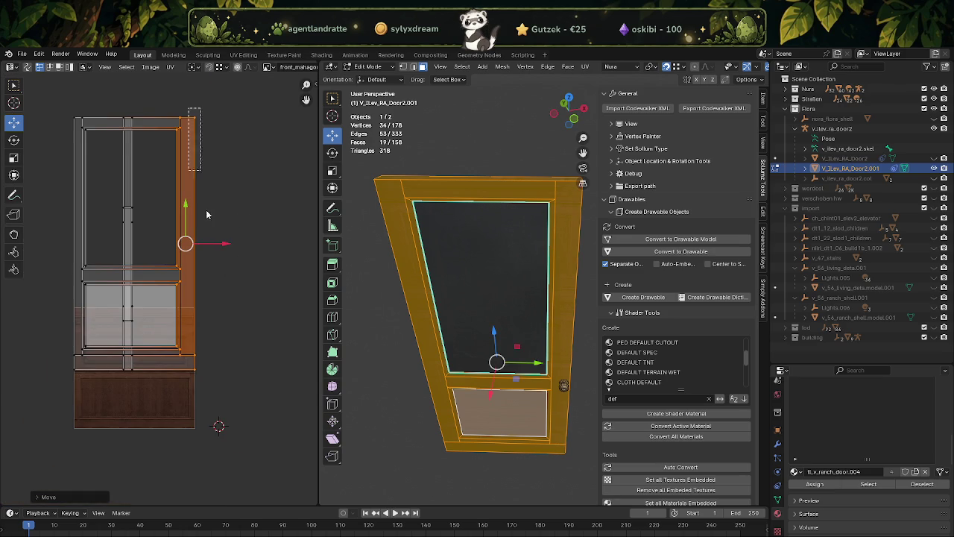
scroll("up", 3)
scroll("up", 3)
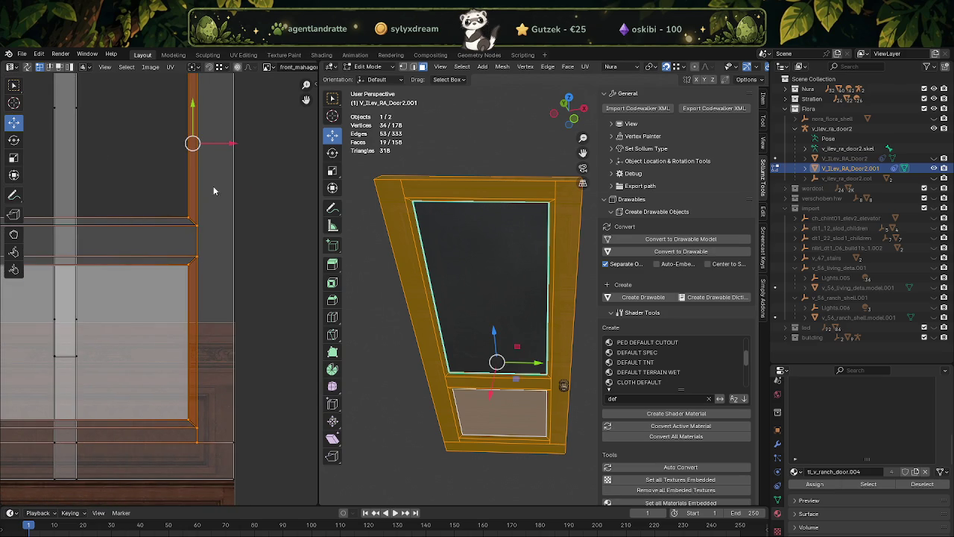
left_click_drag(218, 148, 237, 137)
Step: Select the bottom-left corner and bottom UV edge and lower them onto the texture
scroll("down", 3)
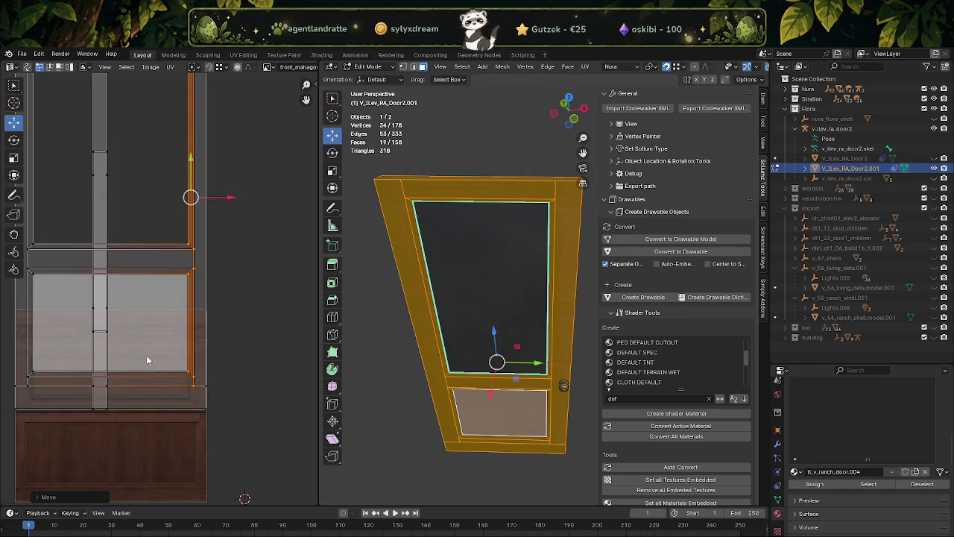
left_click_drag(138, 364, 207, 272)
scroll("up", 3)
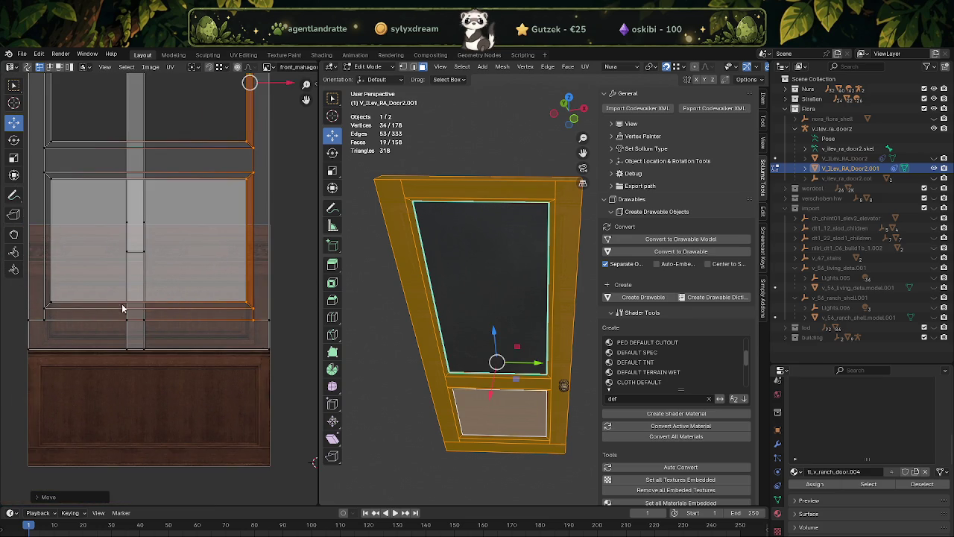
left_click_drag(24, 297, 66, 328)
left_click_drag(228, 284, 274, 326)
scroll("up", 3)
left_click_drag(146, 289, 135, 316)
Step: Move the top UV band down over the texture, constrained to the Y axis
scroll("down", 3)
left_click_drag(52, 172, 230, 228)
scroll("up", 3)
left_click_drag(165, 163, 157, 264)
scroll("up", 3)
scroll("up", 3)
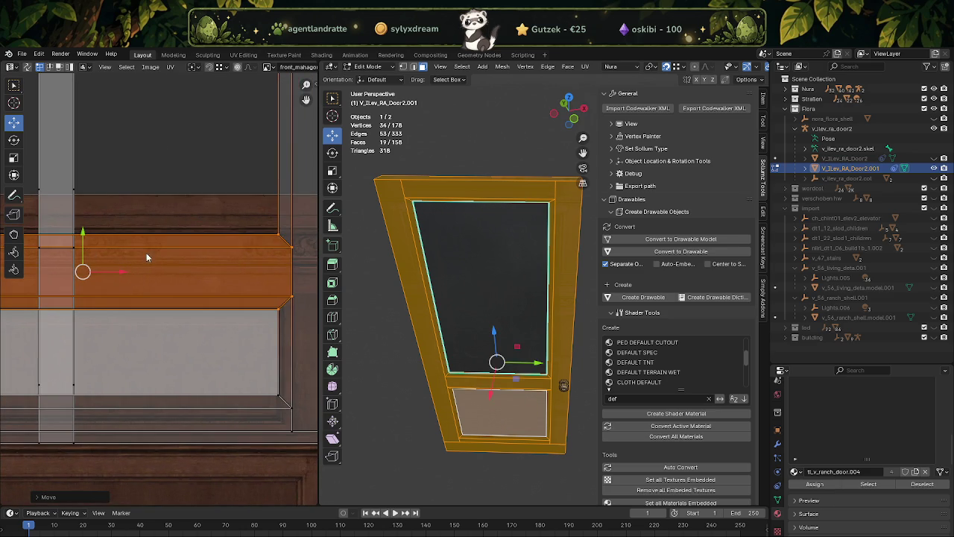
scroll("down", 3)
left_click_drag(14, 325, 30, 351)
scroll("up", 3)
key("g")
key("y")
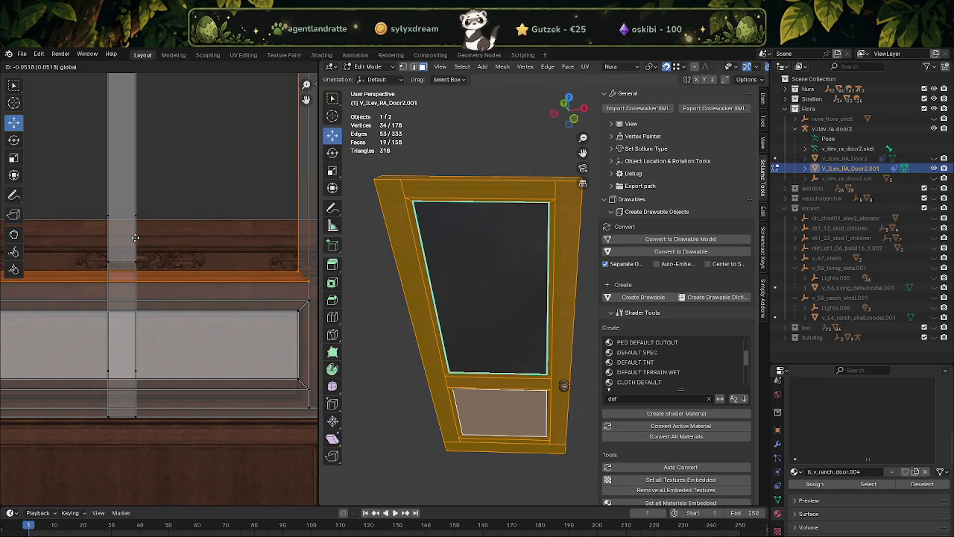
left_click(135, 237)
Step: Zoom and orbit the 3D view to face the textured door
scroll("down", 3)
scroll("down", 3)
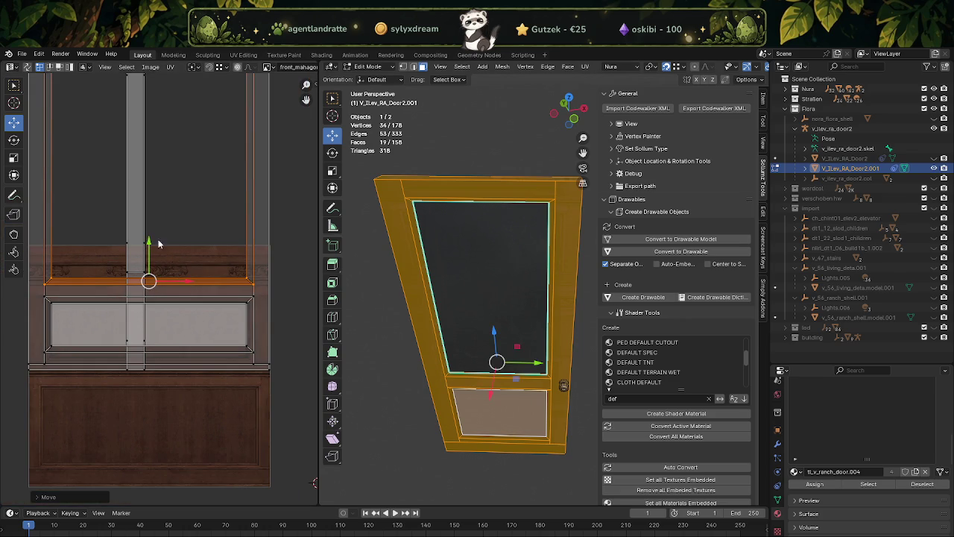
scroll("down", 3)
scroll("up", 3)
scroll("up", 3)
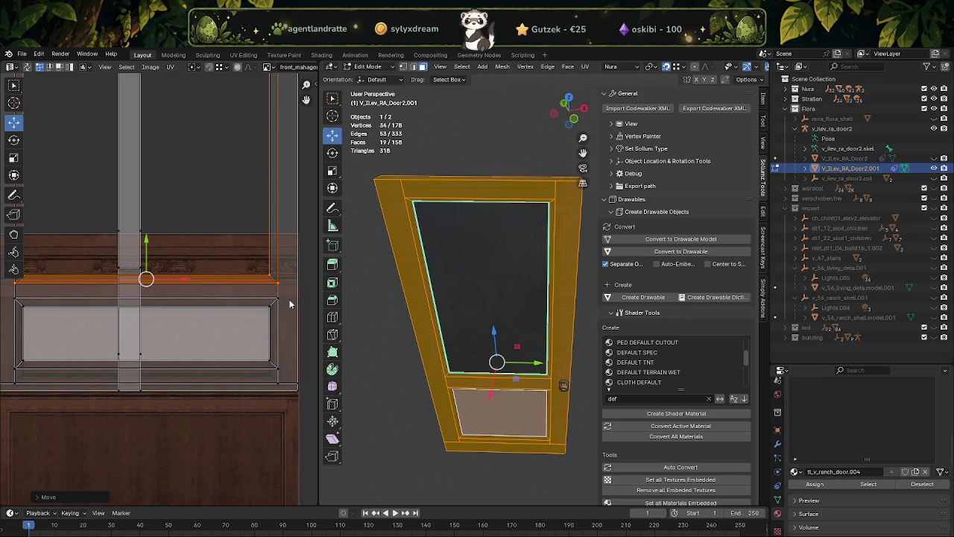
scroll("up", 3)
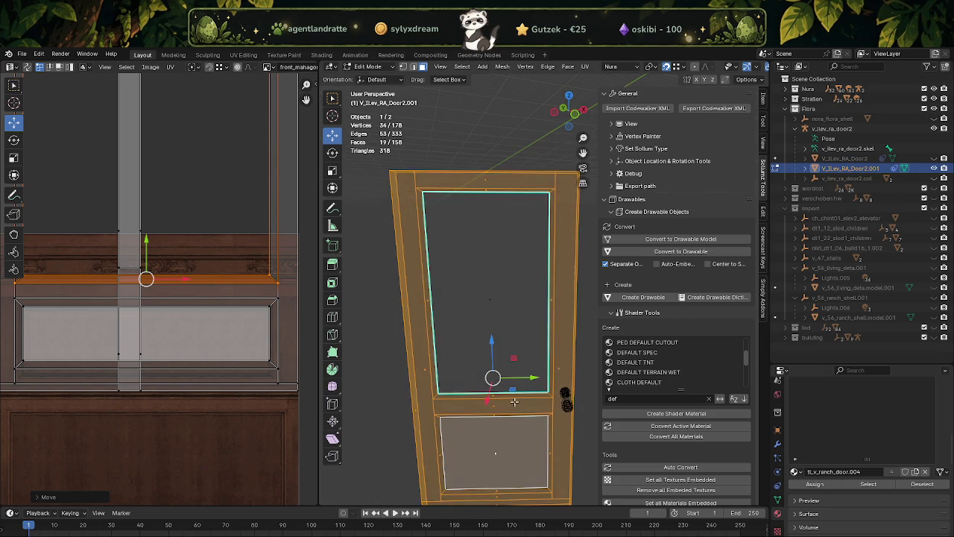
left_click_drag(524, 382, 474, 339)
Step: Preview the mahogany-textured door in Object Mode, then return to Edit Mode
key("Tab")
scroll("up", 3)
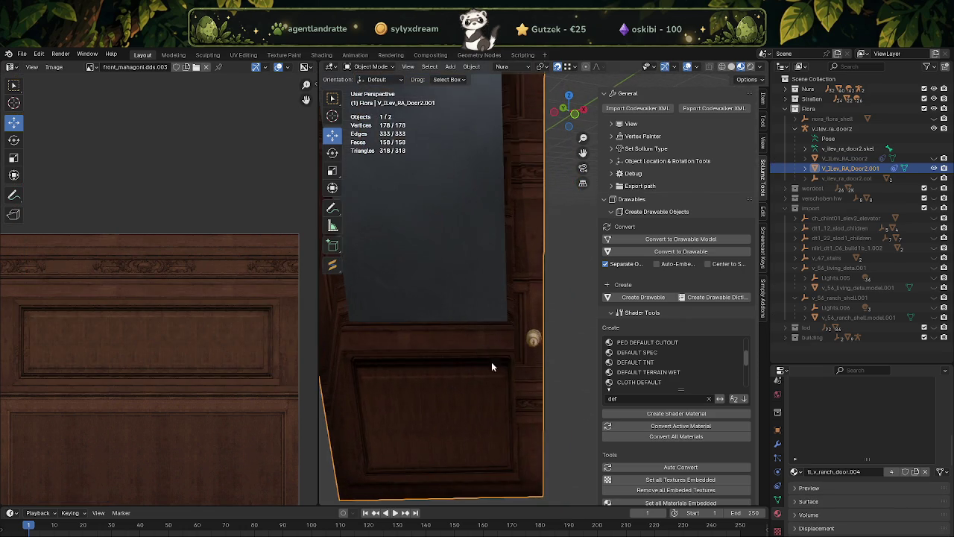
scroll("up", 3)
key("Tab")
Step: Try subdividing the narrow door-edge face, then undo the subdivision
left_click(519, 311)
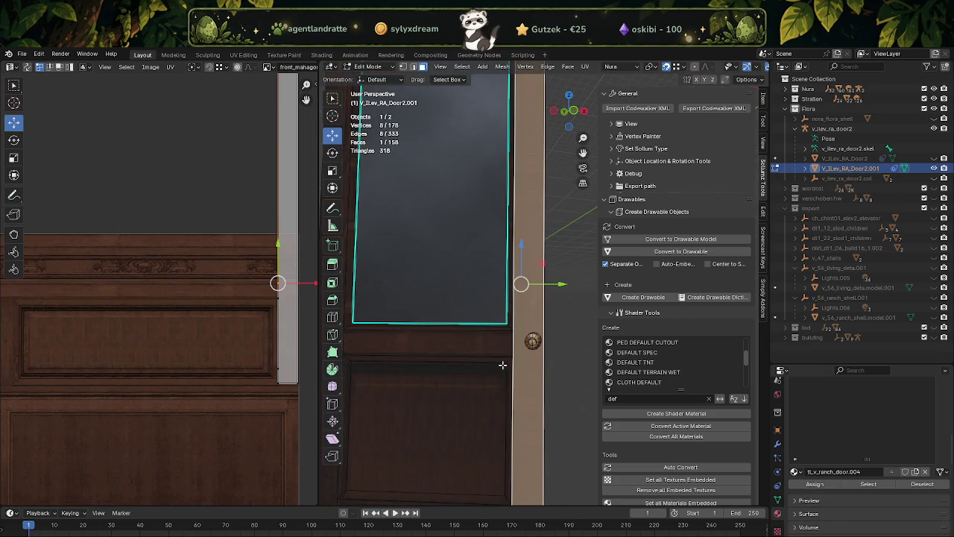
left_click_drag(502, 358, 494, 264)
left_click_drag(494, 320, 524, 349)
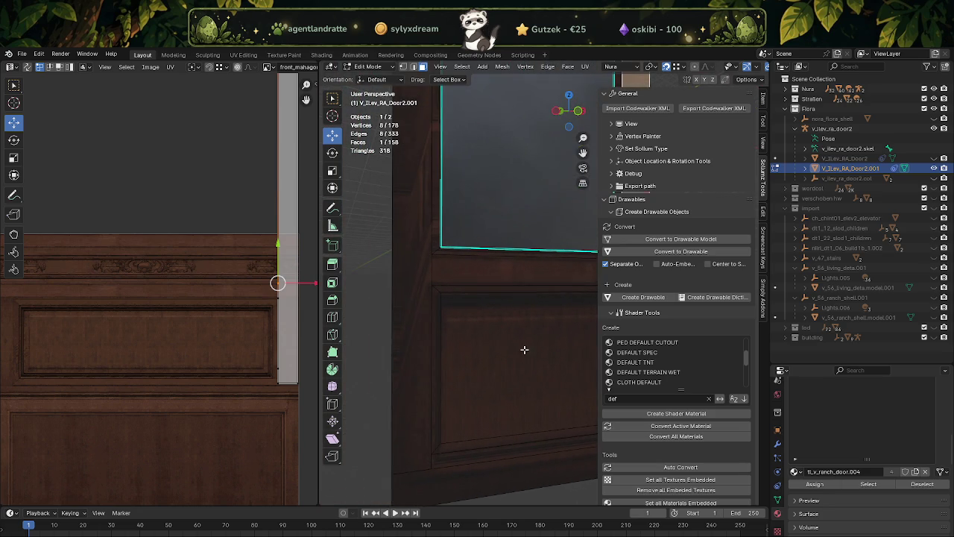
scroll("down", 3)
left_click_drag(426, 301, 449, 329)
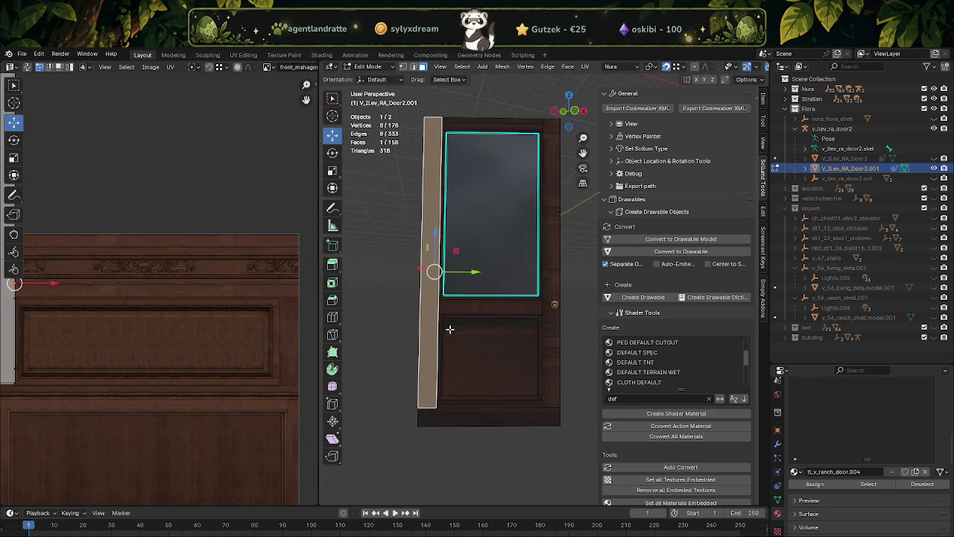
scroll("up", 3)
right_click(407, 308)
left_click(416, 311)
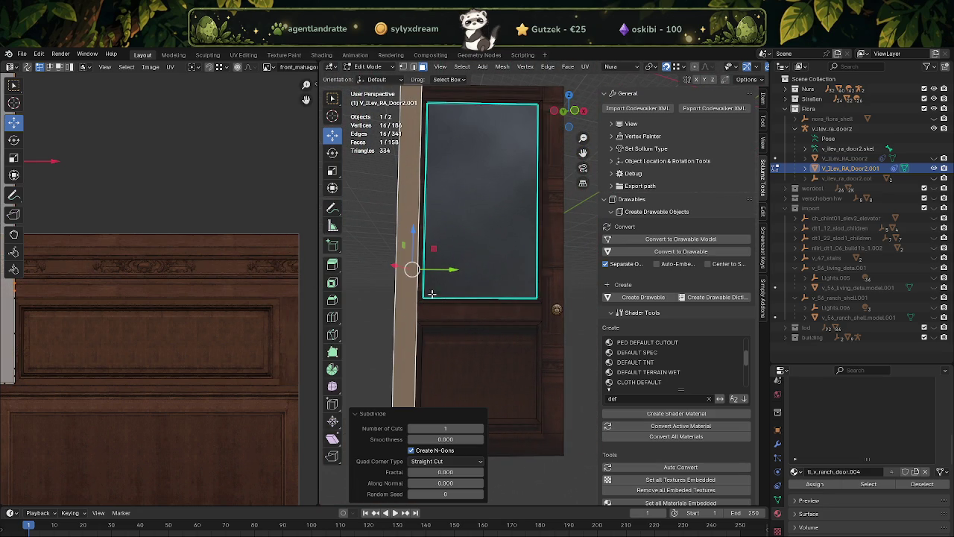
key("alt+z")
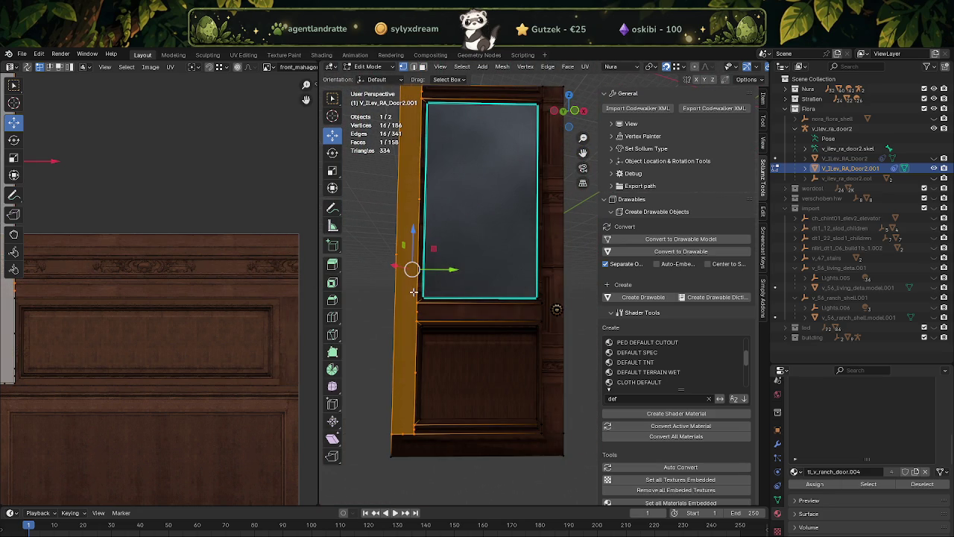
key("ctrl+z")
key("ctrl+z")
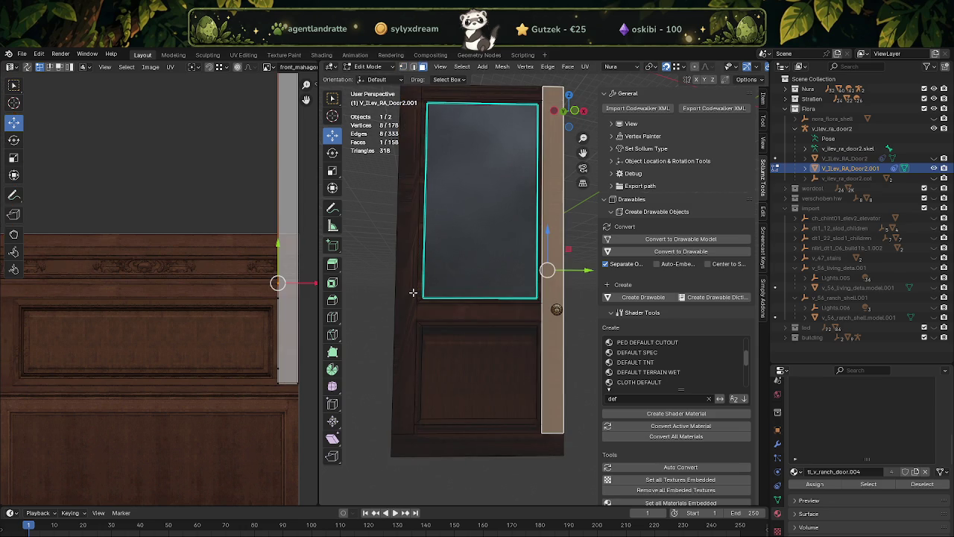
Step: Select both side stiles, the rail below the glass and the top rail
left_click(405, 290)
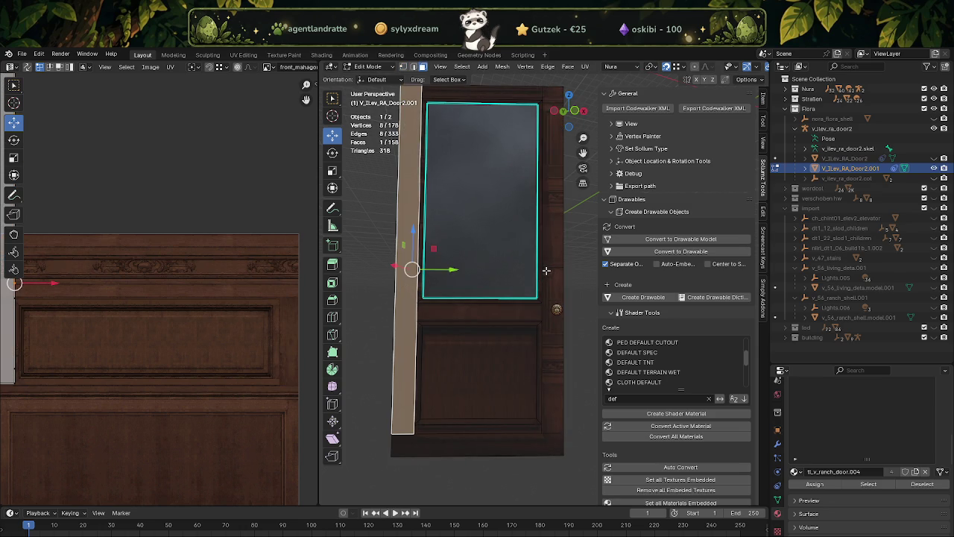
left_click(546, 270)
scroll("up", 3)
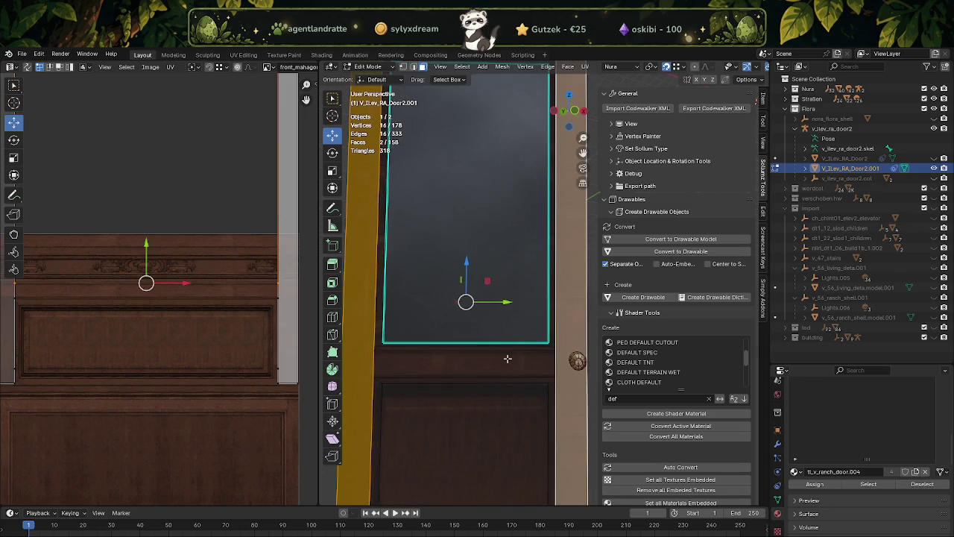
left_click(507, 359)
scroll("down", 3)
scroll("up", 3)
scroll("up", 3)
scroll("up", 3)
scroll("up", 3)
left_click(460, 237)
scroll("down", 3)
left_click_drag(448, 440, 428, 287)
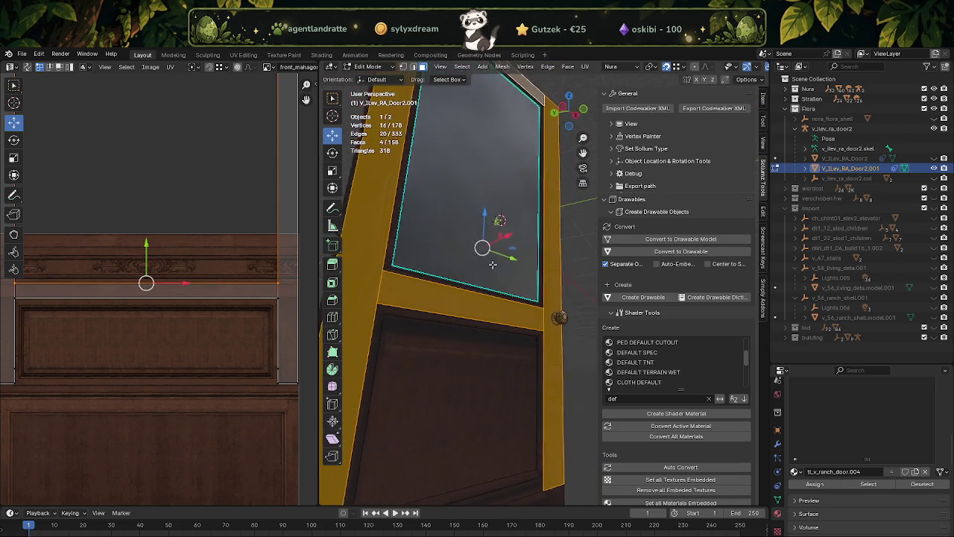
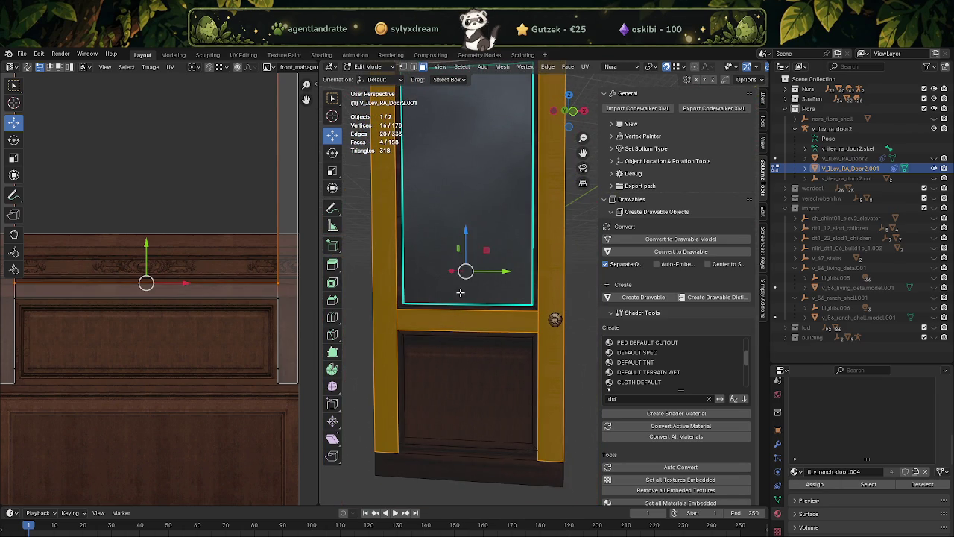
Step: Separate the selected door faces into their own object and select the bottom strip
right_click(460, 293)
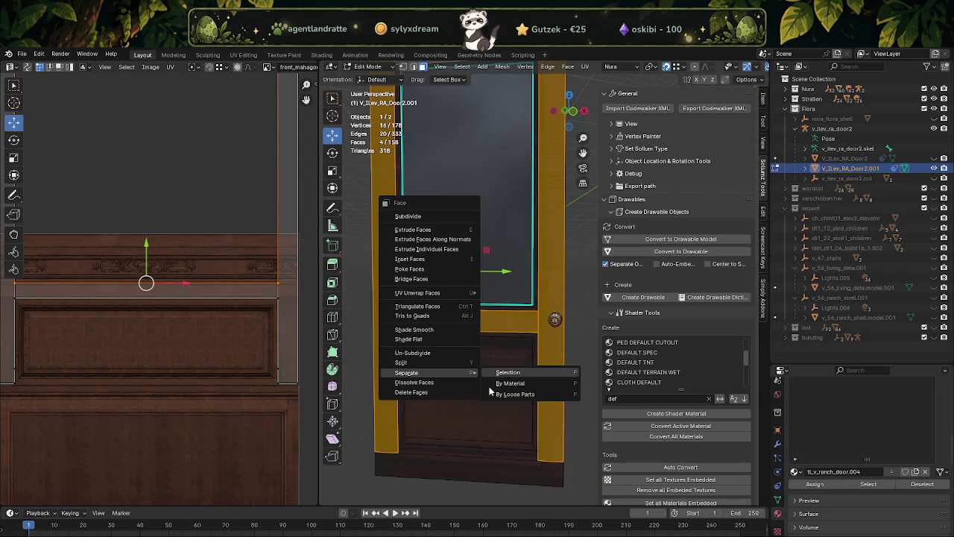
left_click(501, 374)
left_click(450, 463)
Step: Widen the UV editor, box-select the bottom strip's UVs and move them down the mahogany texture
scroll("up", 3)
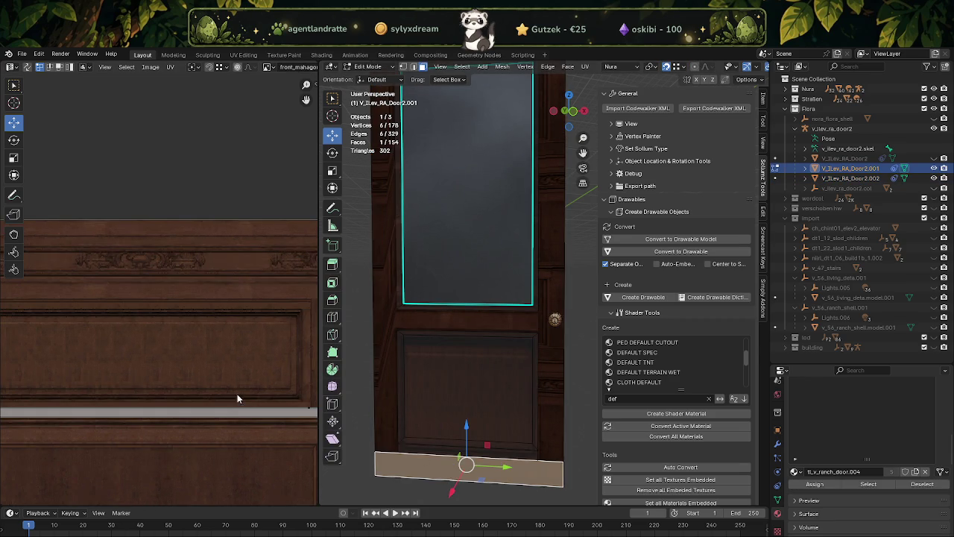
left_click_drag(237, 401, 203, 310)
scroll("up", 3)
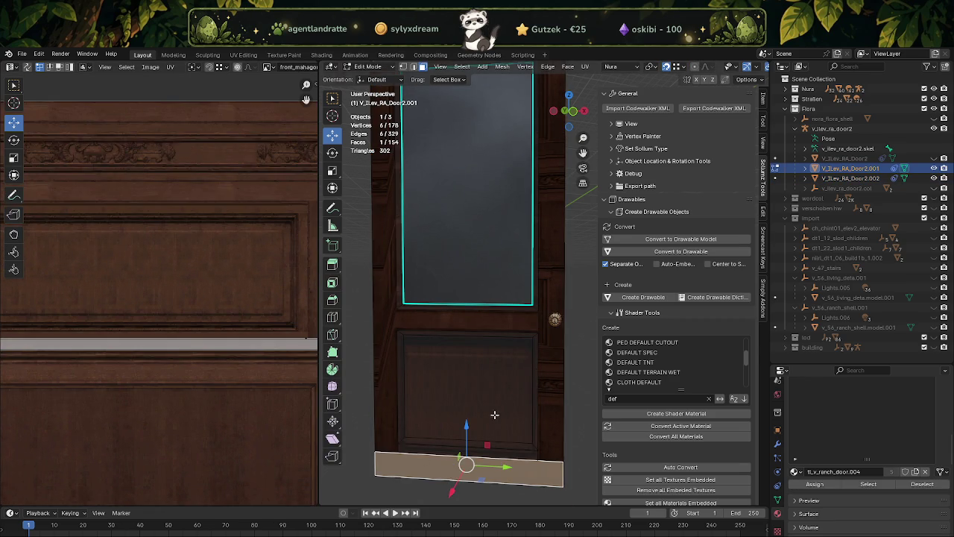
scroll("up", 3)
scroll("up", 3)
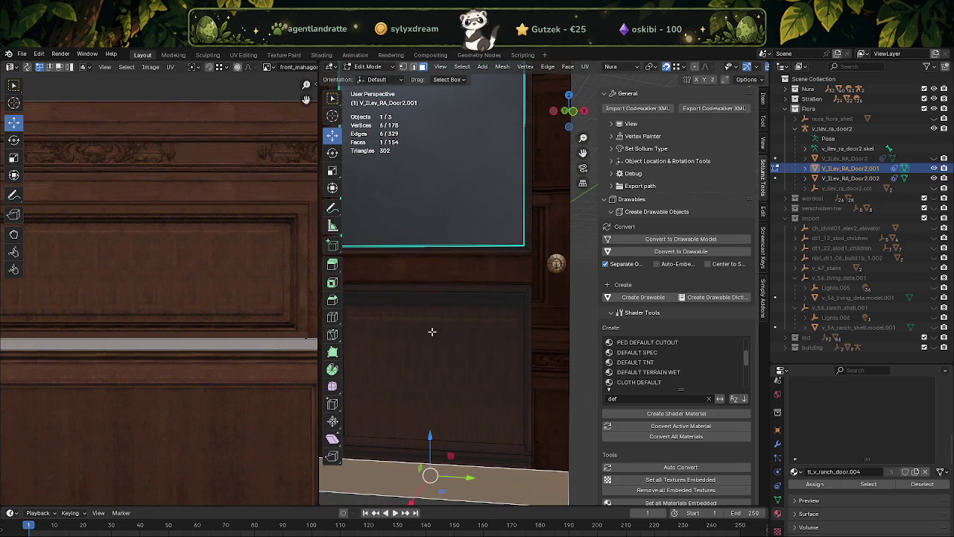
left_click_drag(318, 321, 526, 320)
scroll("down", 3)
scroll("down", 3)
scroll("up", 3)
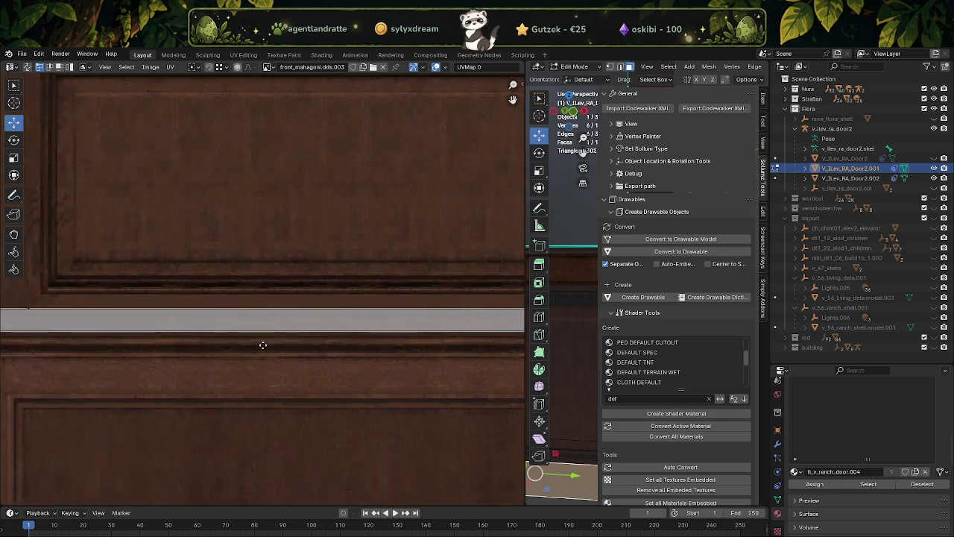
scroll("down", 3)
scroll("down", 3)
left_click_drag(156, 267, 315, 330)
left_click_drag(477, 266, 279, 283)
scroll("up", 3)
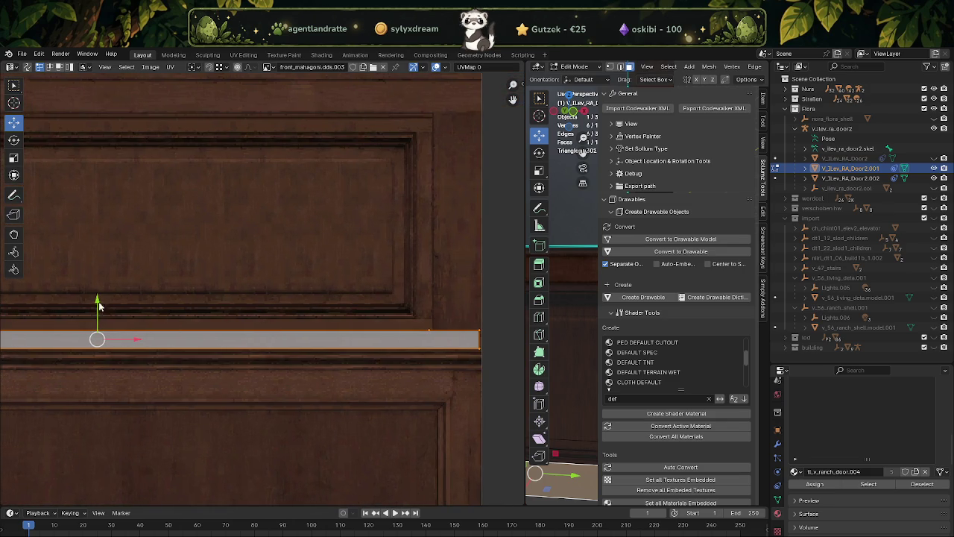
left_click_drag(95, 299, 89, 313)
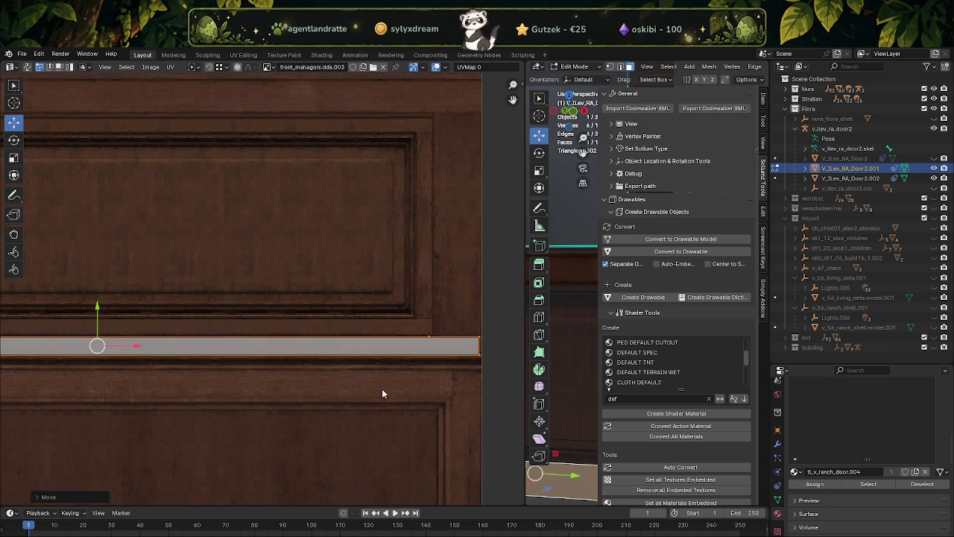
Step: Nudge the strip's UVs slightly lower onto the trim band, then widen the 3D viewport
scroll("down", 3)
scroll("up", 3)
scroll("up", 3)
scroll("up", 3)
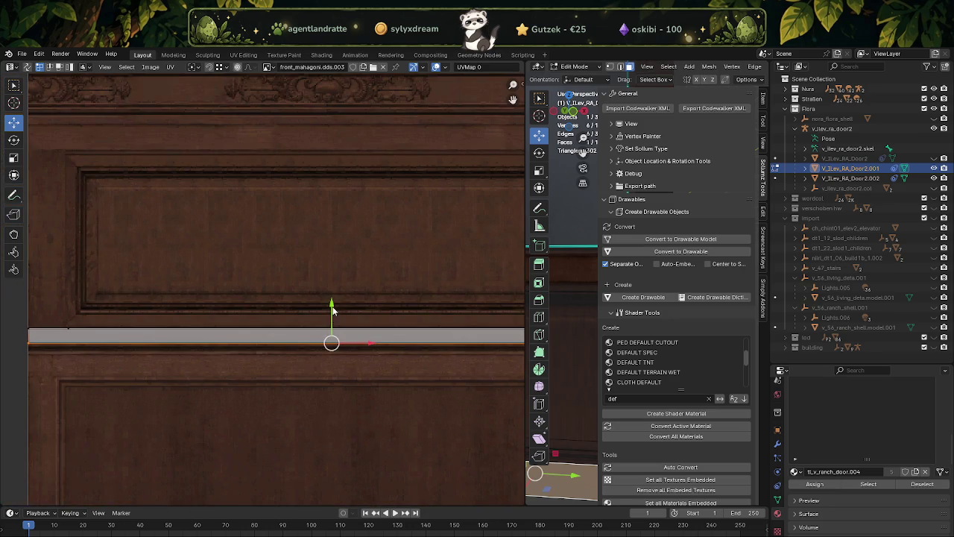
left_click_drag(333, 311, 331, 319)
scroll("down", 3)
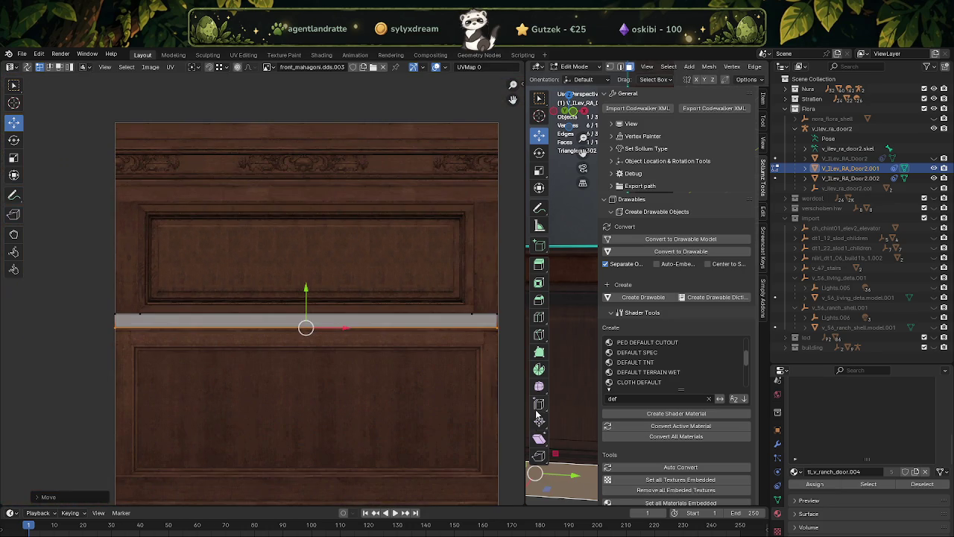
left_click_drag(512, 380, 166, 351)
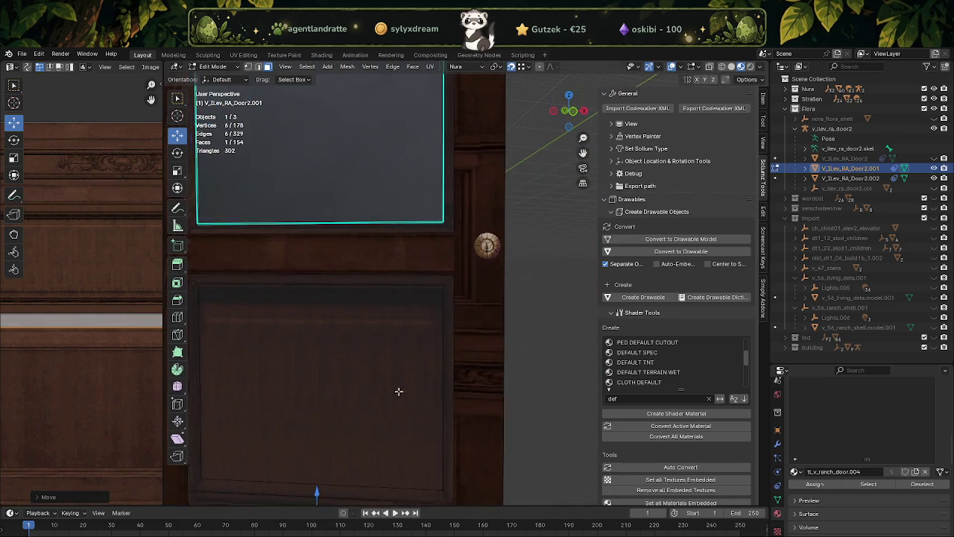
Step: Switch to Object Mode, select V_Ilev_RA_Door2.002 and enter Edit Mode on it
left_click_drag(394, 407, 404, 356)
key("Tab")
left_click_drag(416, 420, 432, 464)
key("Tab")
key("Tab")
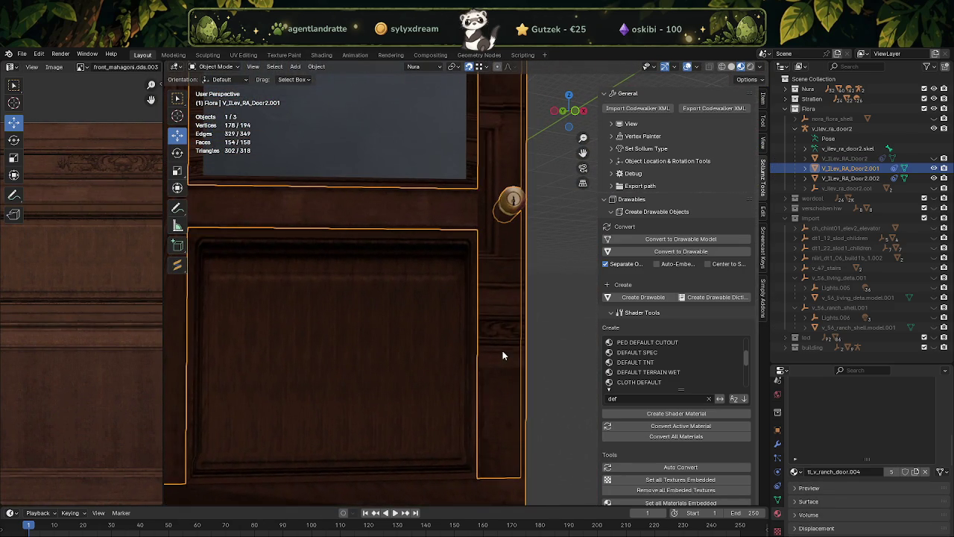
left_click(502, 351)
key("Tab")
left_click_drag(503, 351, 427, 293)
Step: Try selecting the rail and side strip faces, undoing an accidental side strip subdivision
left_click(389, 232)
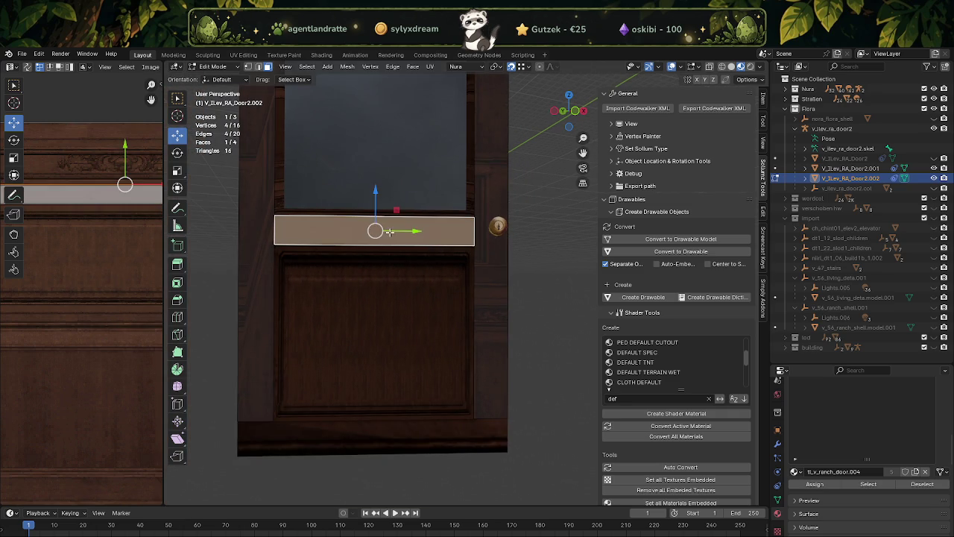
right_click(389, 232)
left_click(389, 232)
left_click(491, 288)
right_click(492, 289)
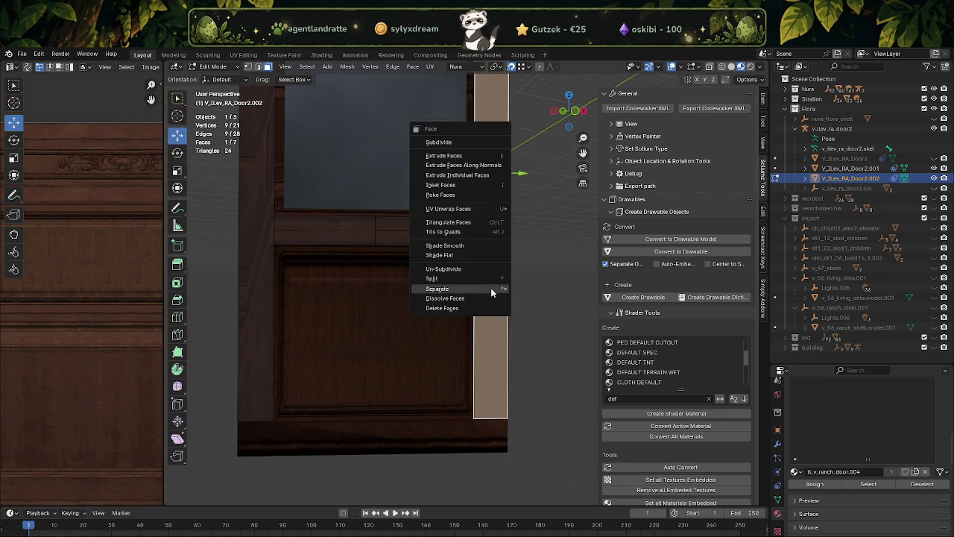
left_click(492, 289)
key("ctrl+z")
key("ctrl+z")
key("ctrl+z")
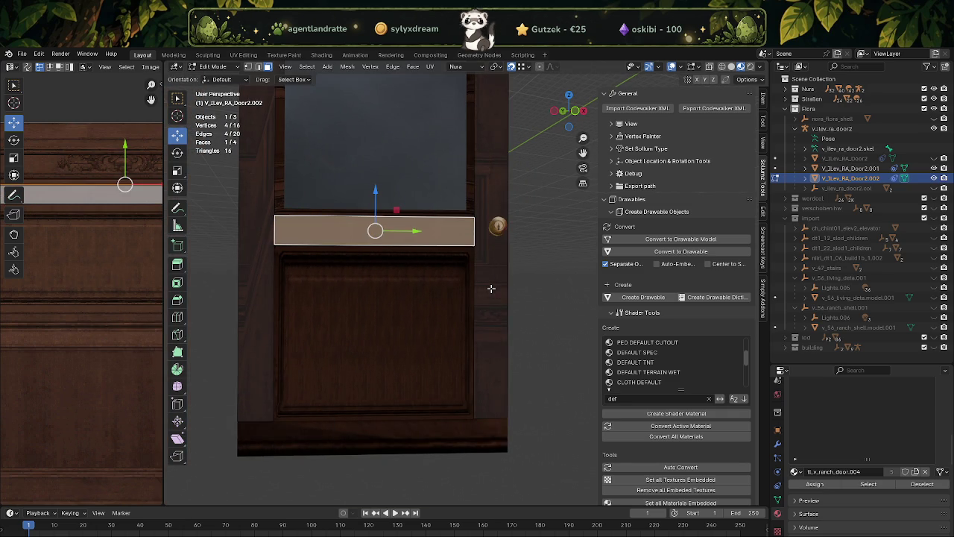
left_click(486, 254)
left_click(262, 237)
key("ctrl+z")
key("ctrl+z")
key("ctrl+z")
Step: Select both vertical side strips and separate them into a new object, V_Ilev_RA_Door2.003
left_click(475, 295)
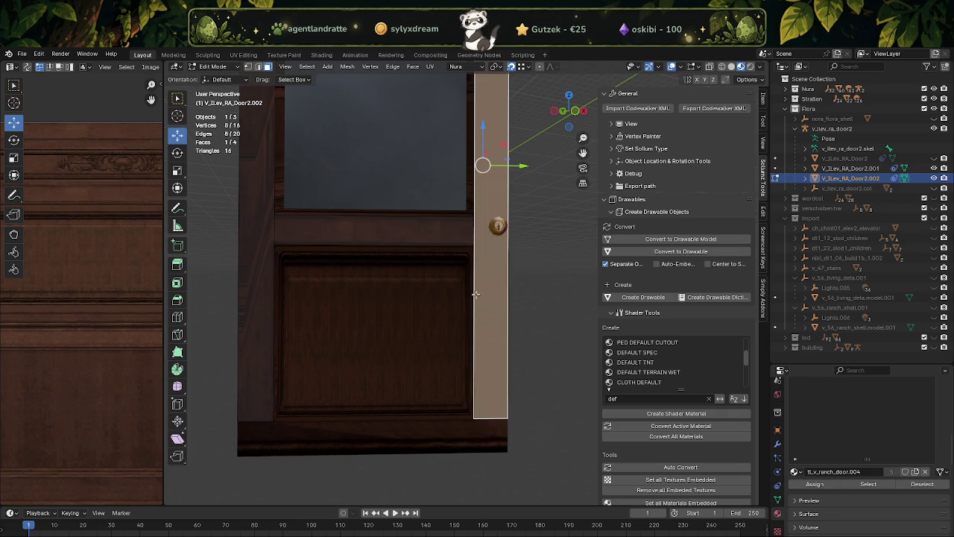
left_click(258, 285)
key("ctrl+f")
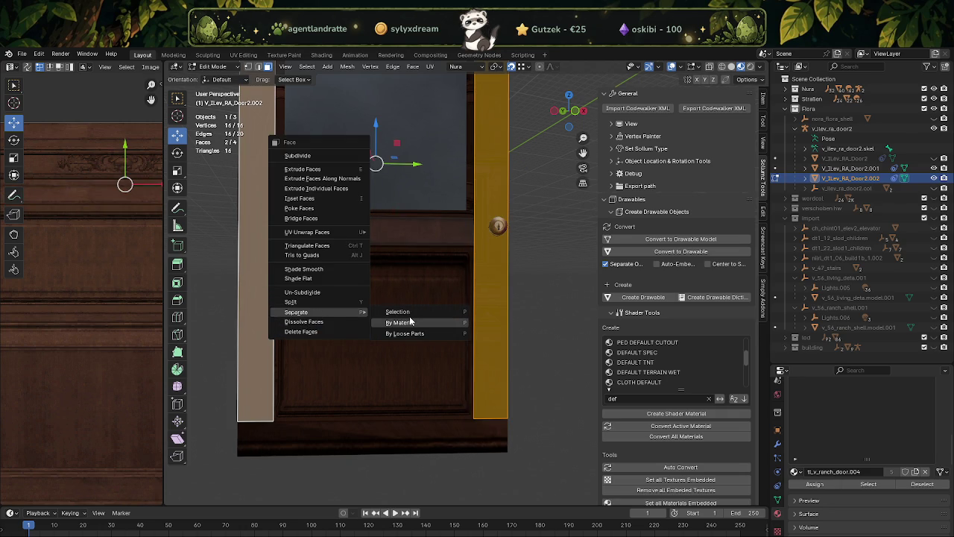
key("Escape")
key("ctrl+f")
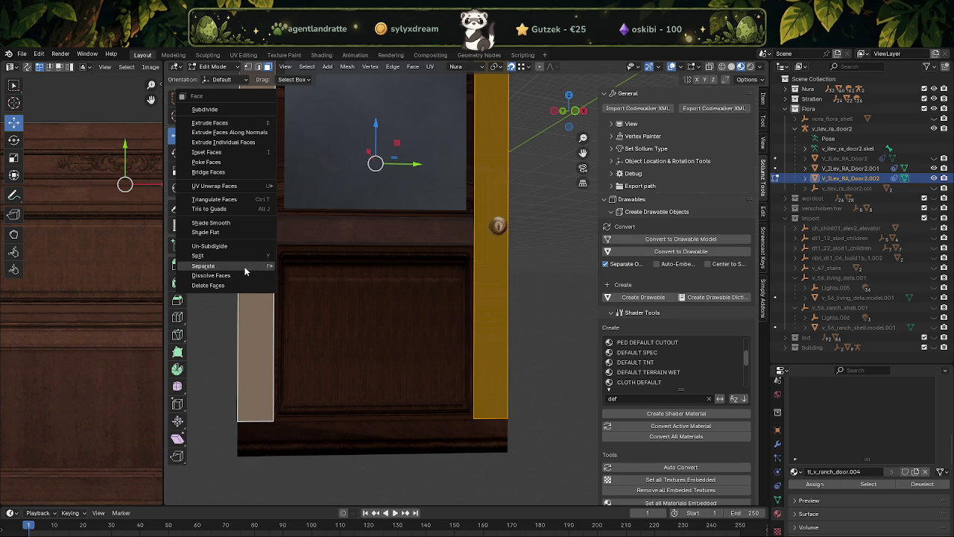
key("Return")
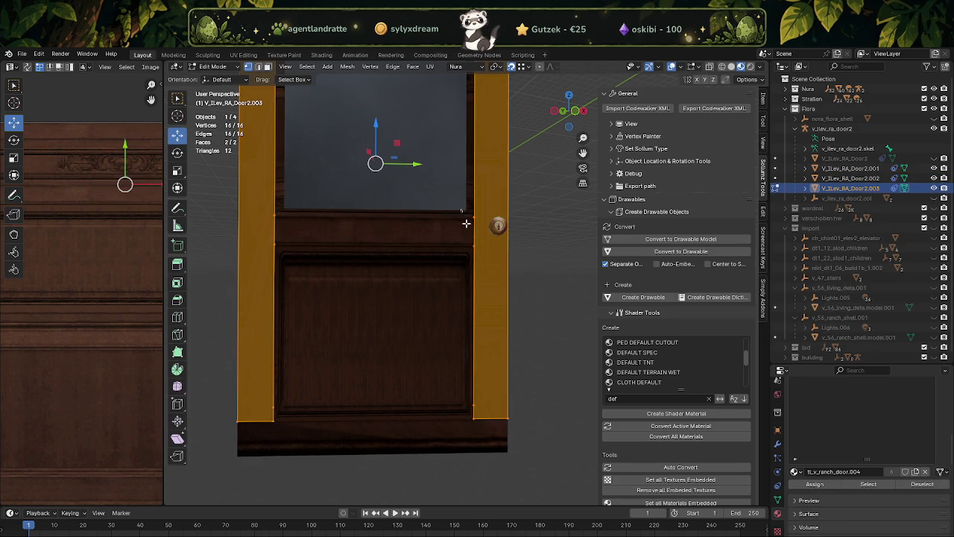
left_click(488, 239)
key("shift+z")
Step: Box-select the extra top, middle-rail and bottom vertices of the side strips and dissolve them
scroll("down", 3)
key("a")
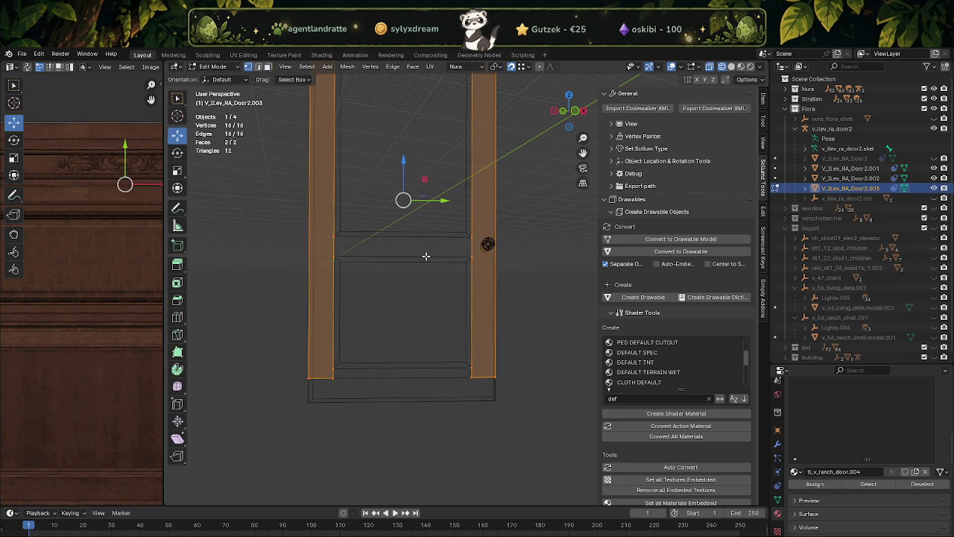
left_click_drag(370, 263, 372, 341)
scroll("down", 3)
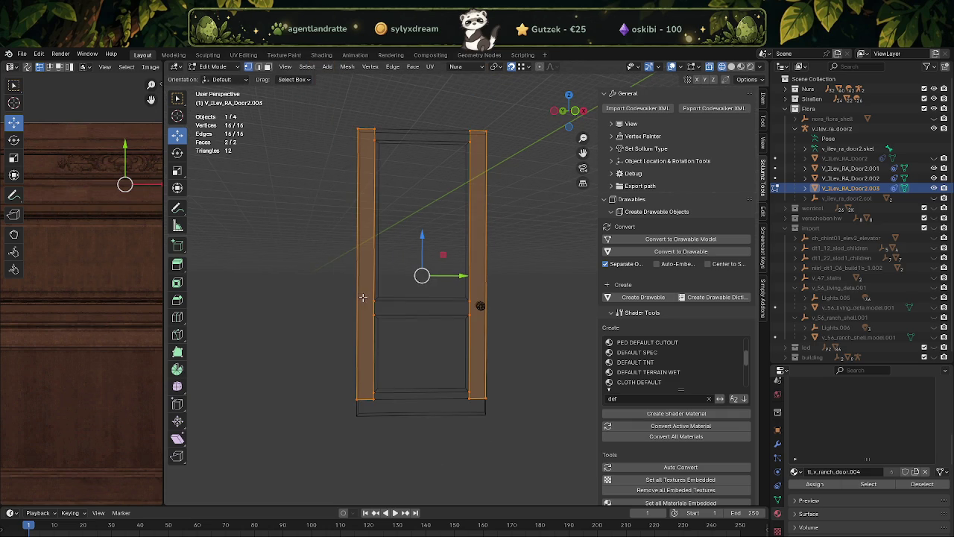
left_click_drag(365, 137, 476, 169)
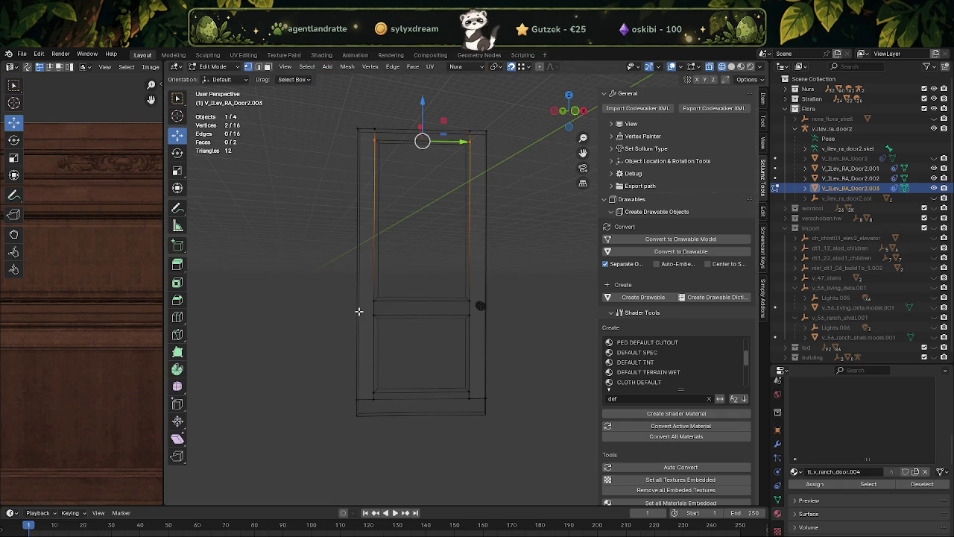
left_click_drag(356, 290, 481, 341)
left_click_drag(351, 375, 475, 394)
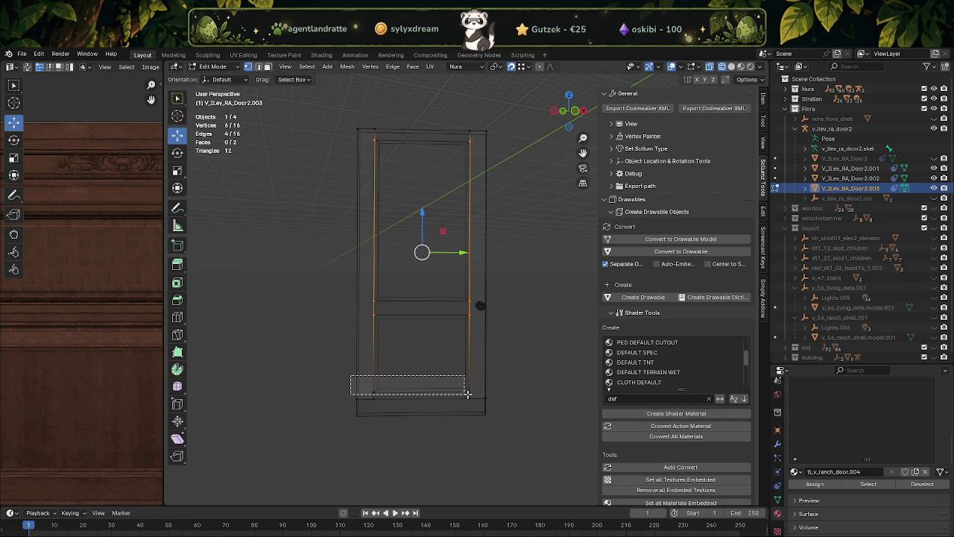
right_click(475, 394)
left_click(485, 394)
Step: Subdivide the side strips with one cut
scroll("up", 3)
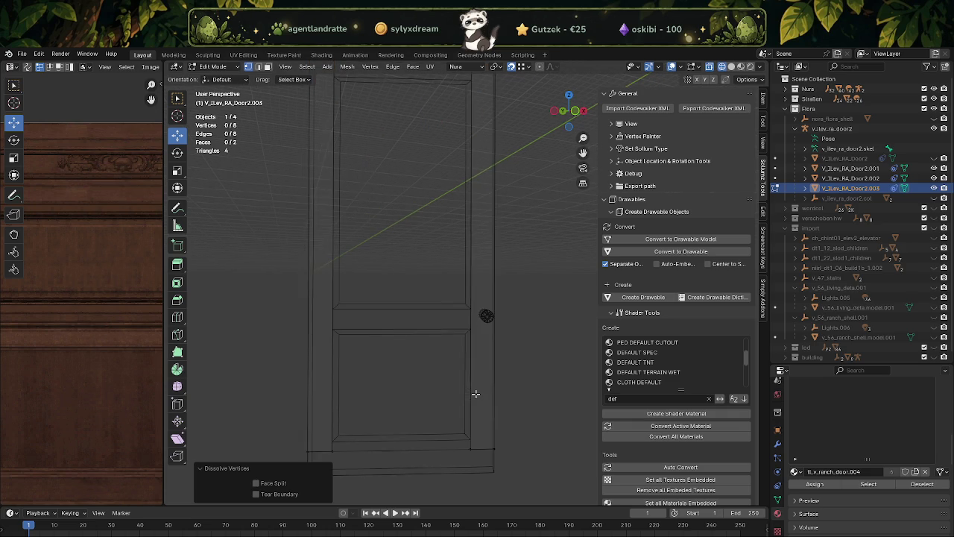
scroll("up", 3)
right_click(475, 390)
left_click(474, 367)
scroll("down", 3)
scroll("up", 3)
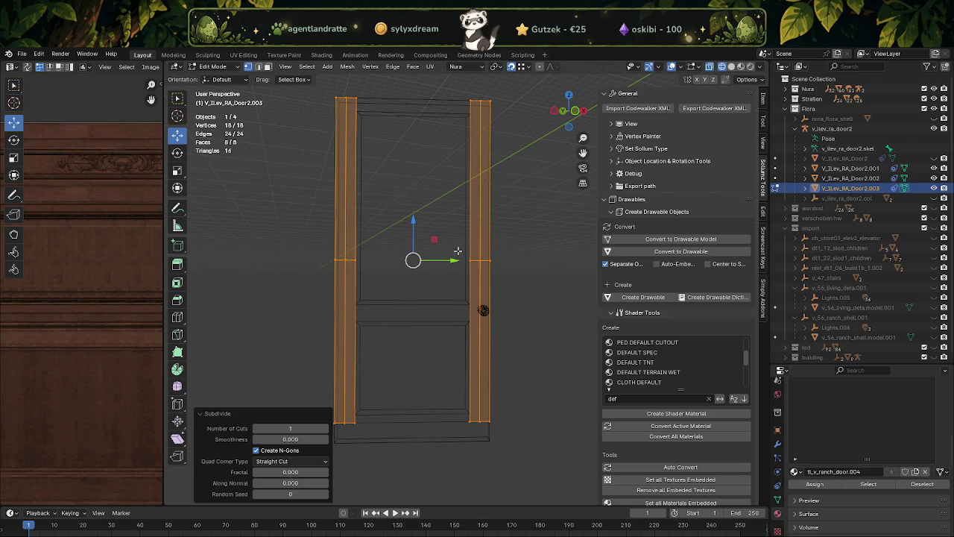
Step: In material preview, slide both vertical edges down 0.4414 m on Z and leave Edit Mode
key("z")
left_click_drag(458, 242, 522, 287)
left_click_drag(313, 238, 388, 311)
left_click(759, 67)
left_click(744, 112)
scroll("up", 3)
left_click_drag(391, 218, 380, 297)
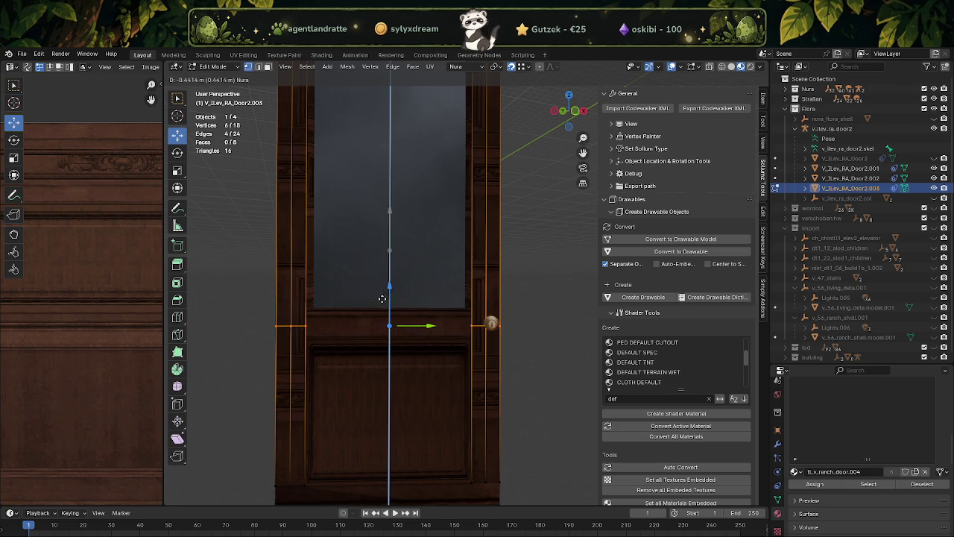
left_click(381, 296)
key("Tab")
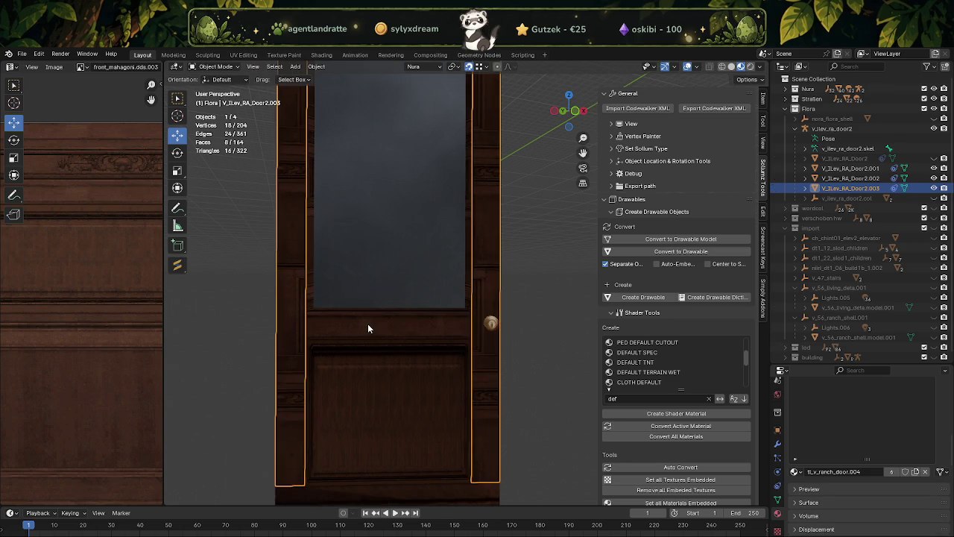
Step: Subdivide all faces of the door crossbar object with one cut
left_click(368, 324)
key("Tab")
key("a")
right_click(368, 324)
left_click(368, 324)
key("Tab")
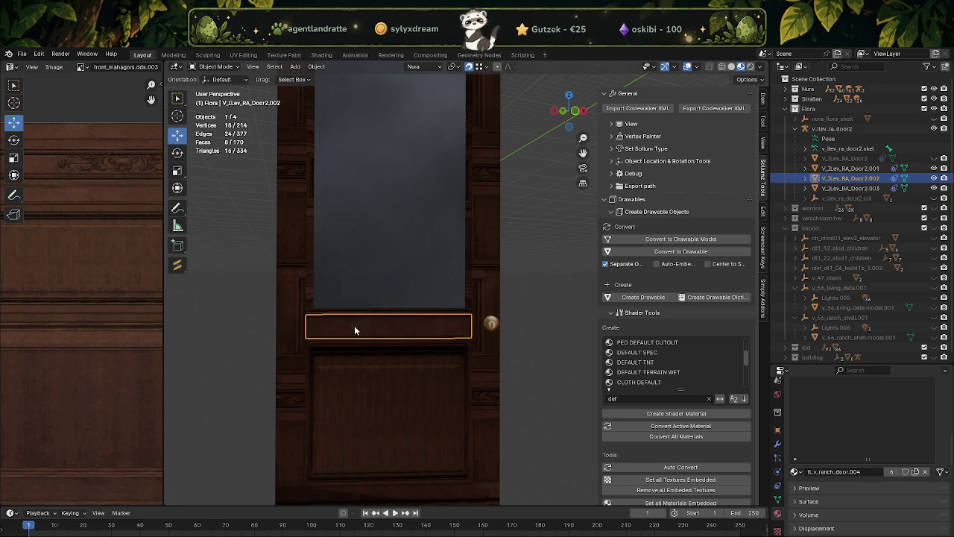
Step: Edit the crossbar and side strip objects together in face mode, selecting the left and knob-side edges
left_click(290, 296)
left_click(336, 325)
key("Tab")
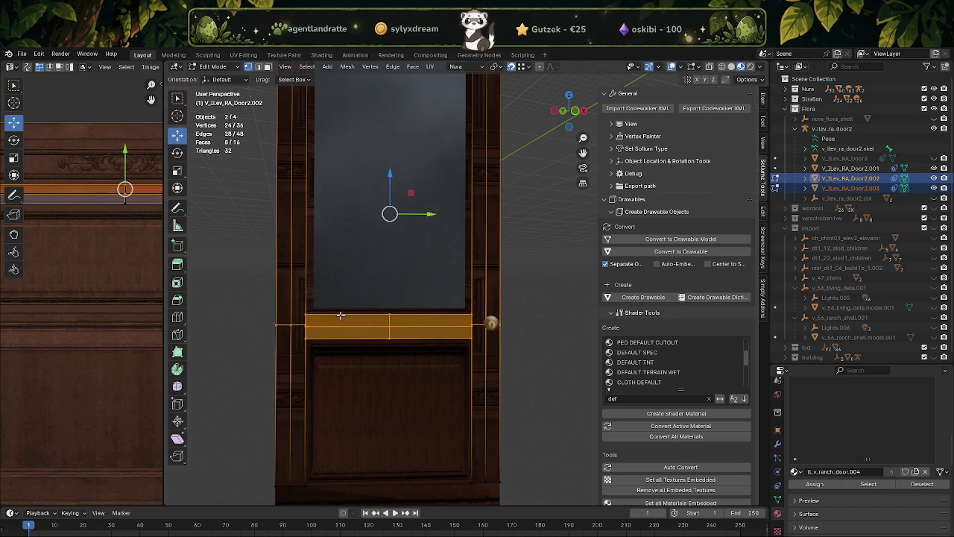
key("3")
left_click(371, 323)
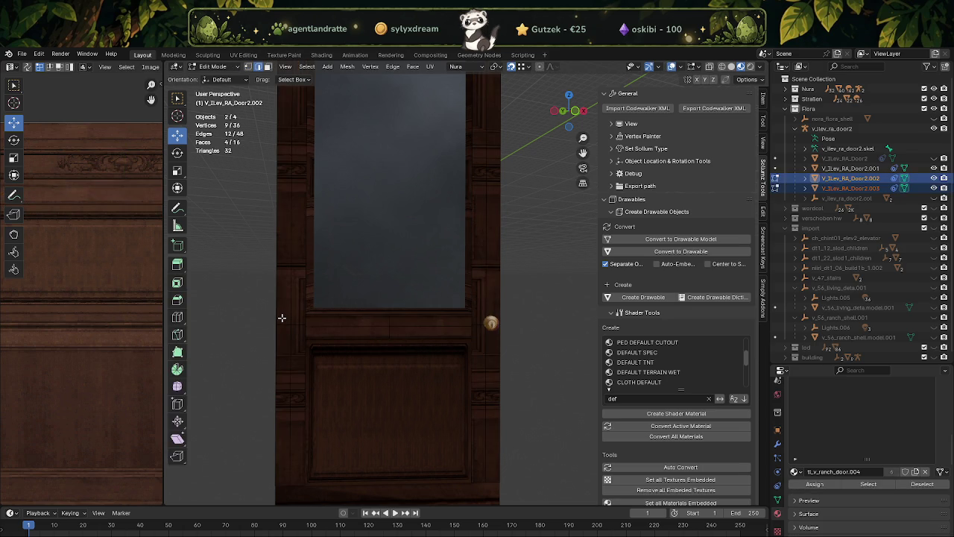
left_click(287, 327)
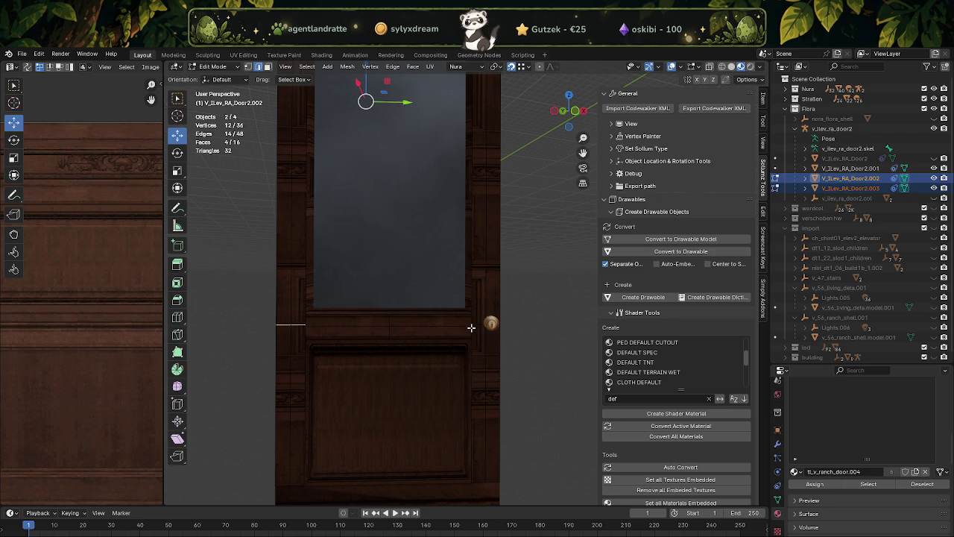
left_click(476, 319)
left_click(496, 329)
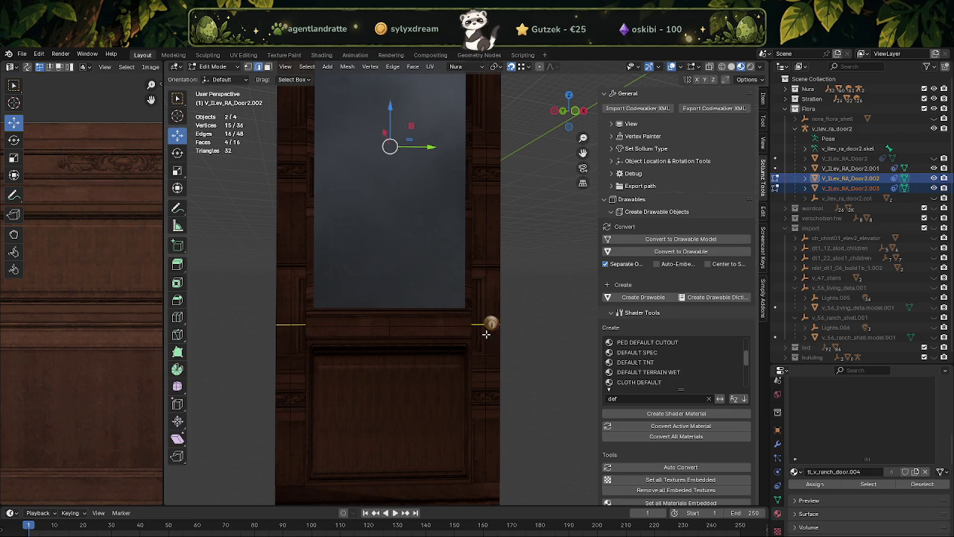
key("ctrl+z")
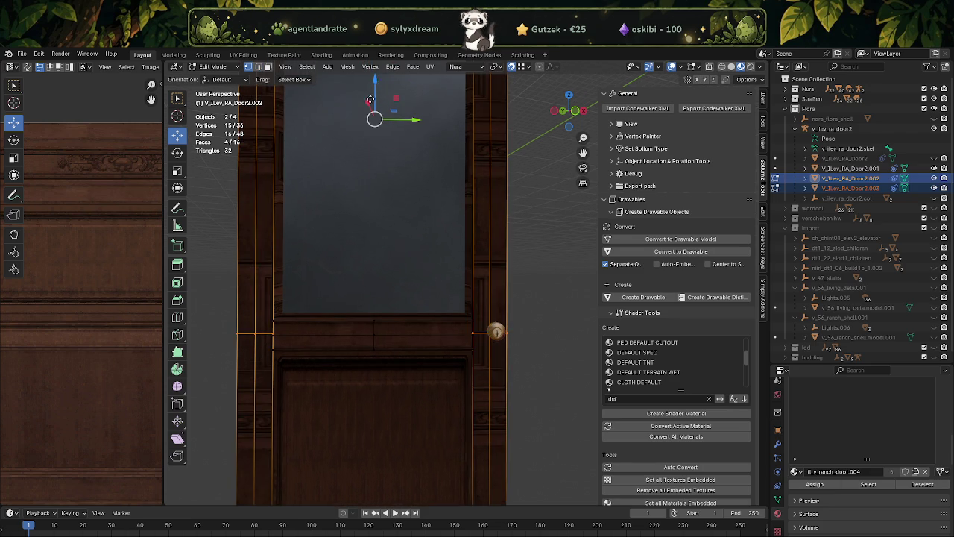
Step: Try moving the rail down, undo it, and deselect the top rail's vertices
left_click_drag(378, 91, 277, 330)
key("ctrl+z")
scroll("down", 3)
key("ctrl+z")
key("ctrl+z")
left_click_drag(352, 106, 473, 155)
scroll("up", 3)
scroll("up", 3)
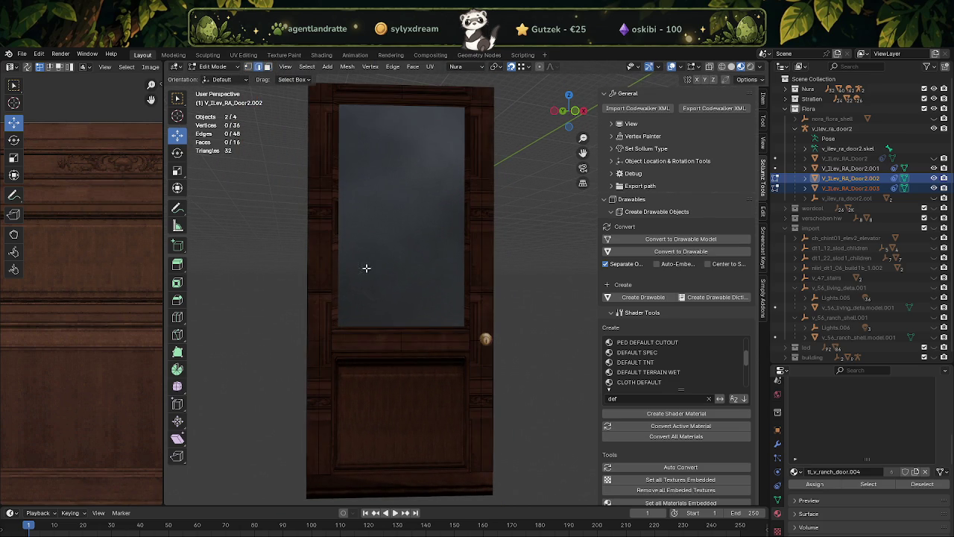
Step: Shift the door's left side edge inward along X
left_click(308, 339)
left_click_drag(311, 340, 331, 343)
scroll("up", 3)
scroll("up", 3)
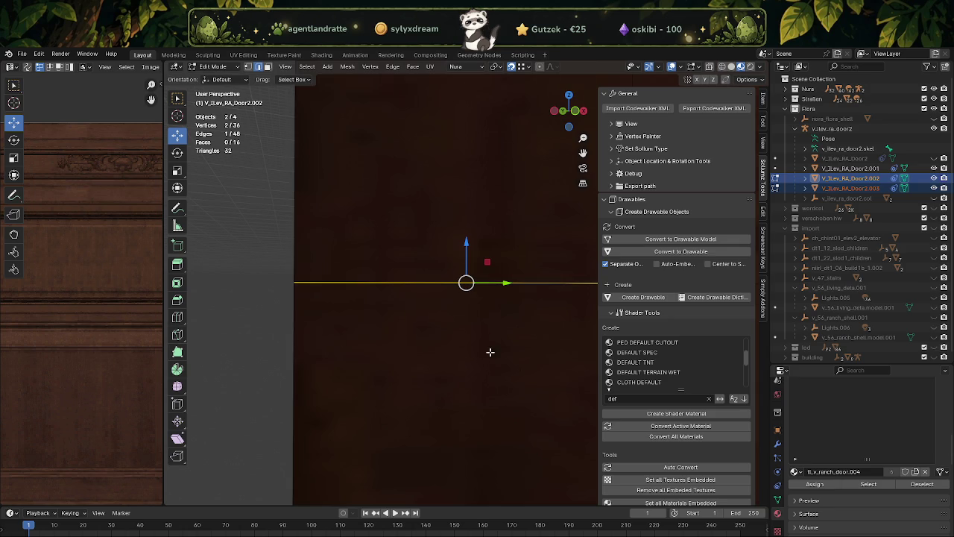
left_click_drag(470, 340, 398, 348)
Step: Select a row of middle rail vertices and lower them 0.009545 m along Z
left_click(448, 284)
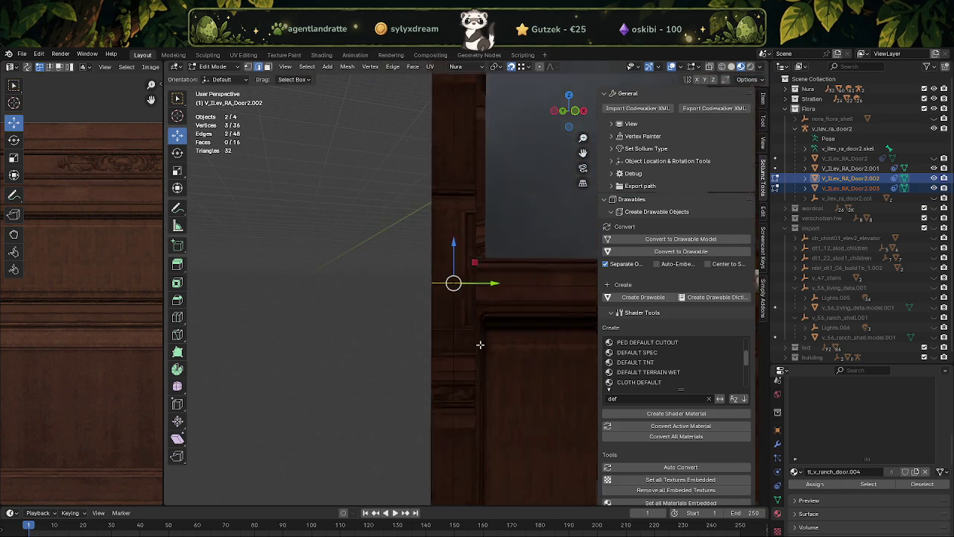
scroll("down", 3)
scroll("up", 3)
left_click(475, 245)
left_click_drag(537, 318, 551, 270)
left_click(544, 255)
left_click_drag(430, 290, 370, 294)
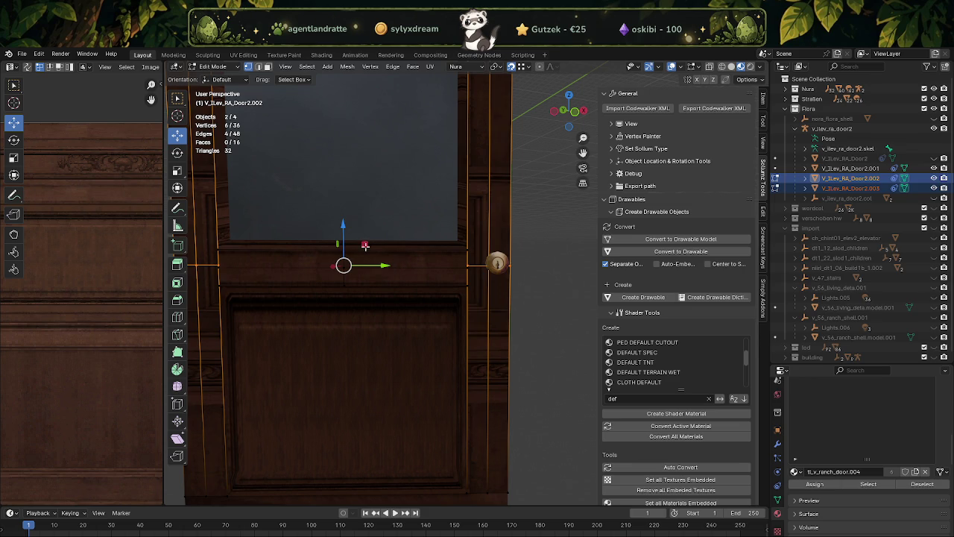
left_click_drag(344, 226, 396, 279)
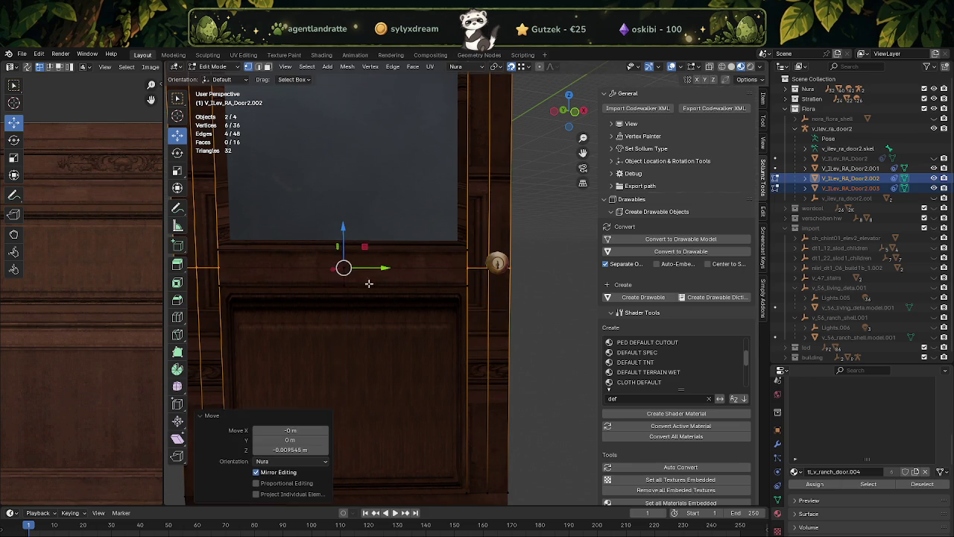
scroll("down", 3)
left_click_drag(363, 306, 331, 305)
Step: In face select mode, select the left frame strip, top bar and both right strips
key("3")
left_click(332, 328)
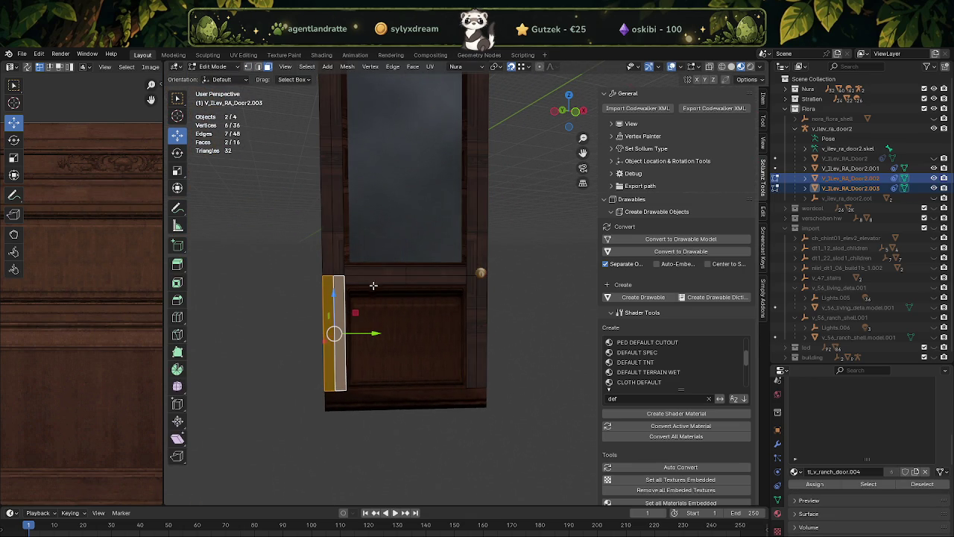
left_click(376, 281)
left_click(469, 300)
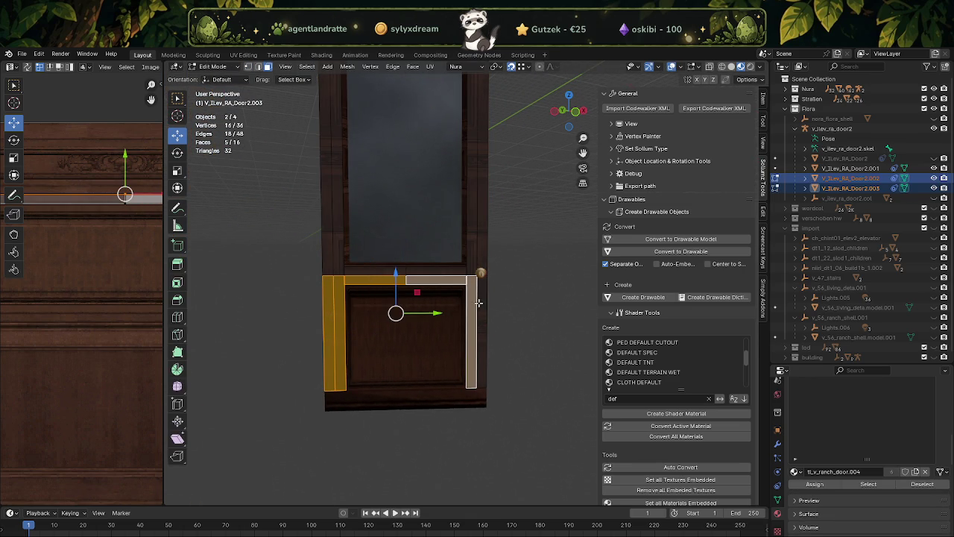
left_click(479, 303)
scroll("down", 3)
scroll("up", 3)
scroll("up", 3)
scroll("up", 3)
scroll("up", 3)
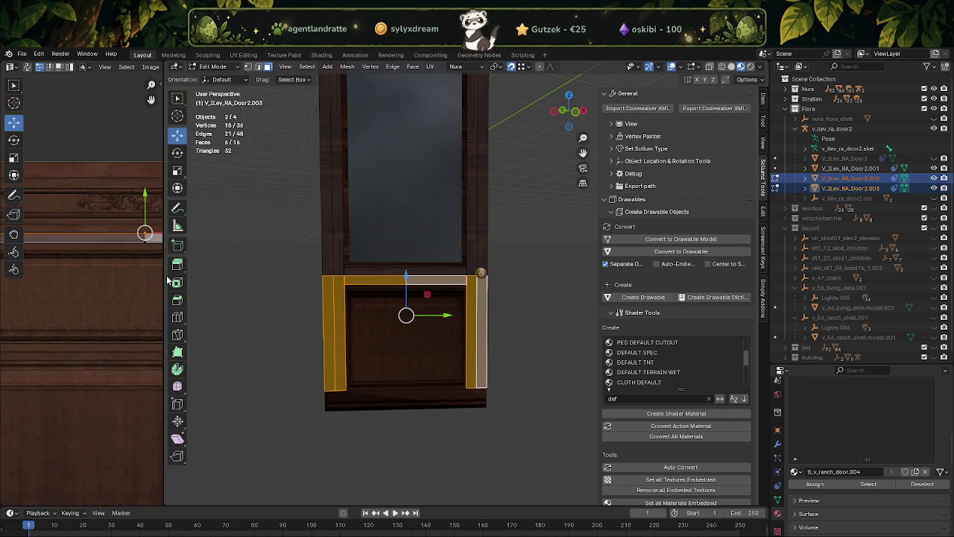
Step: In the UV Editor, move both strips' top UV edges down the mahogany texture
left_click_drag(165, 280, 396, 279)
left_click_drag(218, 279, 177, 302)
left_click(284, 176)
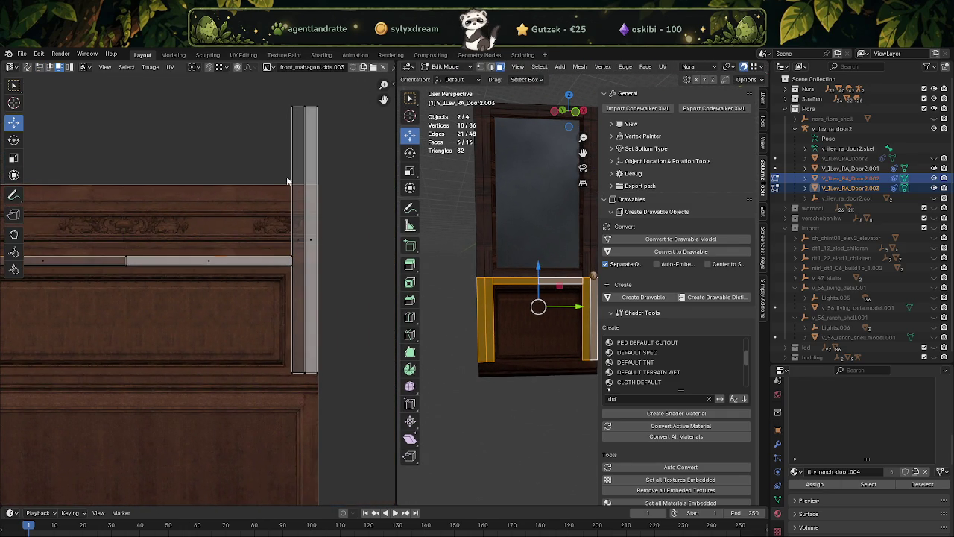
left_click_drag(287, 202, 331, 246)
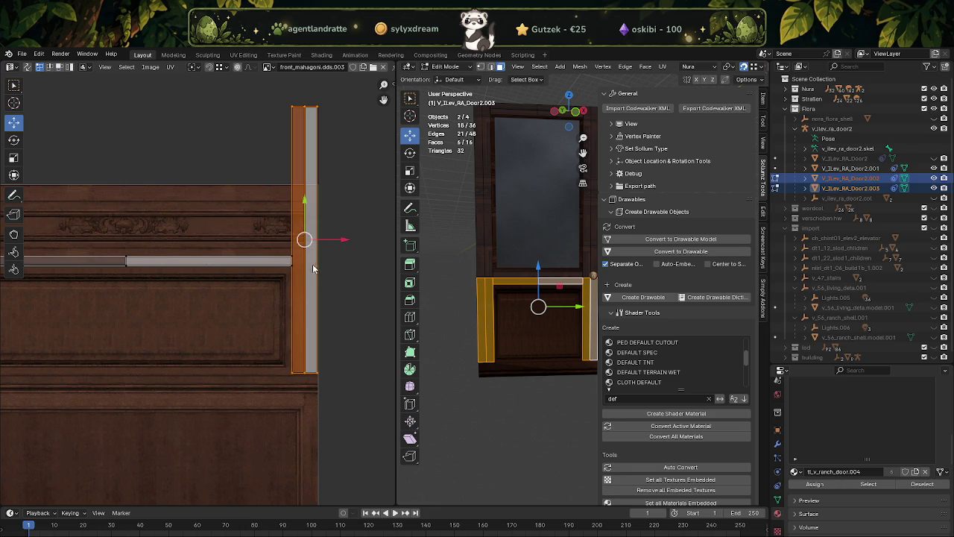
left_click(300, 110)
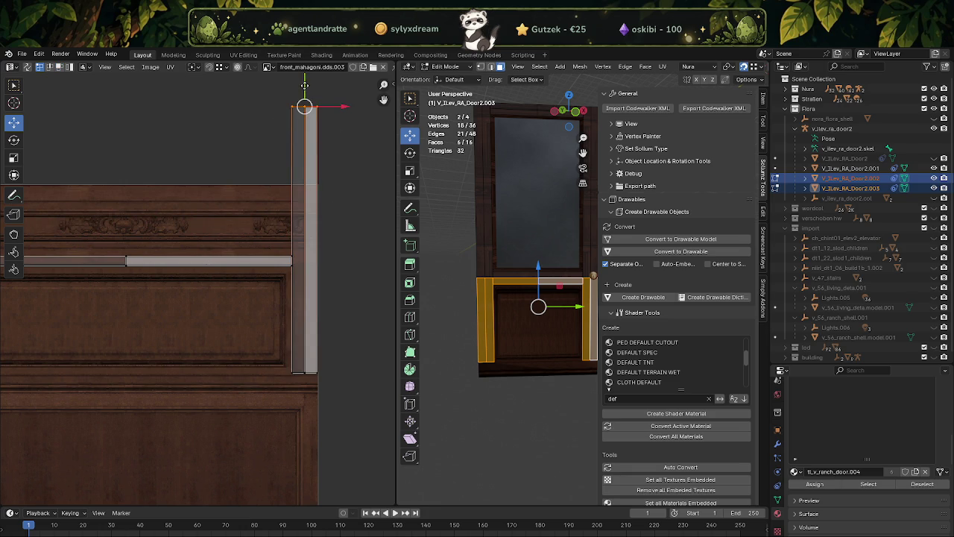
left_click_drag(305, 86, 313, 225)
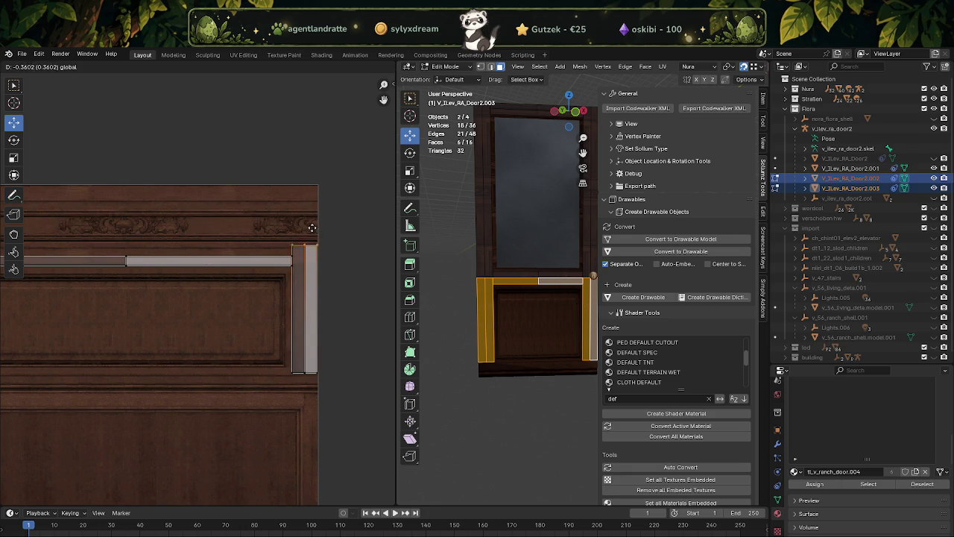
left_click_drag(313, 226, 312, 226)
left_click_drag(221, 248, 378, 274)
left_click_drag(117, 117, 183, 159)
left_click_drag(133, 121, 134, 244)
Step: Move the crossbar's horizontal UV edge to line up with the door rail
scroll("down", 3)
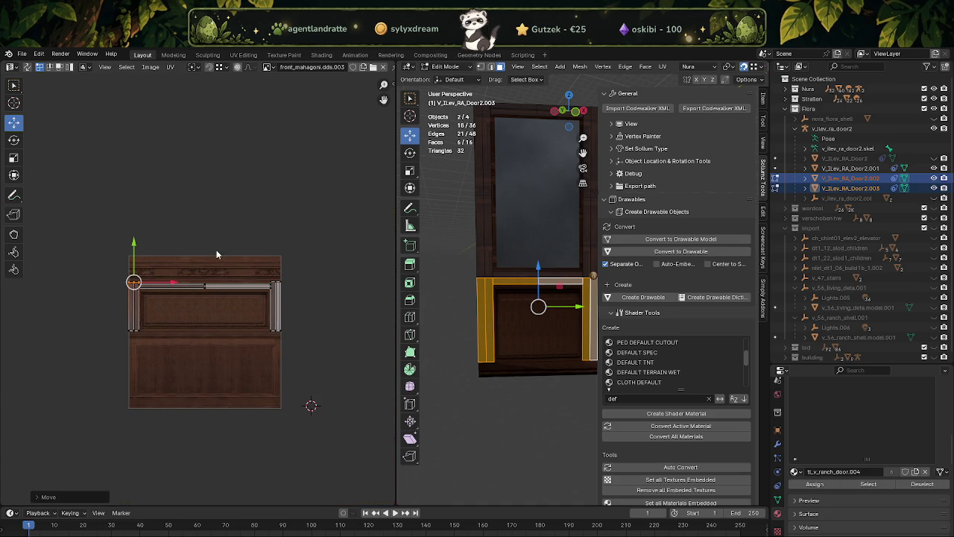
scroll("up", 3)
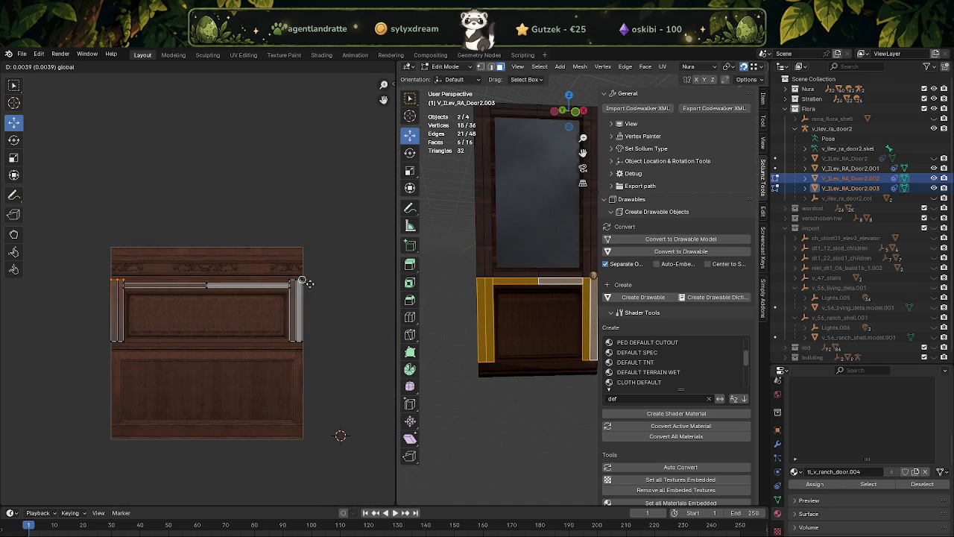
scroll("up", 3)
scroll("up", 3)
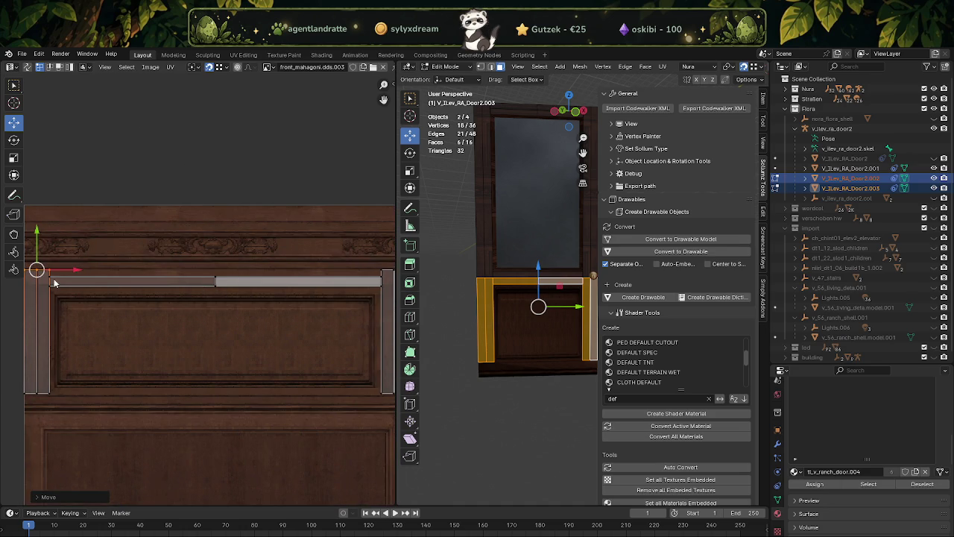
left_click(54, 284)
left_click(252, 286)
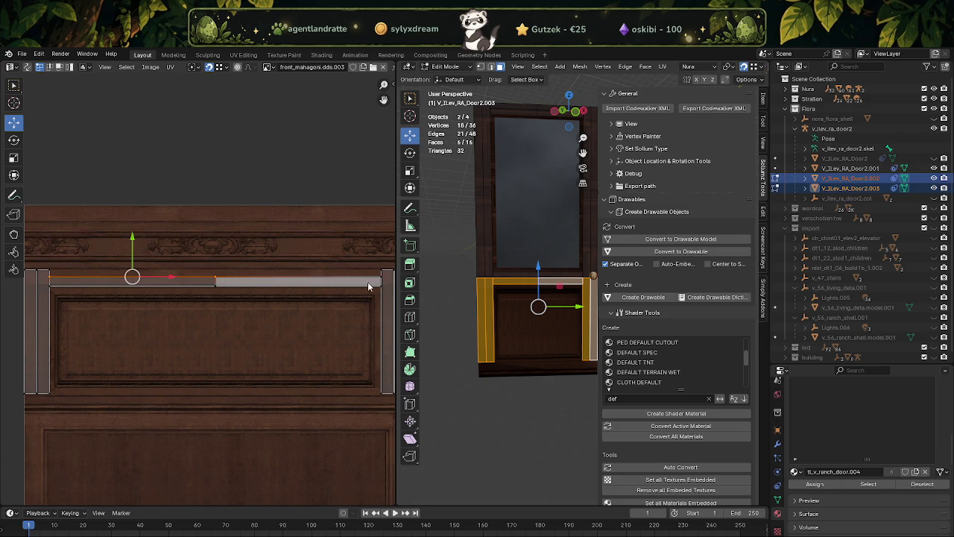
left_click_drag(382, 281, 328, 282)
key("g")
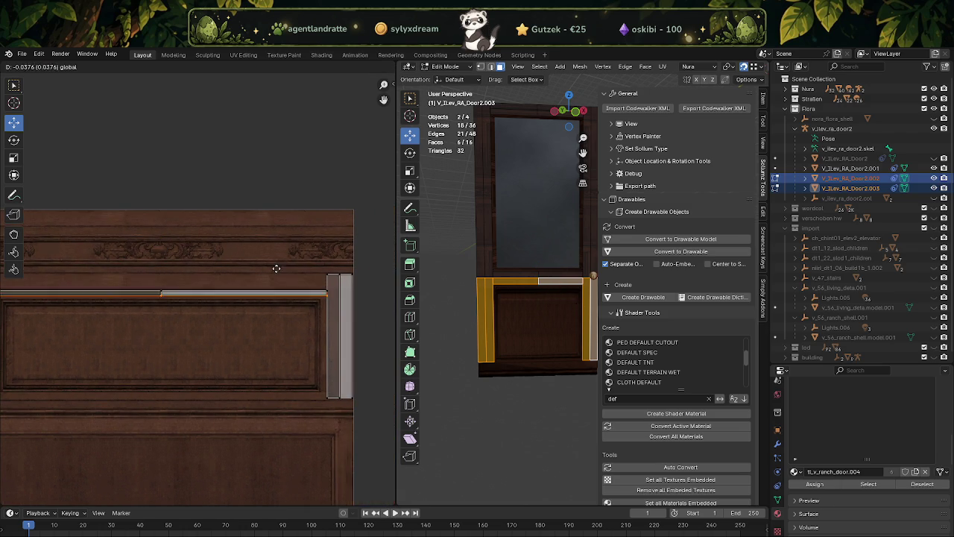
left_click(327, 273)
Step: Enlarge the 3D view and preview the textured door in Object Mode, then resume editing
scroll("up", 3)
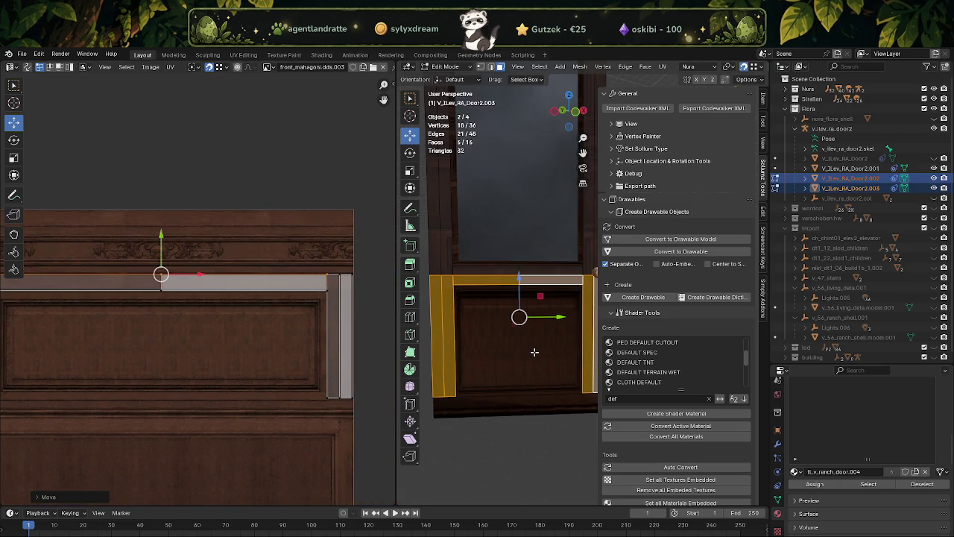
scroll("up", 3)
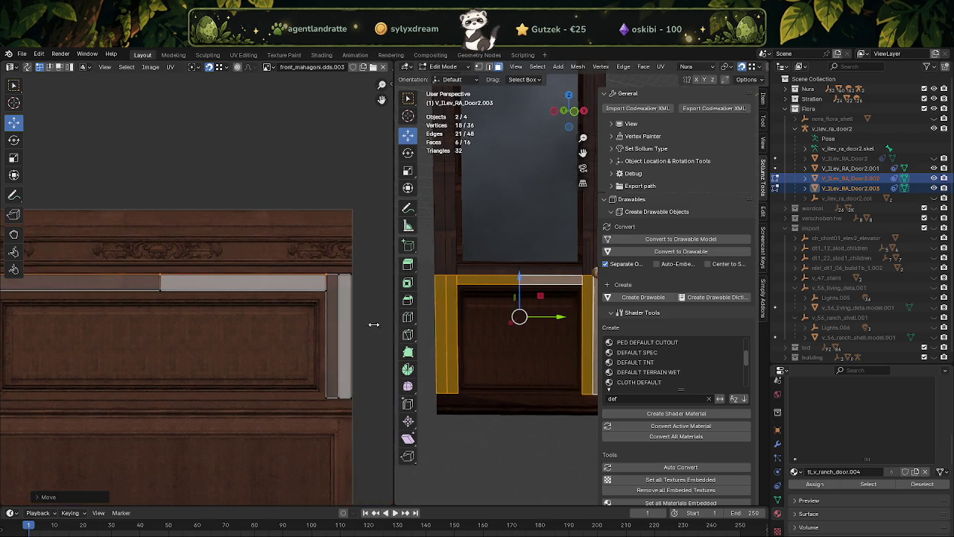
left_click_drag(393, 321, 146, 322)
left_click_drag(381, 414, 407, 383)
key("Tab")
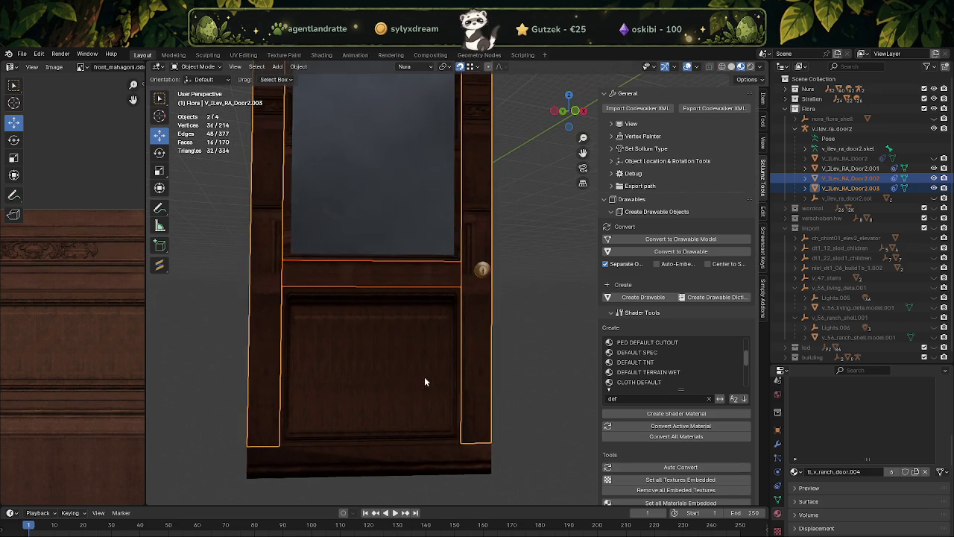
key("Tab")
key("Tab")
key("Tab")
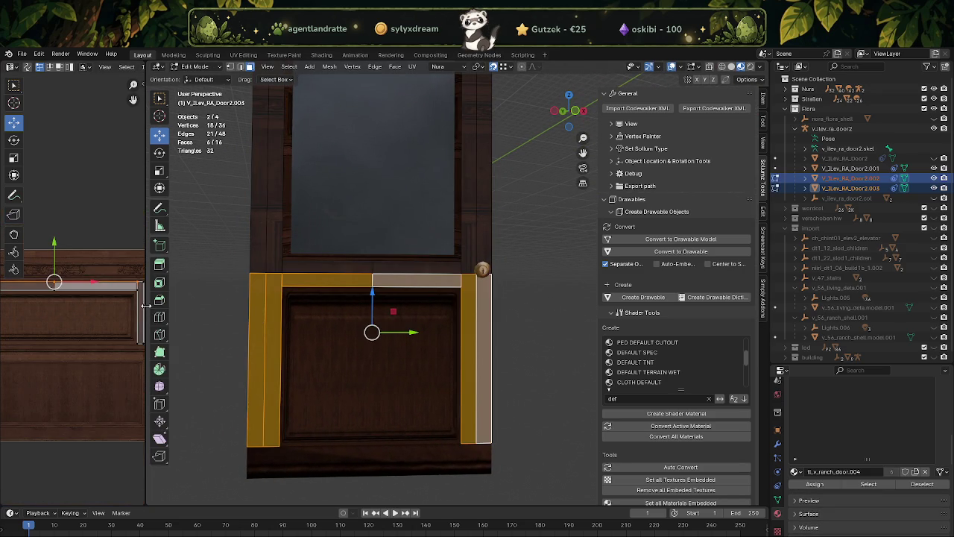
Step: Recheck the strip UVs on the texture, then return to Object Mode
left_click_drag(146, 278, 446, 298)
scroll("up", 3)
scroll("up", 3)
left_click_drag(251, 333, 240, 340)
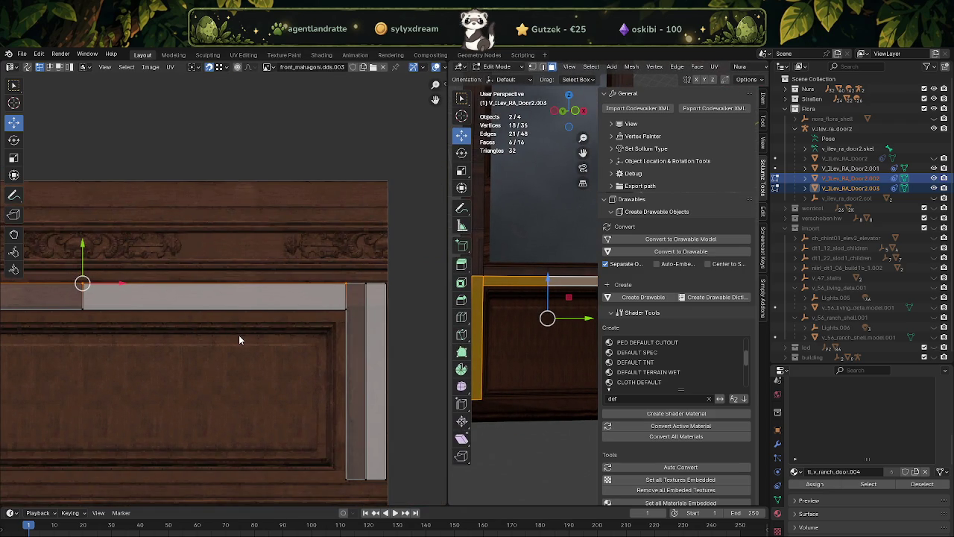
scroll("down", 3)
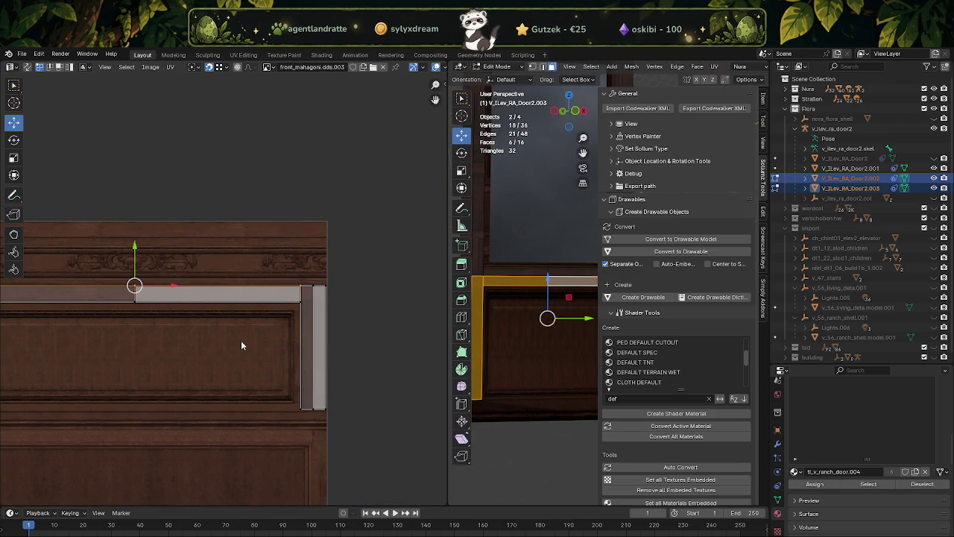
scroll("down", 3)
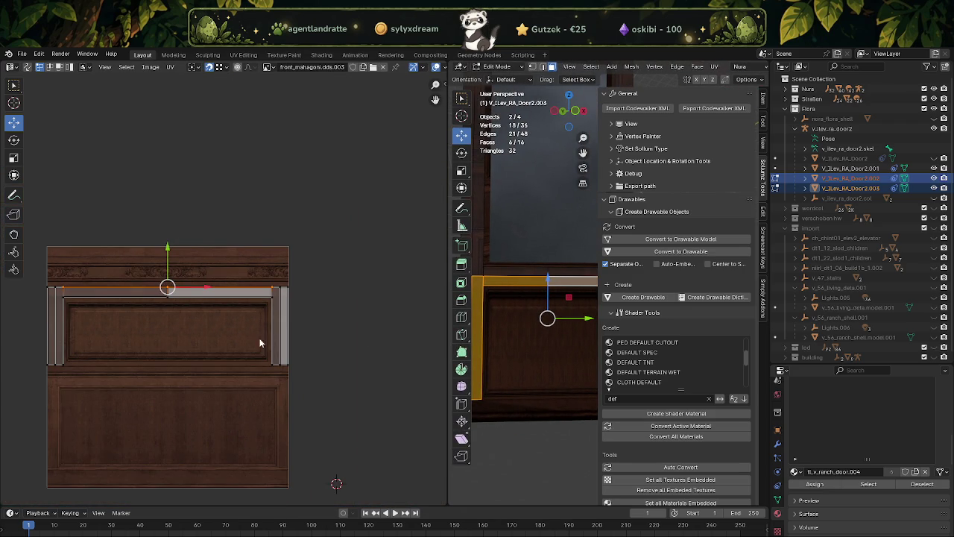
left_click_drag(443, 282, 184, 283)
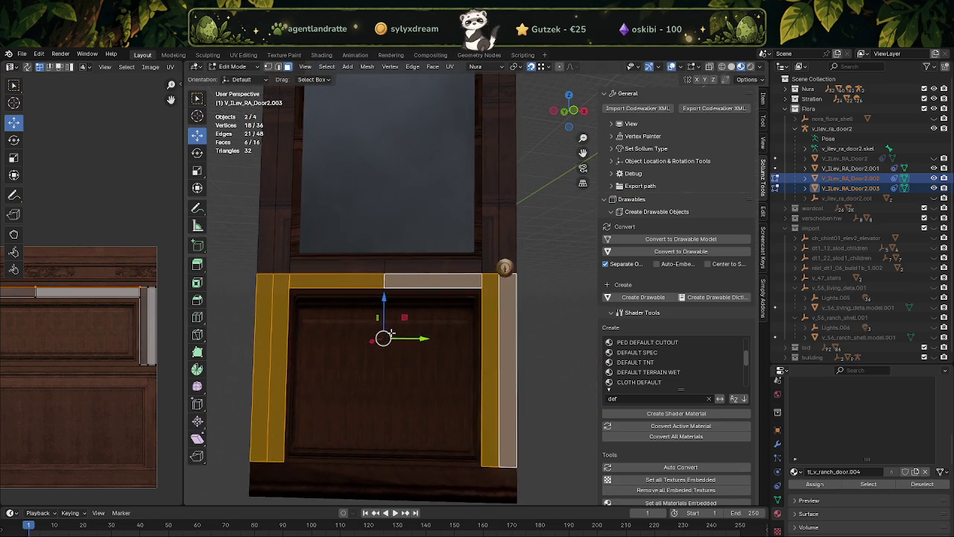
scroll("up", 3)
key("Tab")
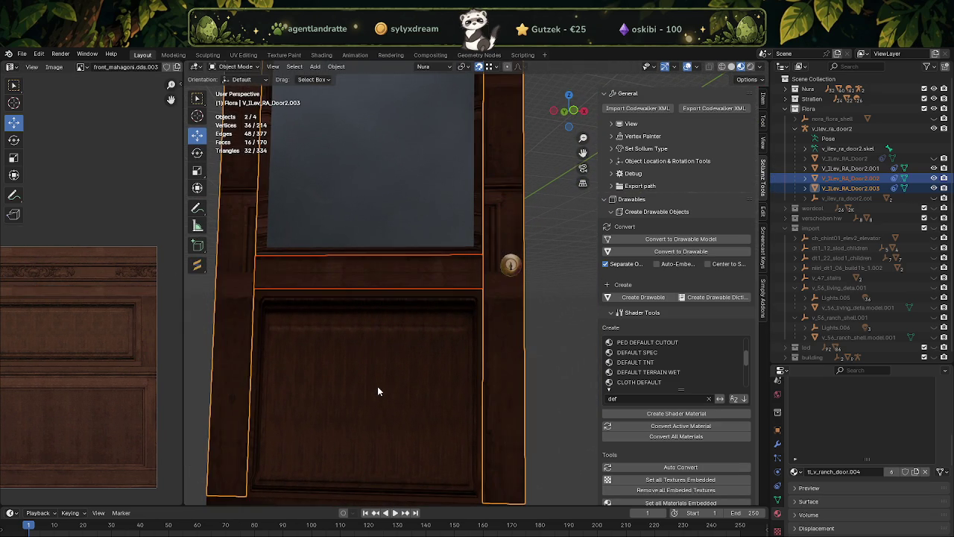
Step: Move the glass-and-panel object's lower panel UV face onto the mahogany panel area
left_click(377, 386)
key("Tab")
left_click(378, 386)
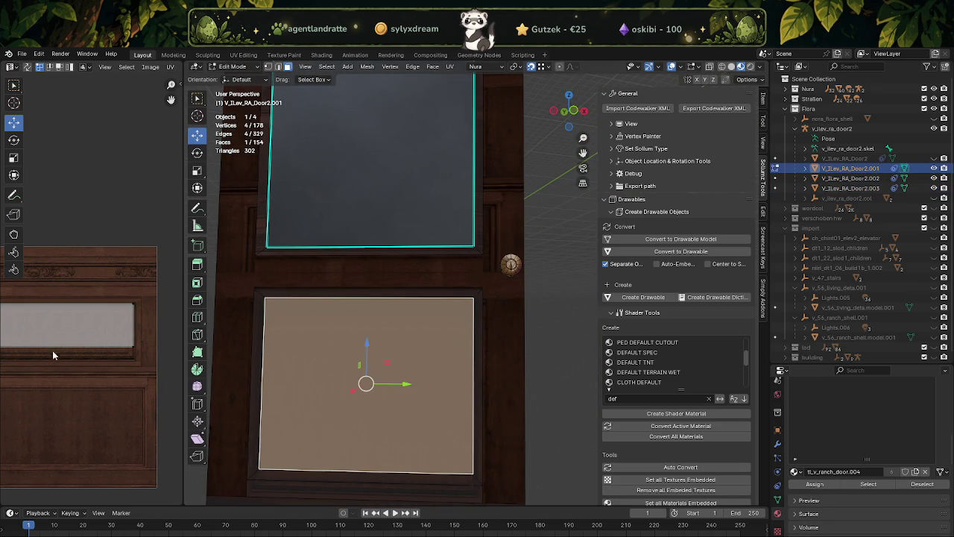
scroll("up", 3)
scroll("up", 3)
left_click_drag(91, 358, 92, 331)
scroll("up", 3)
scroll("up", 3)
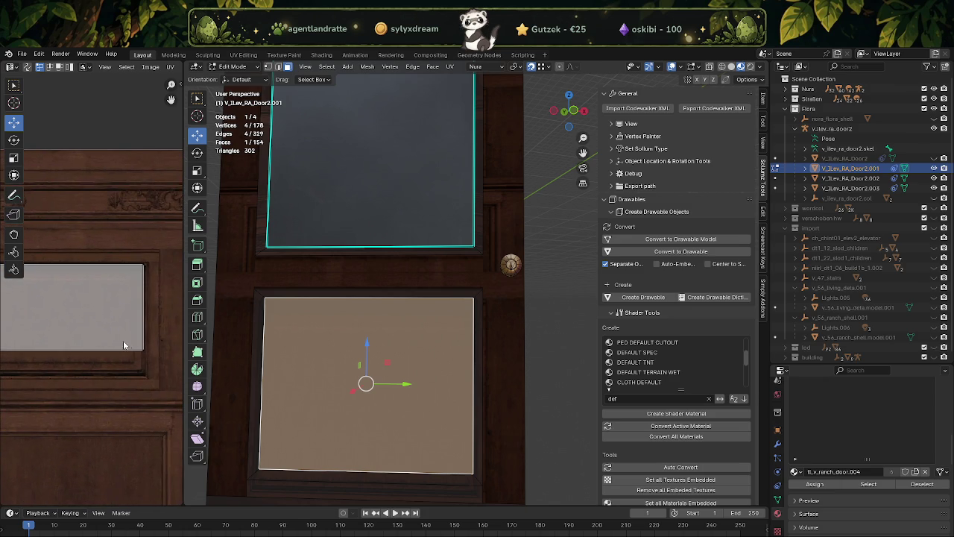
scroll("down", 3)
scroll("down", 3)
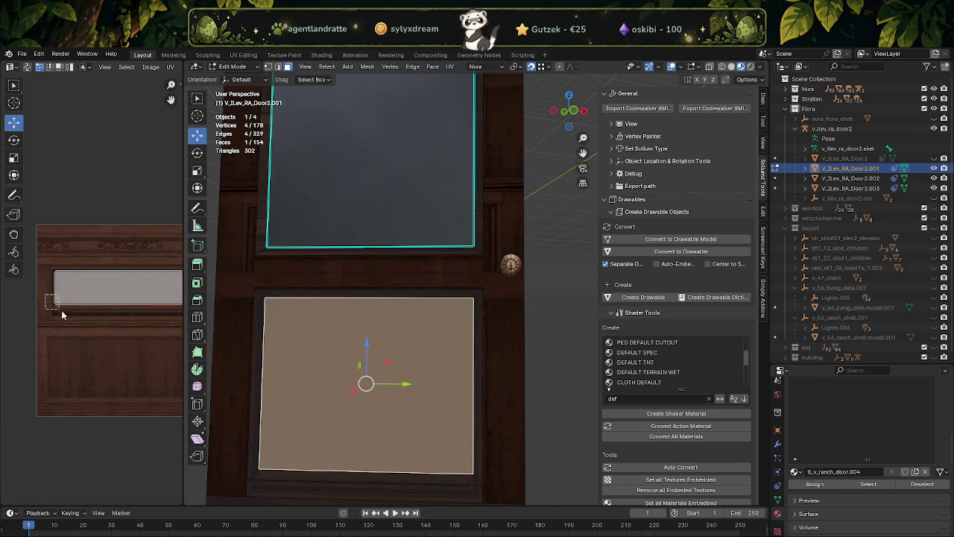
scroll("up", 3)
key("g")
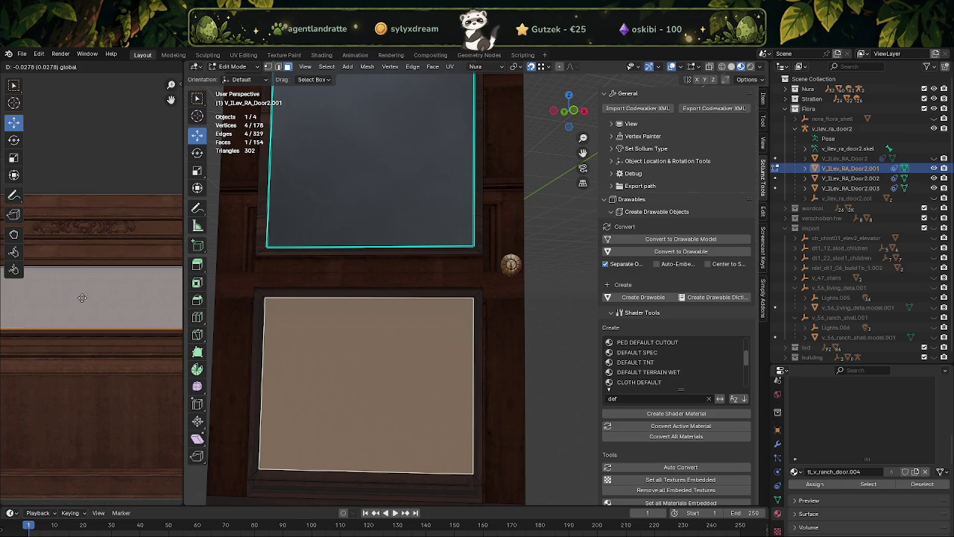
left_click(78, 303)
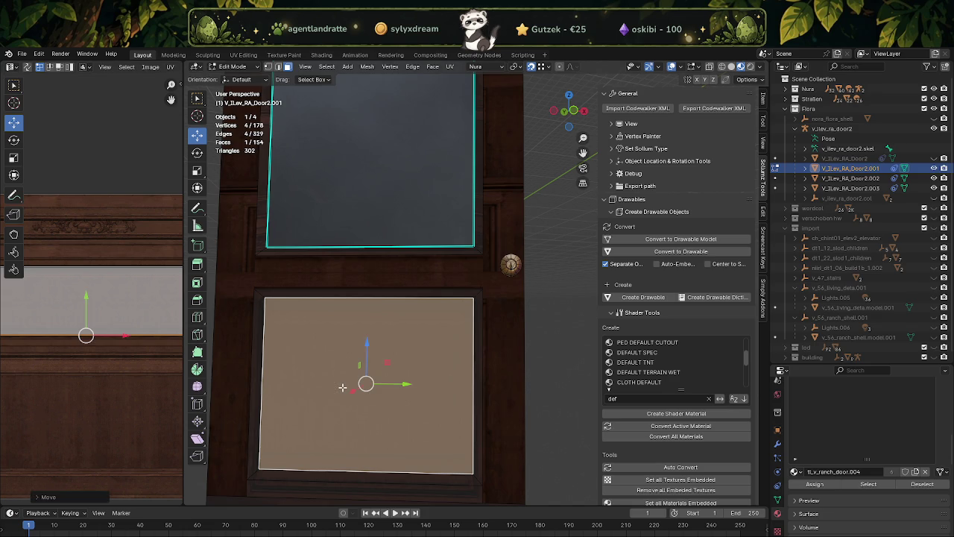
Step: Preview the lower panel's texture in Object Mode, then return to editing the door mesh
key("Tab")
key("Tab")
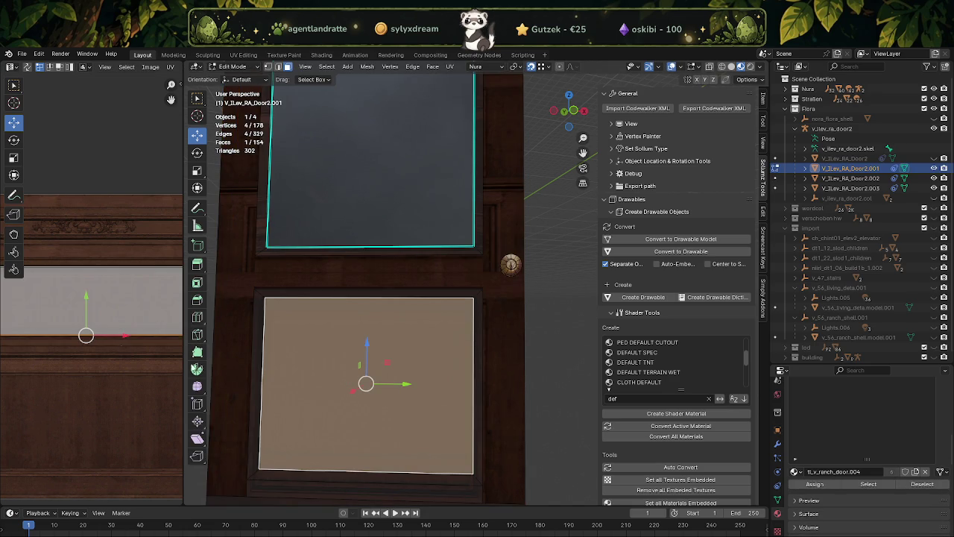
scroll("down", 3)
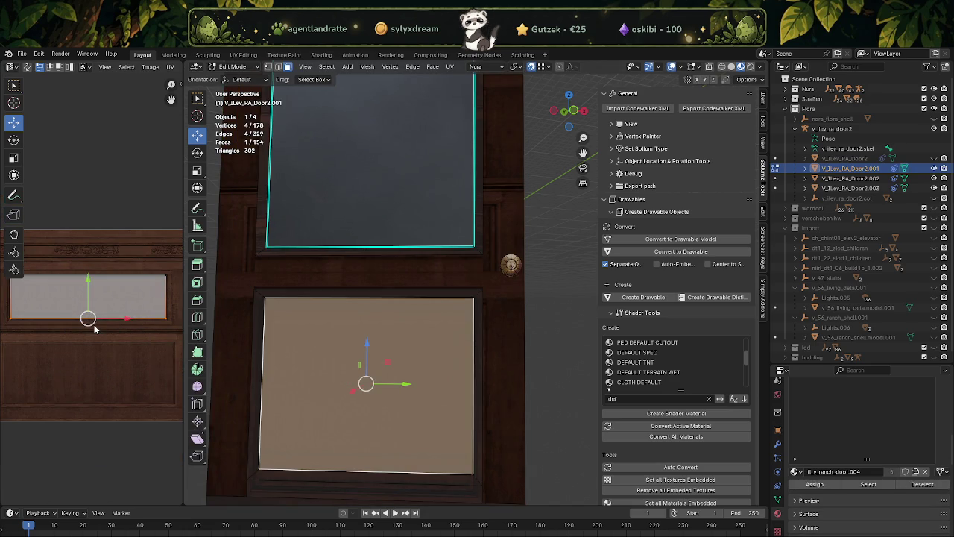
key("Tab")
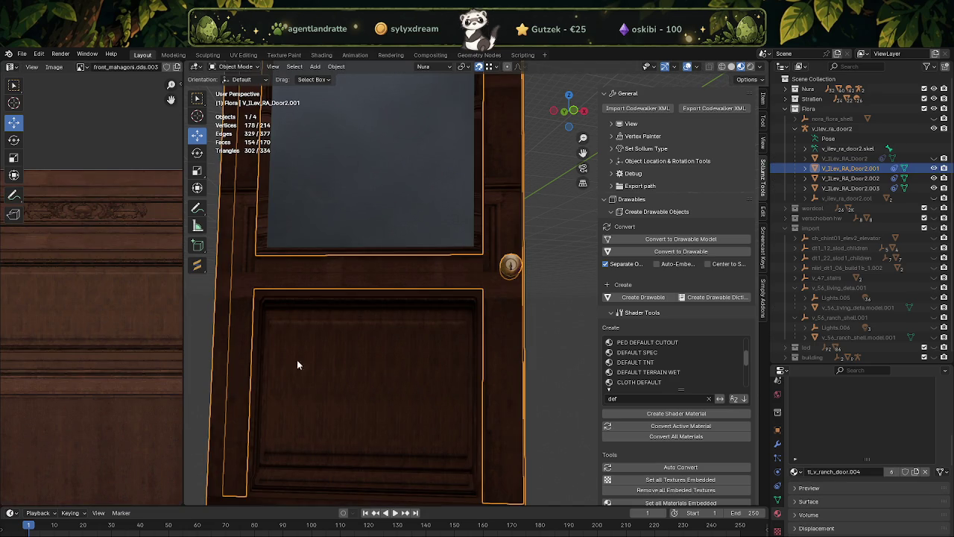
key("Tab")
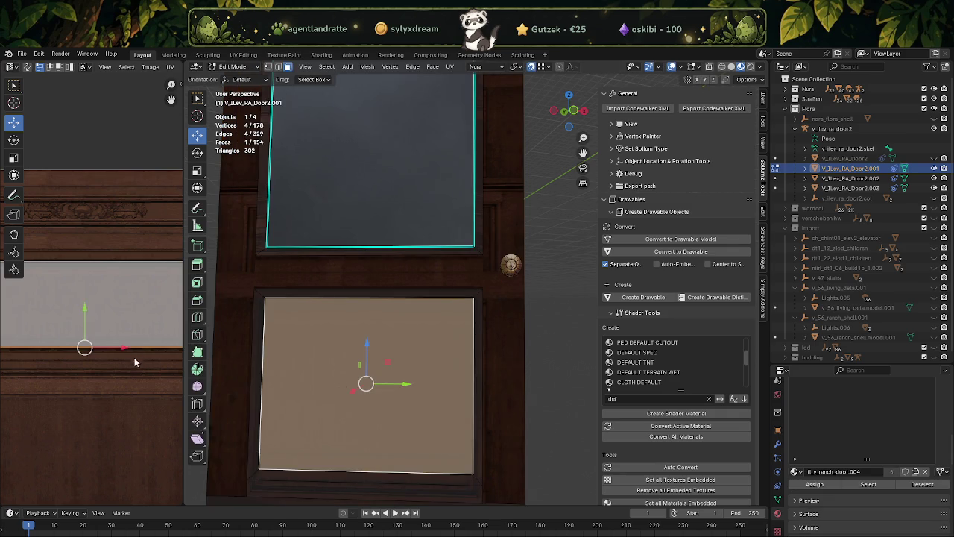
scroll("down", 3)
left_click_drag(185, 336, 347, 337)
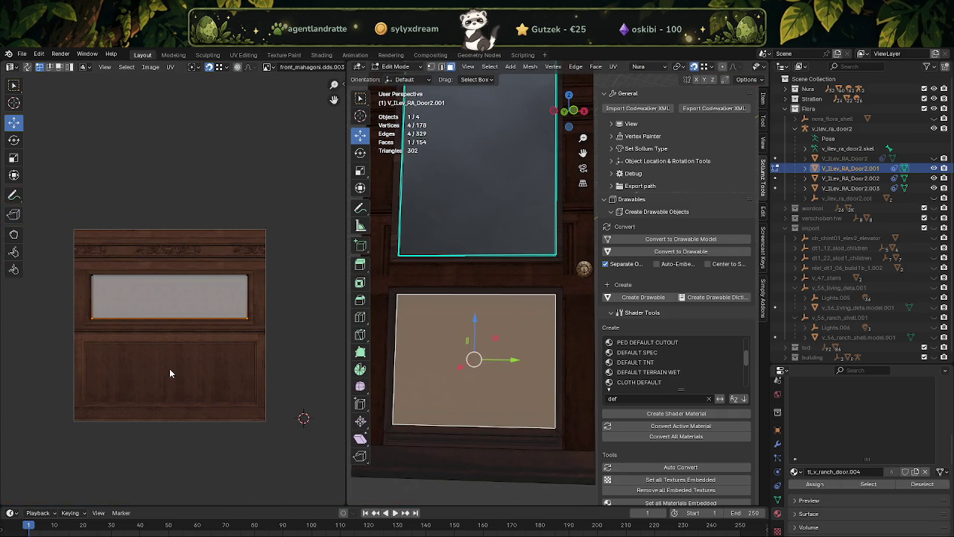
scroll("up", 3)
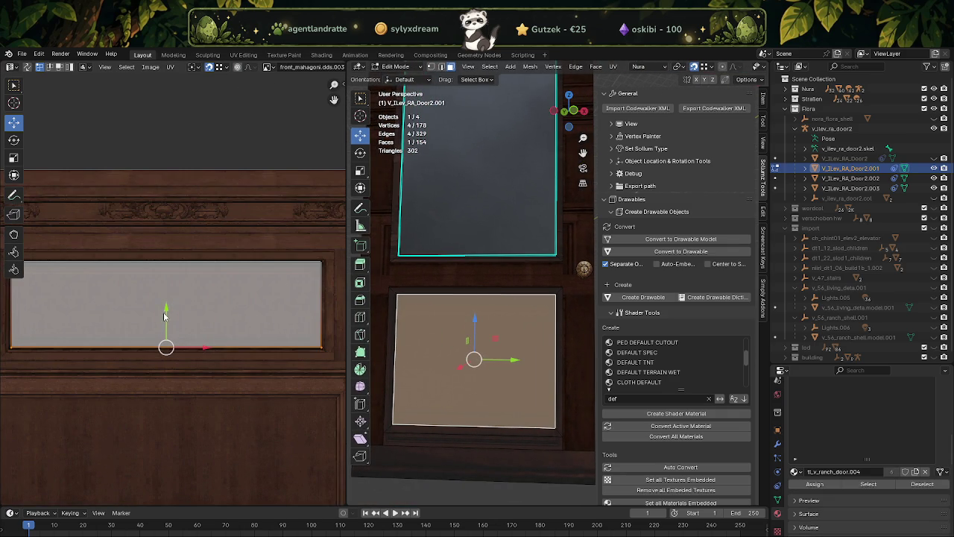
Step: Move the window's UV island along Y and bring its right and left edges inward
key("g")
key("y")
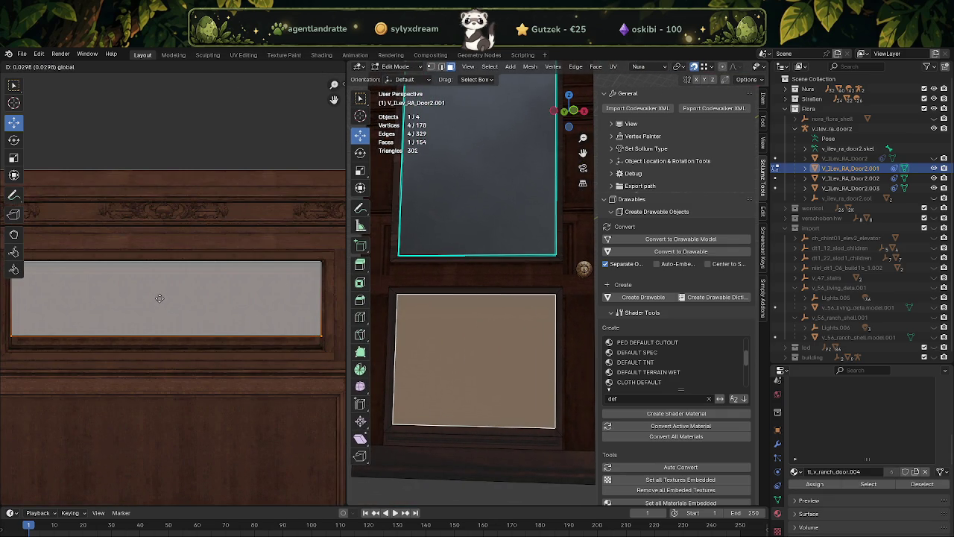
left_click(158, 300)
left_click(323, 298)
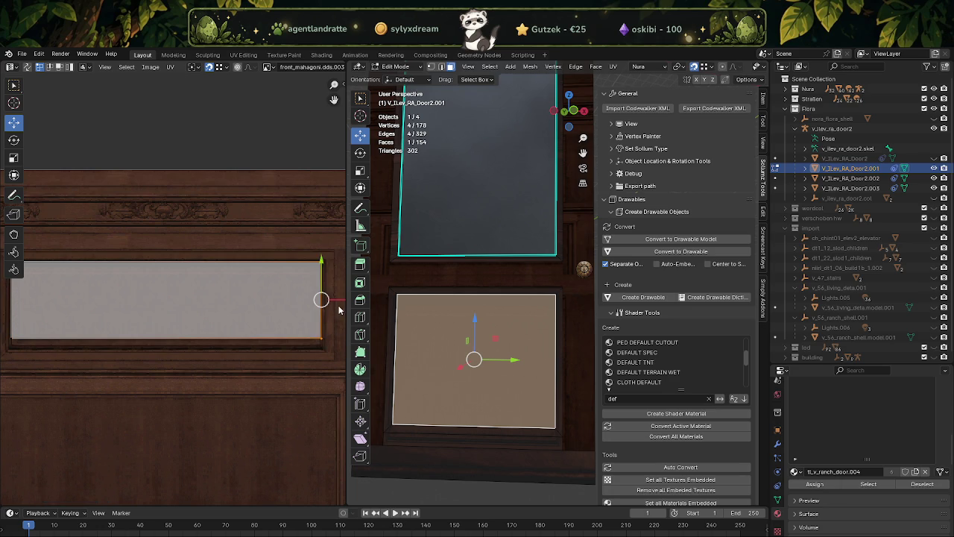
left_click_drag(331, 302, 322, 302)
scroll("left", 3)
left_click(108, 298)
key("g")
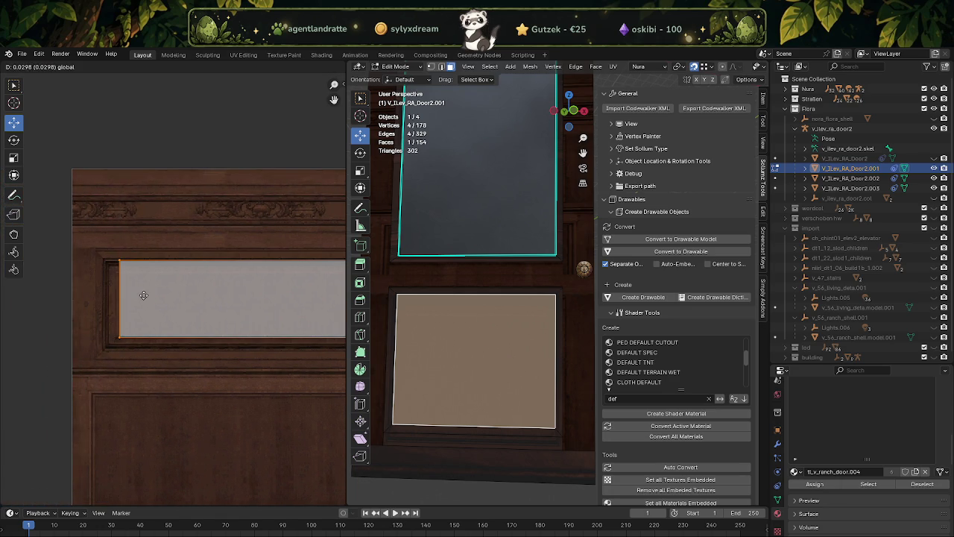
left_click(139, 294)
Step: Move the top edge of the window's UVs down
scroll("right", 3)
scroll("right", 3)
left_click(274, 251)
scroll("up", 3)
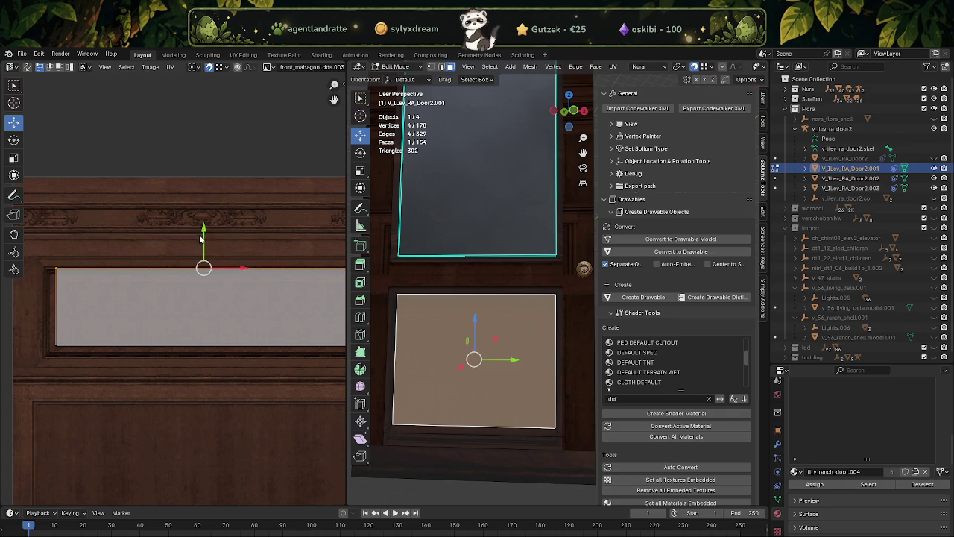
key("g")
left_click(200, 249)
Step: Check the textured door in Object Mode and select V_ILev_RA_Door2.003
left_click_drag(391, 356, 492, 335)
key("Tab")
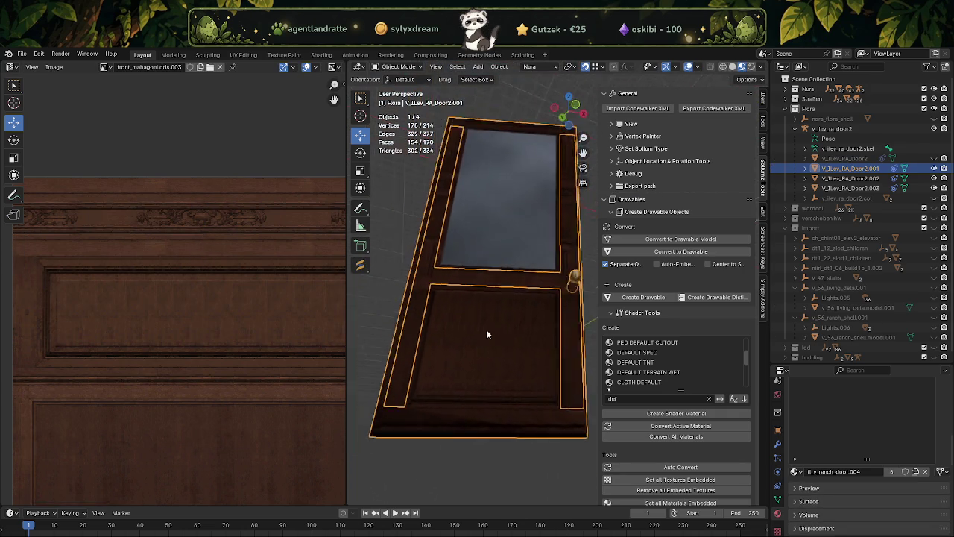
scroll("up", 3)
left_click_drag(471, 376, 504, 446)
scroll("down", 3)
left_click(441, 313)
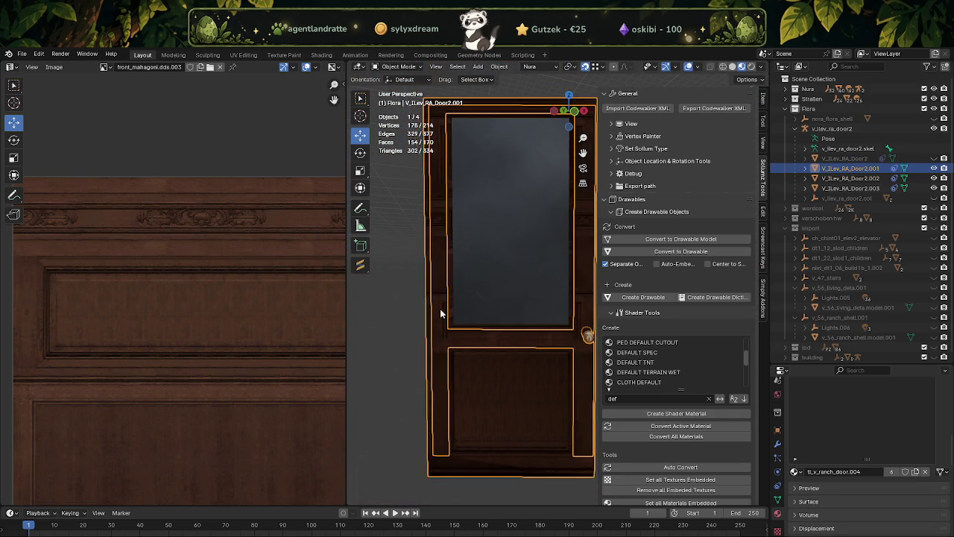
Step: In Edit Mode, select the left and right side frame strip faces
key("Tab")
left_click(437, 305)
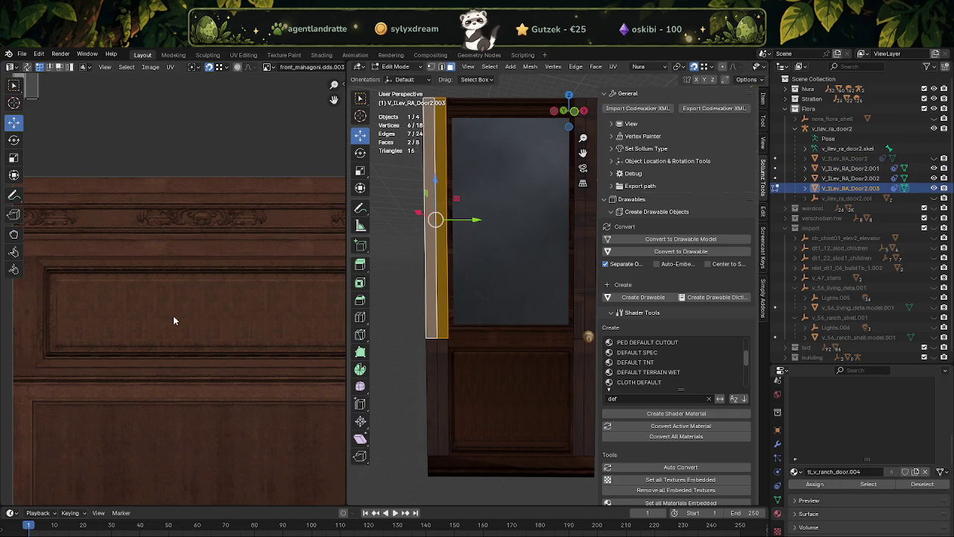
scroll("down", 3)
scroll("down", 3)
left_click_drag(453, 294, 403, 340)
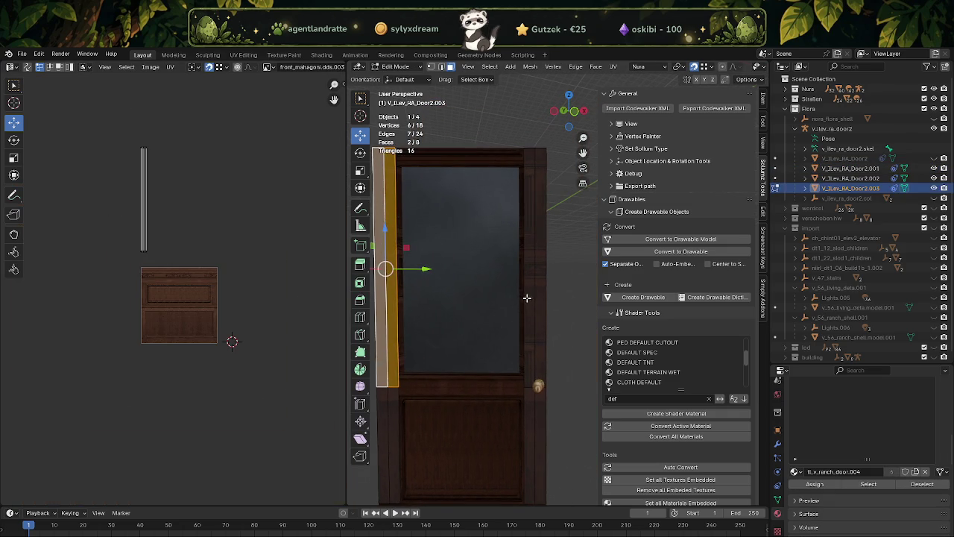
left_click(535, 295)
left_click(537, 295)
Step: Move the strips' UVs down onto the wood and pull their top points down
left_click_drag(113, 128, 262, 278)
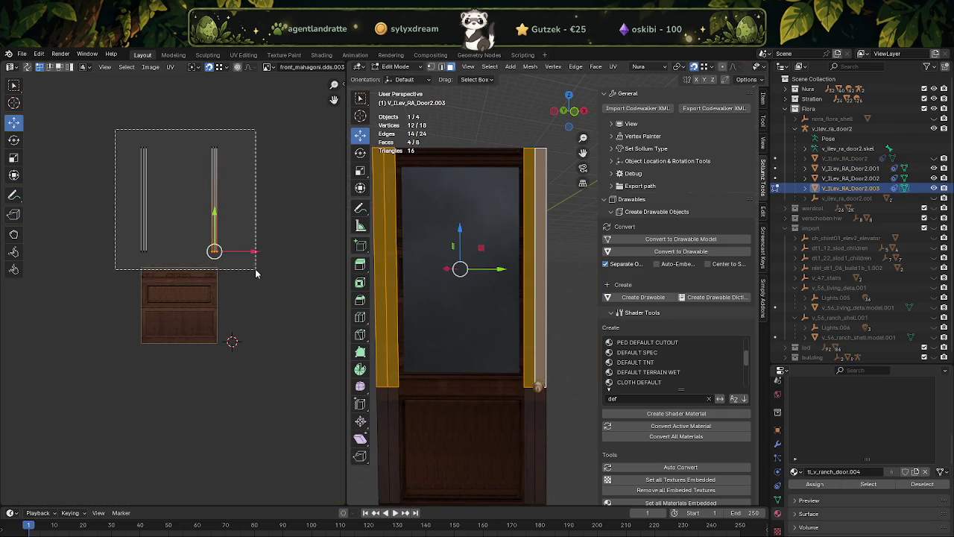
scroll("up", 3)
left_click_drag(185, 109, 186, 200)
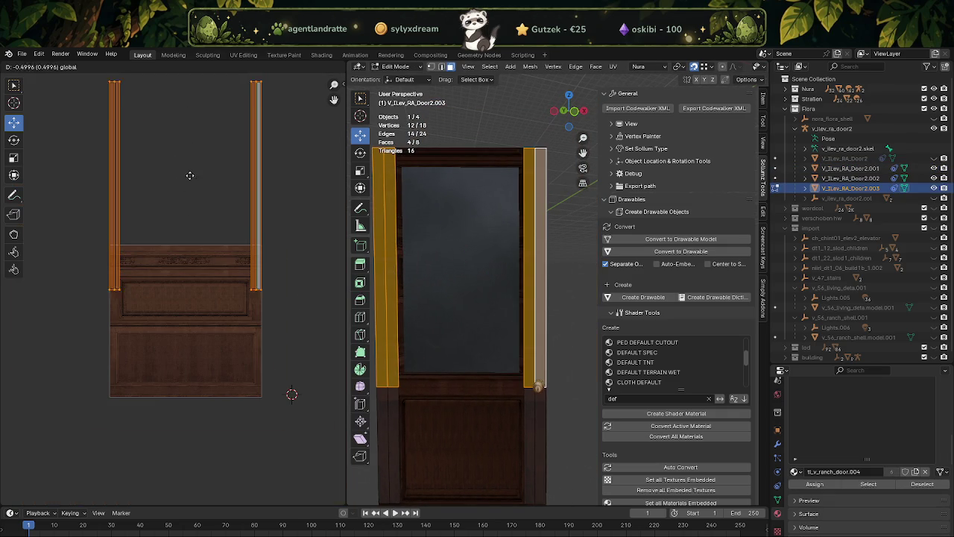
left_click_drag(89, 95, 297, 147)
left_click_drag(185, 88, 183, 244)
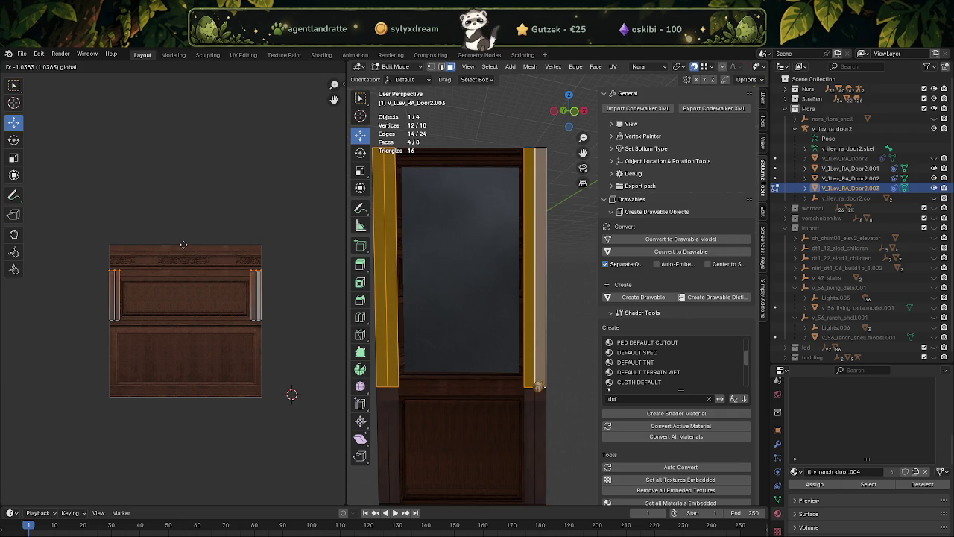
left_click_drag(184, 242, 184, 240)
left_click(182, 241)
left_click(445, 173)
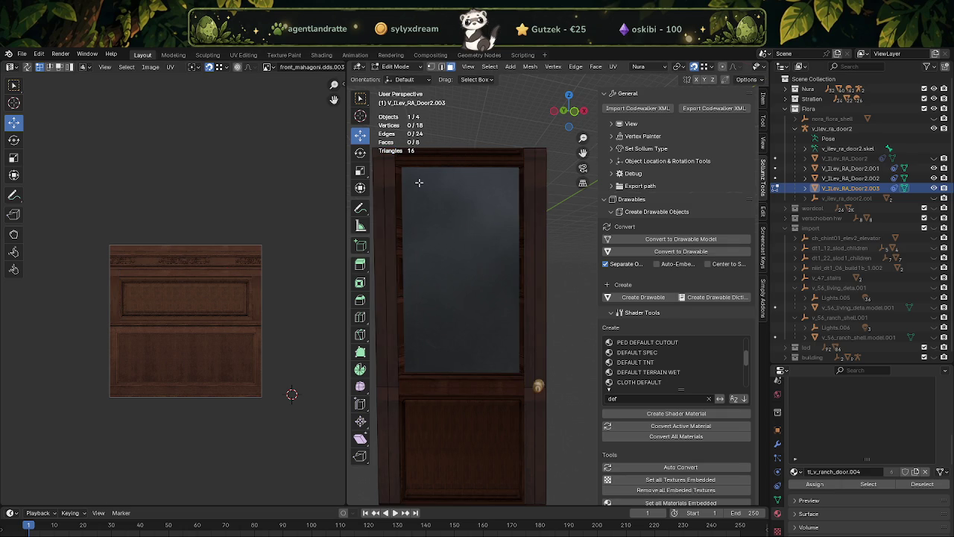
key("Tab")
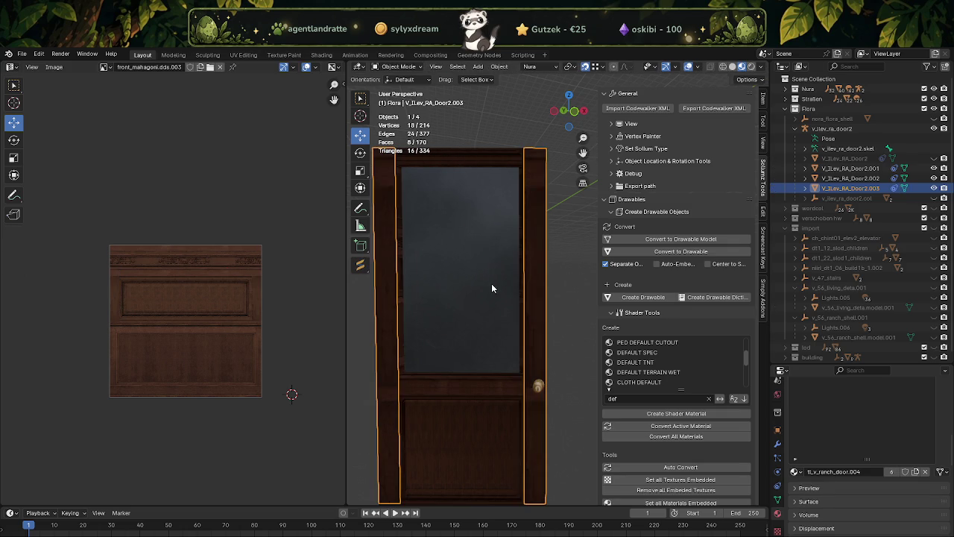
left_click_drag(504, 299, 499, 312)
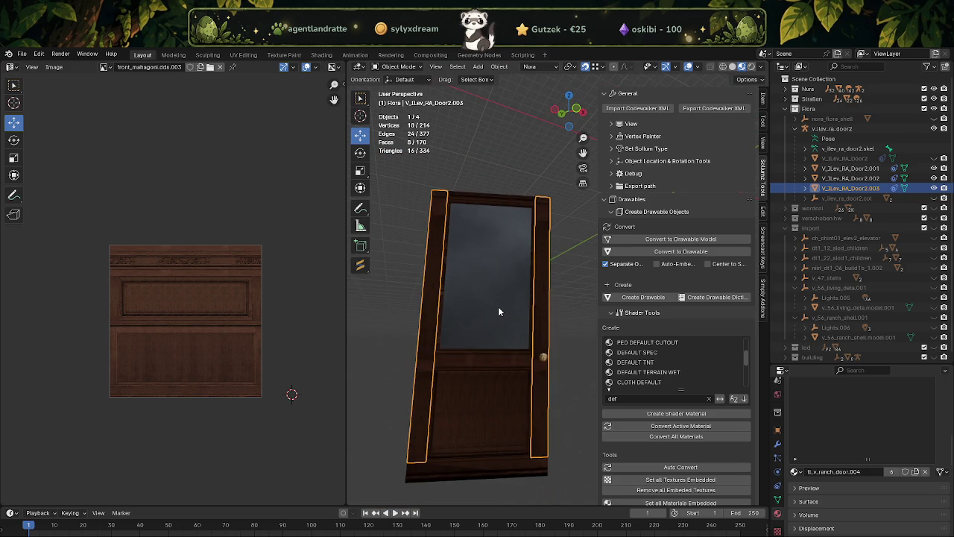
left_click_drag(485, 337, 507, 356)
scroll("up", 3)
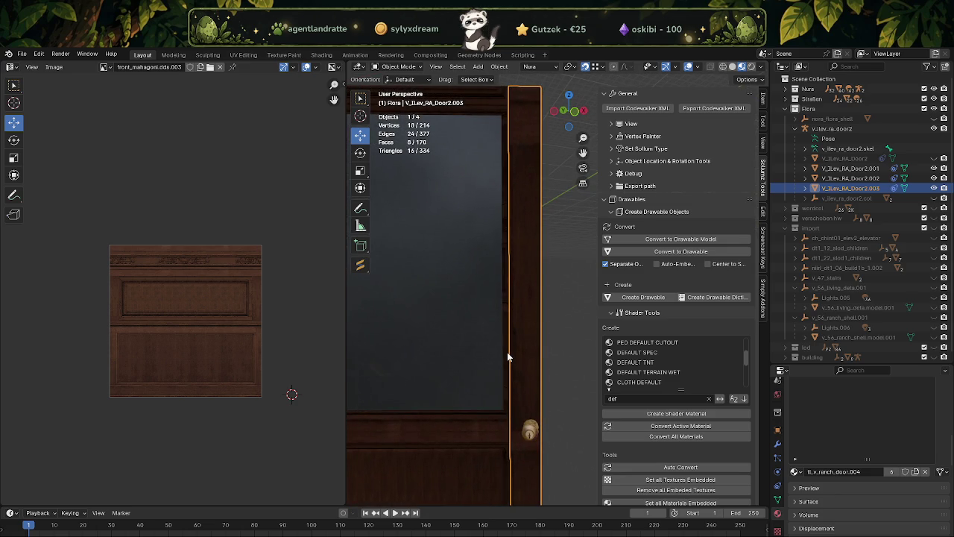
scroll("down", 3)
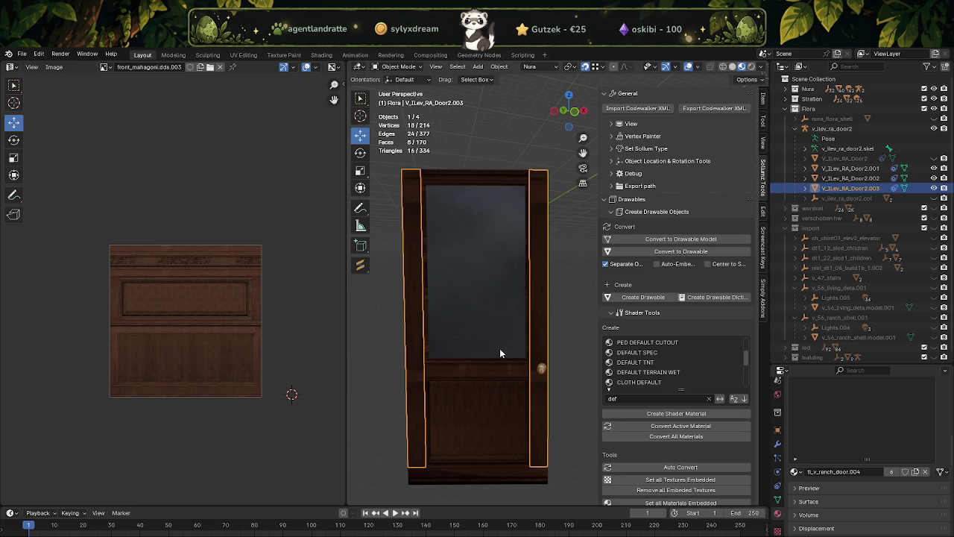
scroll("up", 3)
scroll("up", 3)
scroll("down", 3)
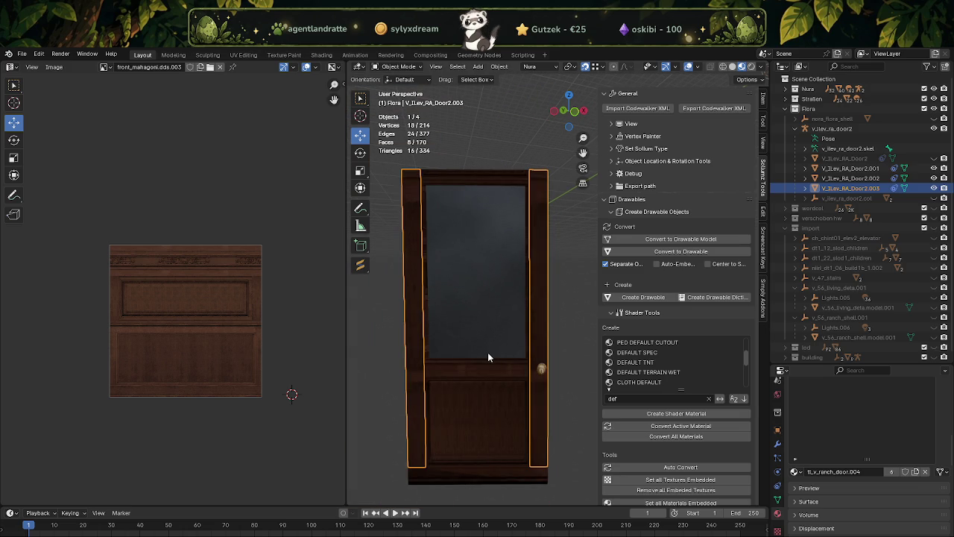
key("Tab")
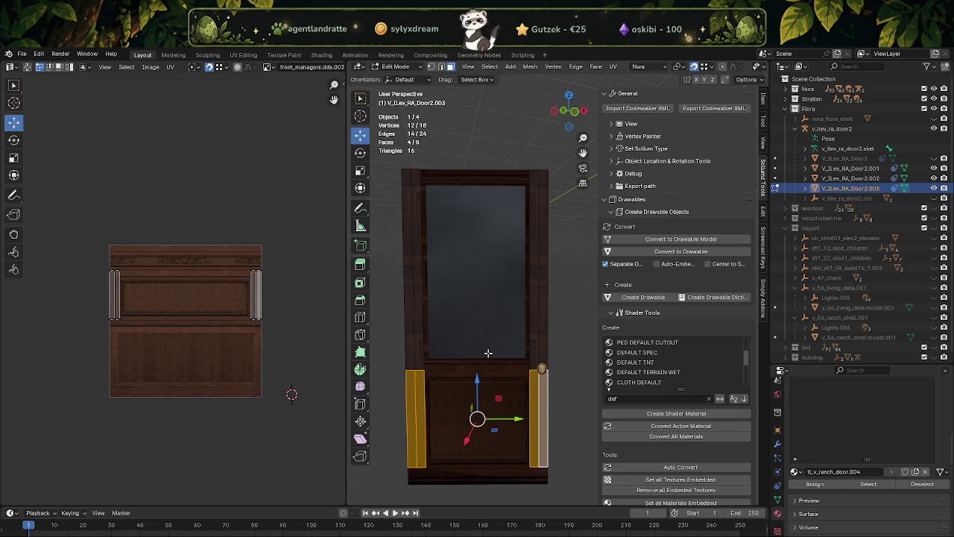
key("Tab")
left_click(487, 353)
key("Tab")
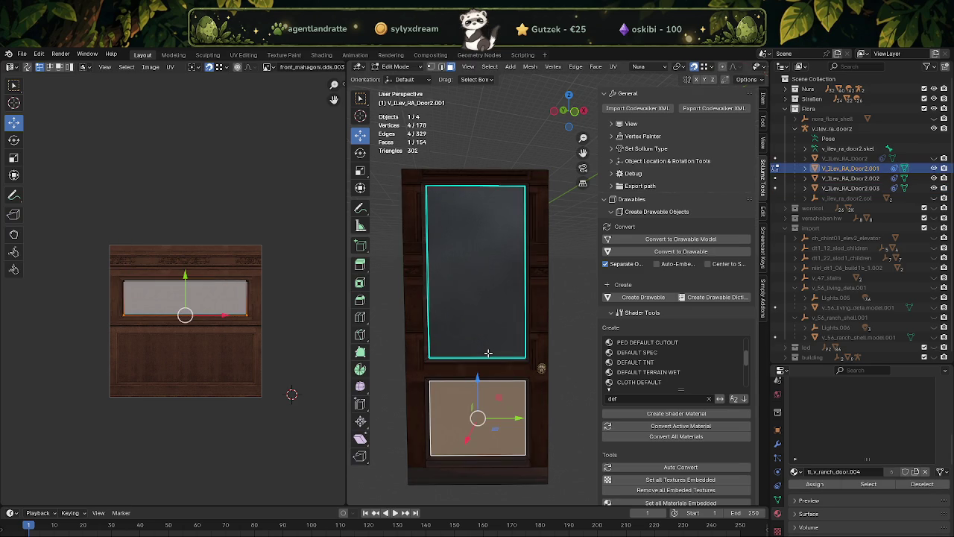
key("Tab")
key("Tab")
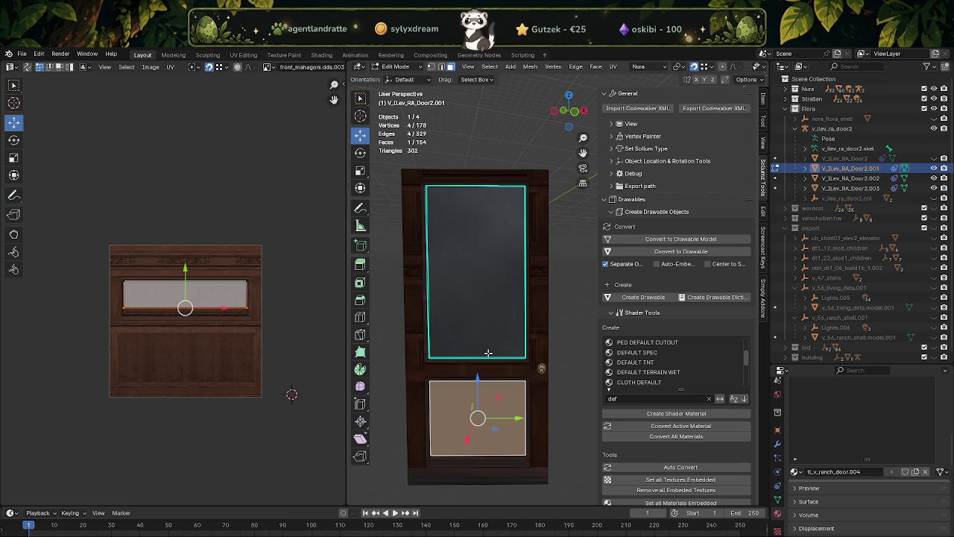
key("Tab")
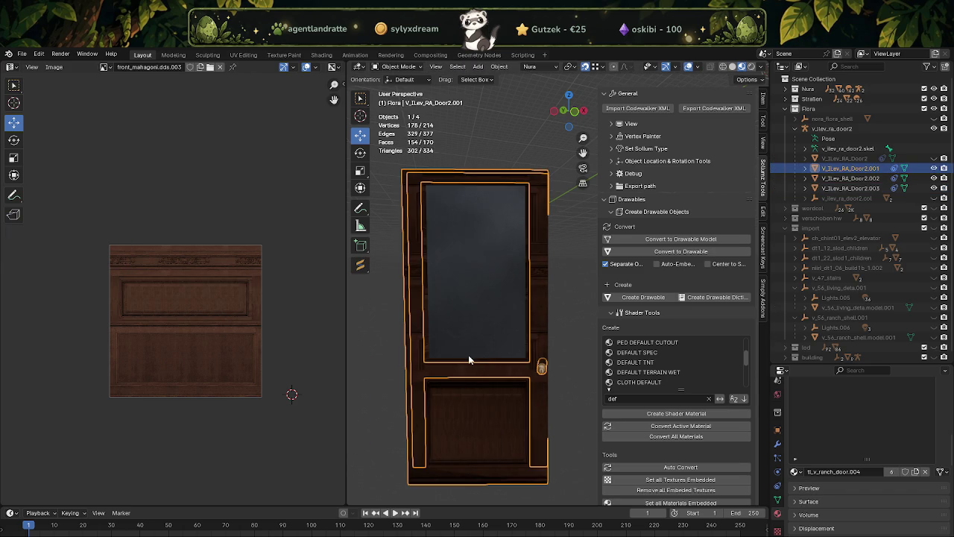
scroll("down", 3)
left_click_drag(494, 355, 501, 378)
Step: Delete the V_Ilev_RA_Door2 .001–.003 duplicates with Delete Hierarchy in the Outliner
key("Tab")
key("Tab")
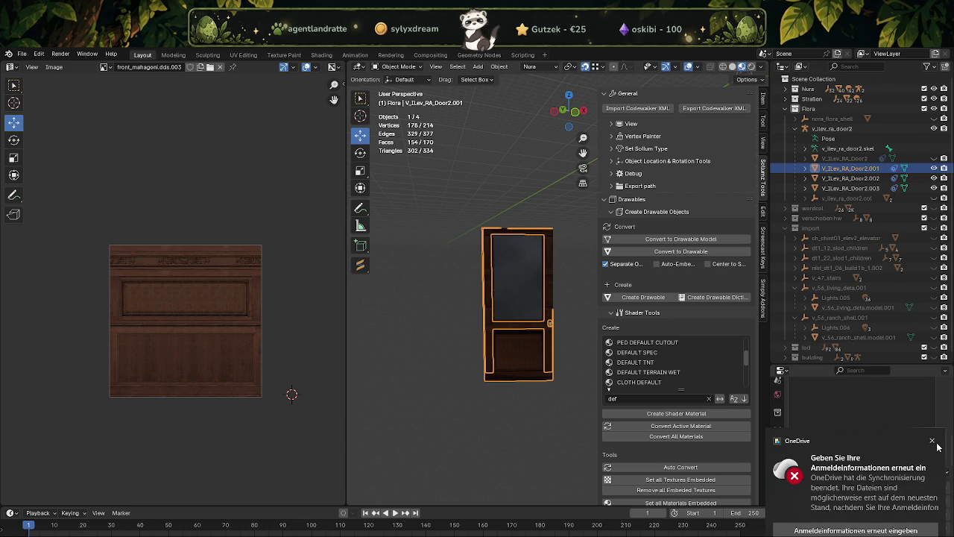
left_click(933, 442)
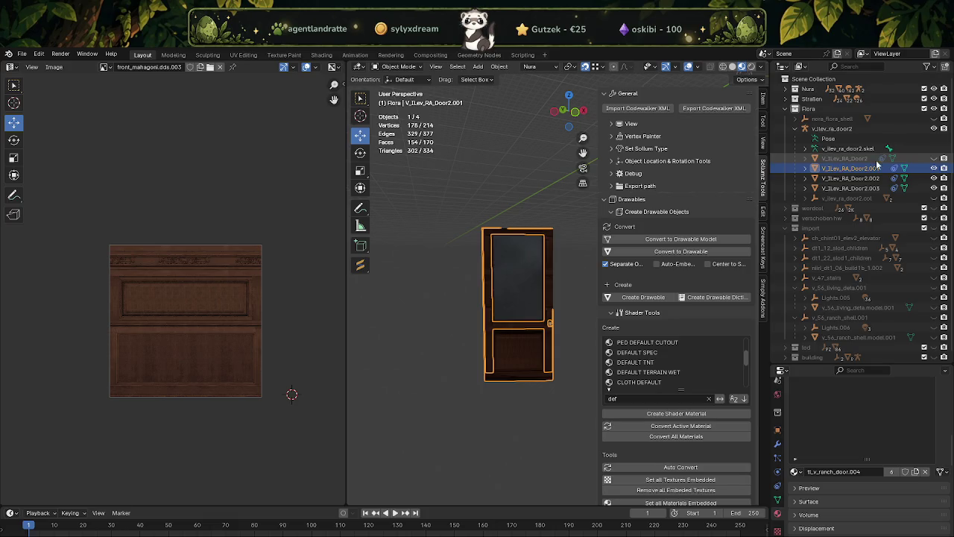
left_click(850, 188)
right_click(849, 188)
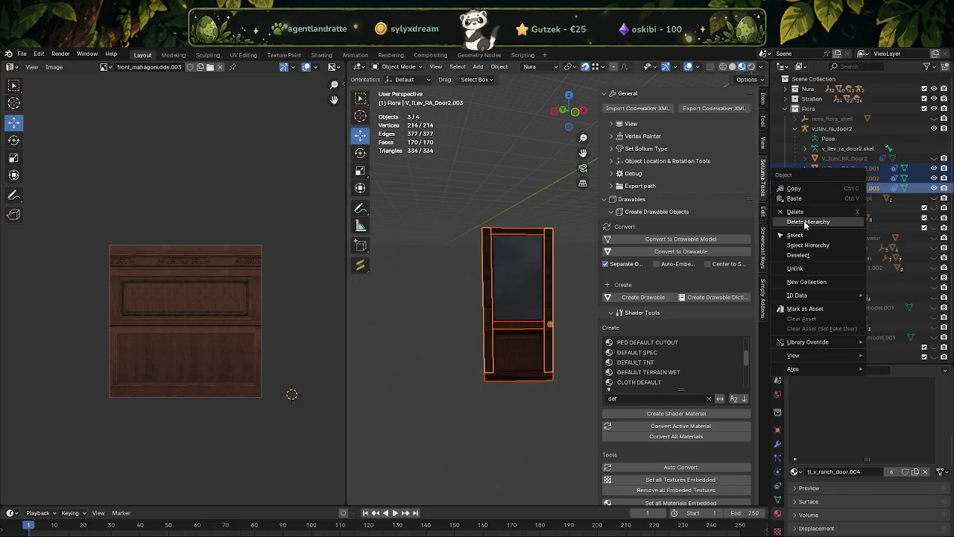
left_click(807, 221)
Step: Frame V_ILev_RA_Door2 and select one of its faces in Edit Mode
left_click(867, 160)
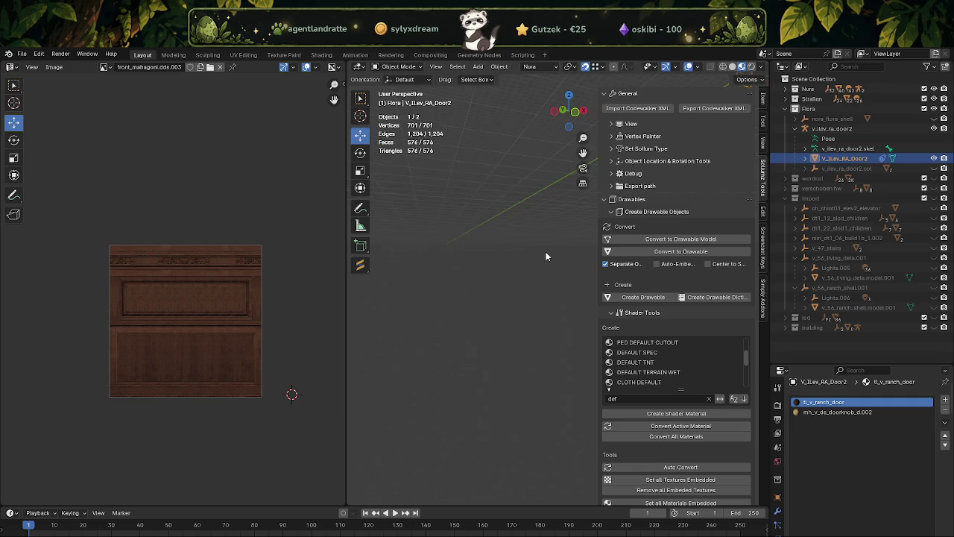
key("KP_Decimal")
left_click_drag(528, 288, 507, 295)
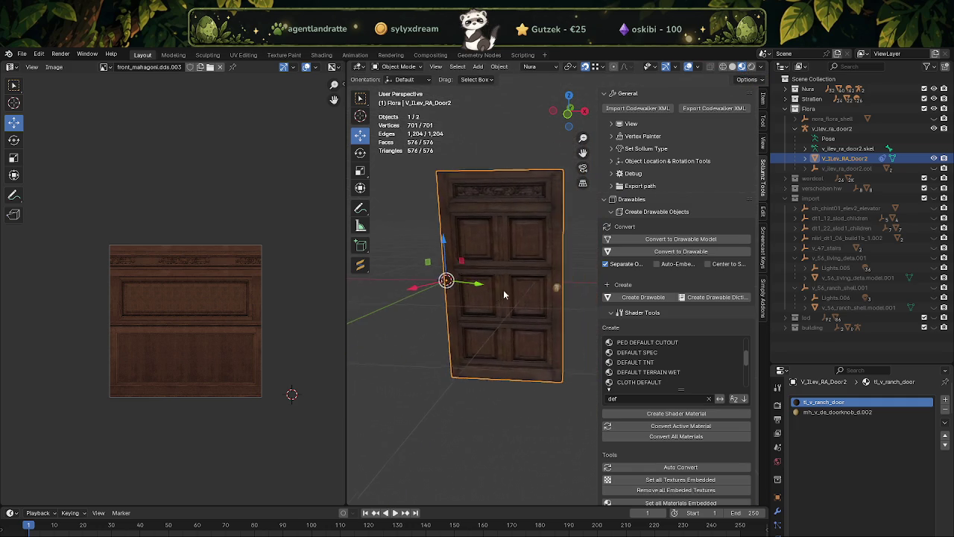
key("Tab")
left_click(525, 237)
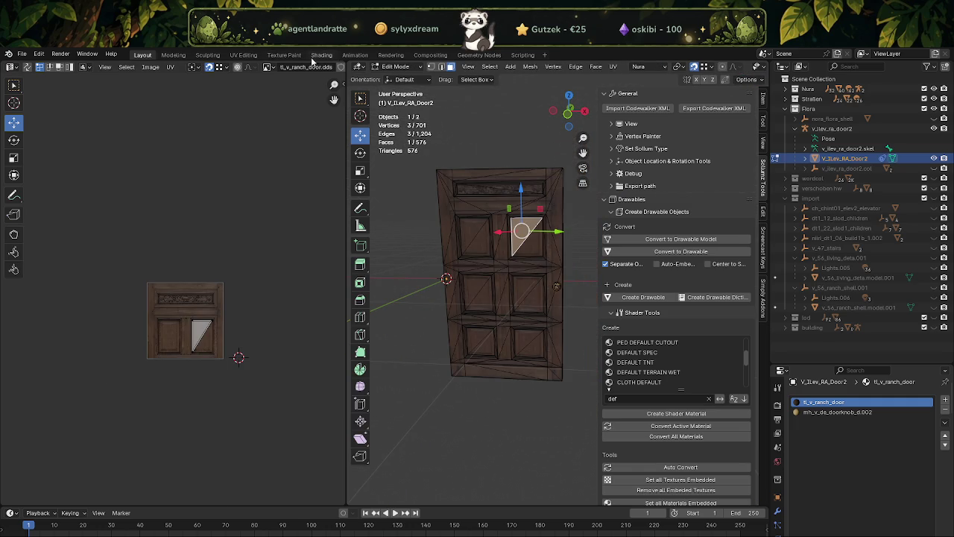
Step: Copy the tl_v_ranch_door.dds folder path from the Shading workspace's image texture node
left_click(321, 54)
scroll("down", 3)
left_click_drag(348, 442, 477, 388)
scroll("up", 3)
left_click_drag(290, 375, 313, 362)
scroll("up", 3)
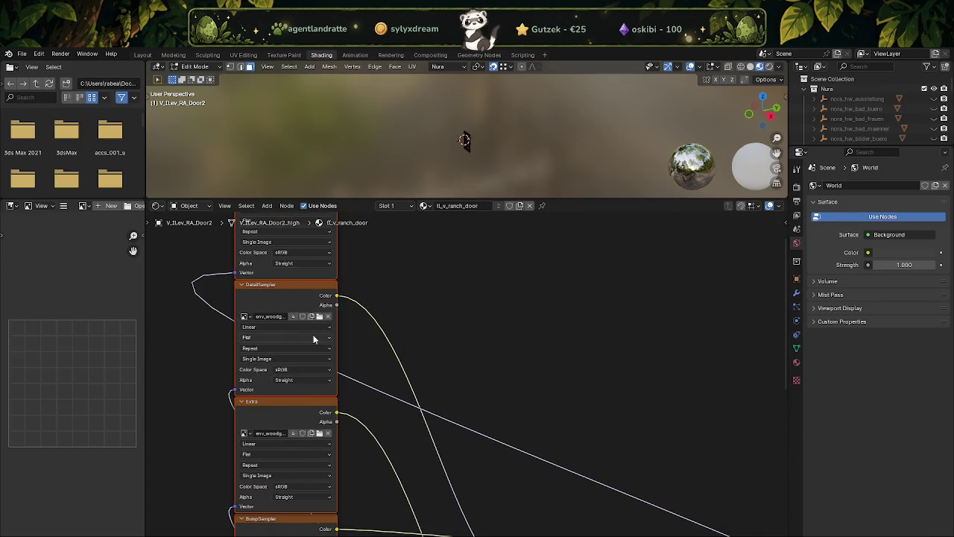
left_click_drag(408, 349, 469, 465)
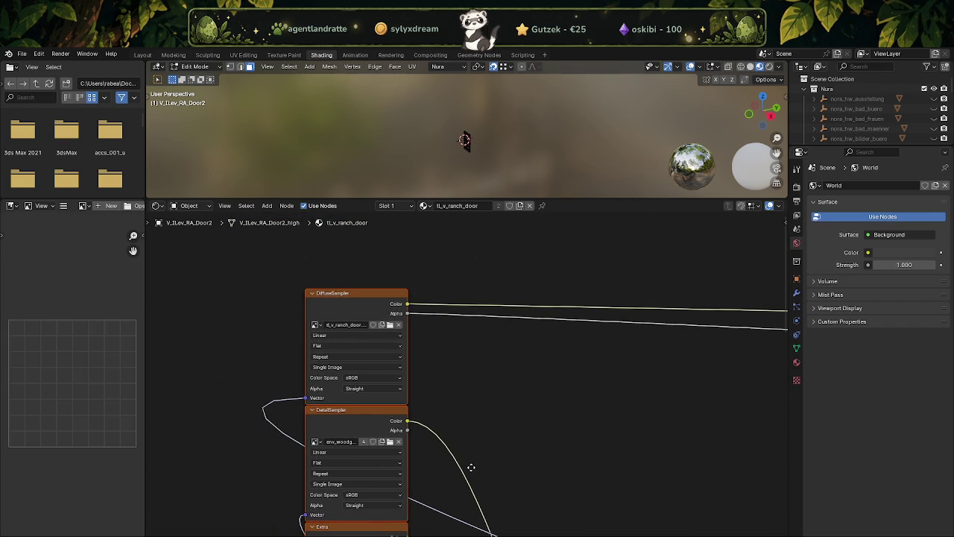
left_click(395, 311)
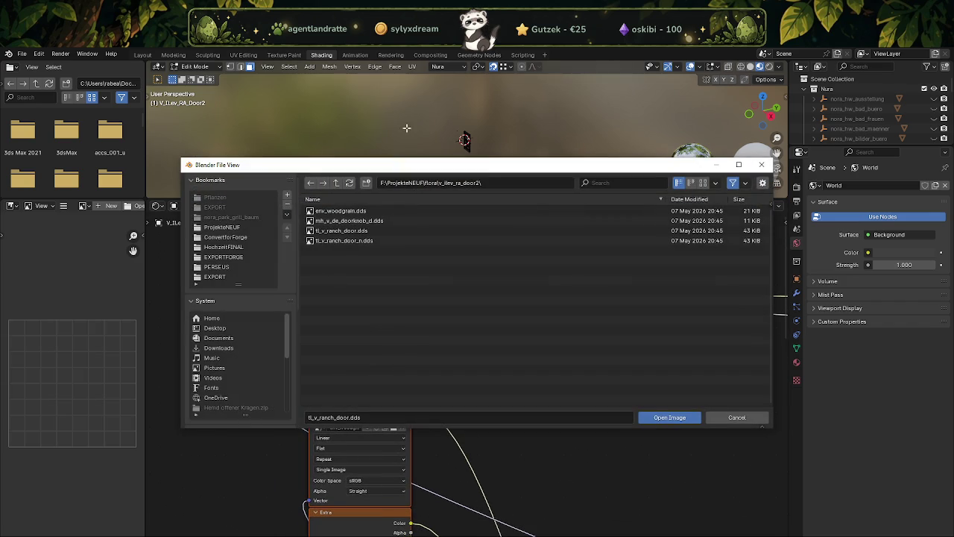
left_click(489, 182)
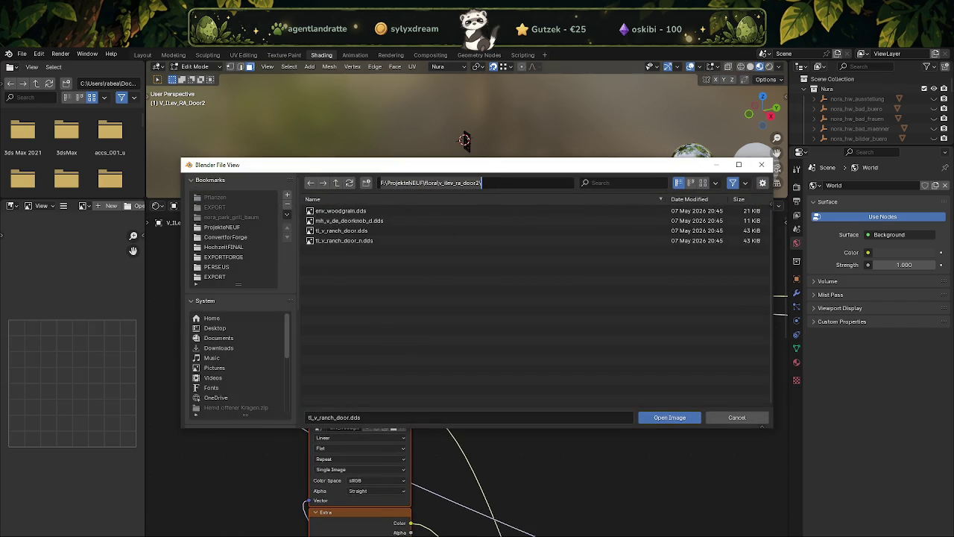
left_click(216, 515)
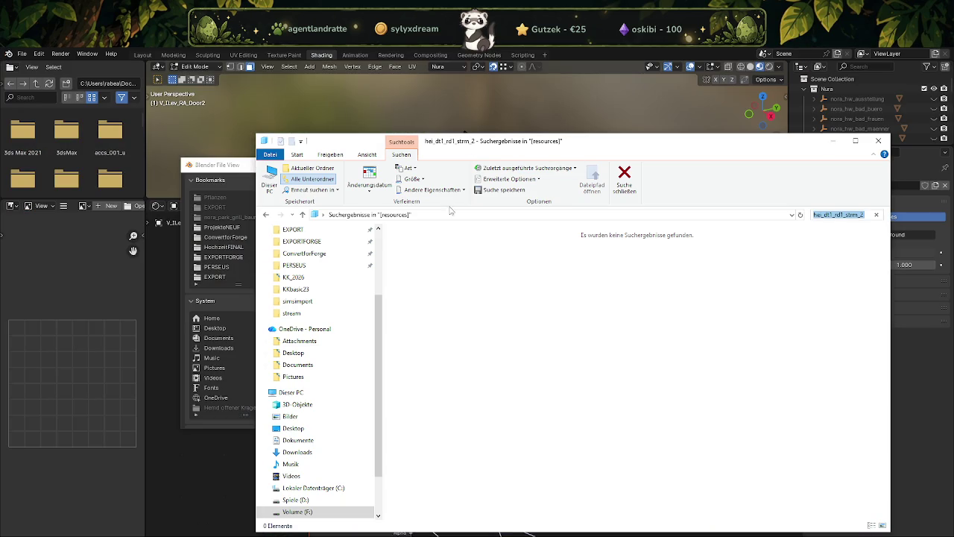
Step: Open tl_v_ranch_door.dds from the v_ilev_ra_door2 folder in GIMP
left_click(426, 216)
type("F:\\ProjekteNEUF\\flora\\v_ilev_ra_door2\\")
key("Return")
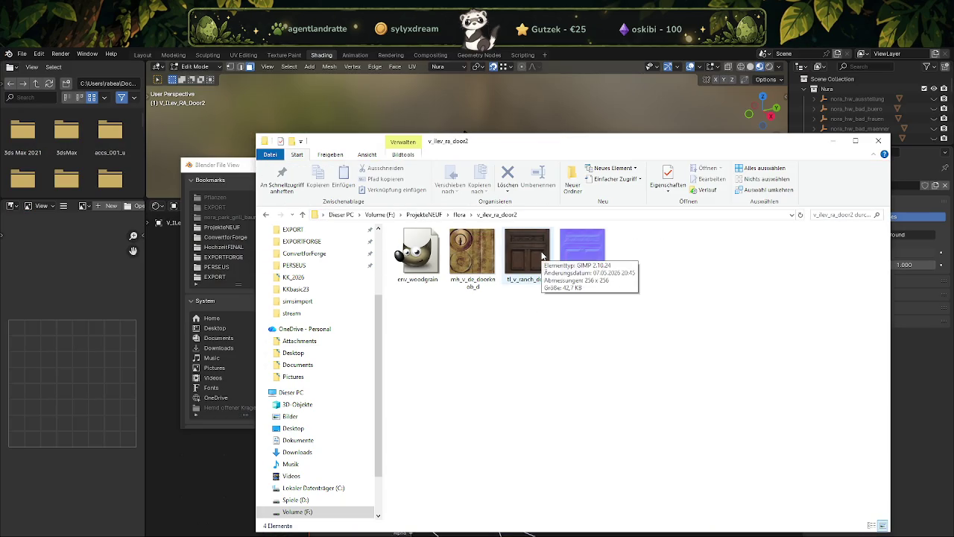
left_click(542, 256)
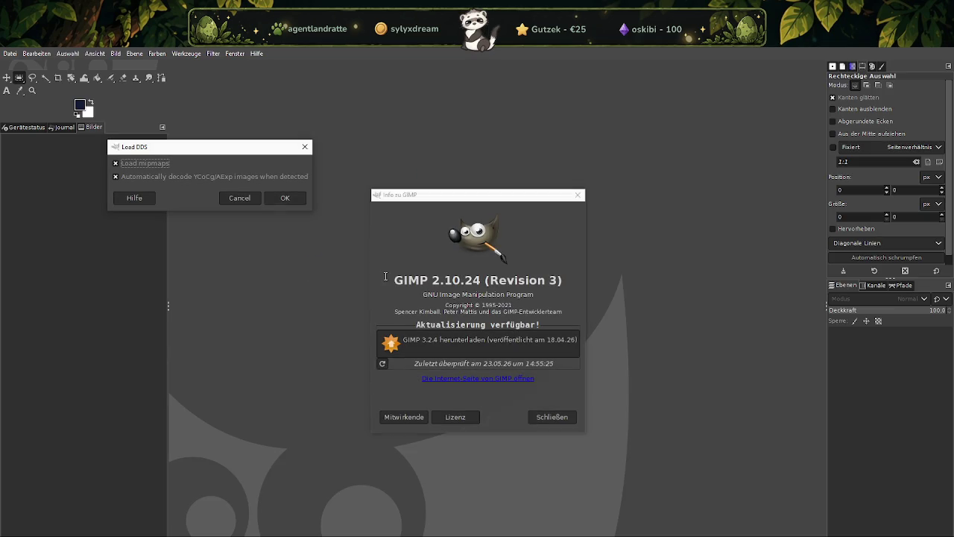
left_click(285, 200)
left_click(545, 416)
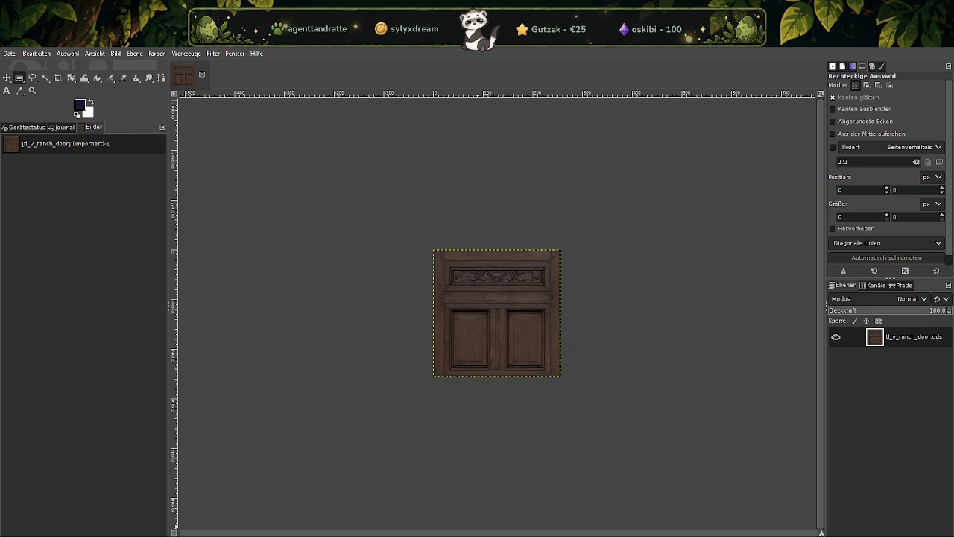
left_click(208, 522)
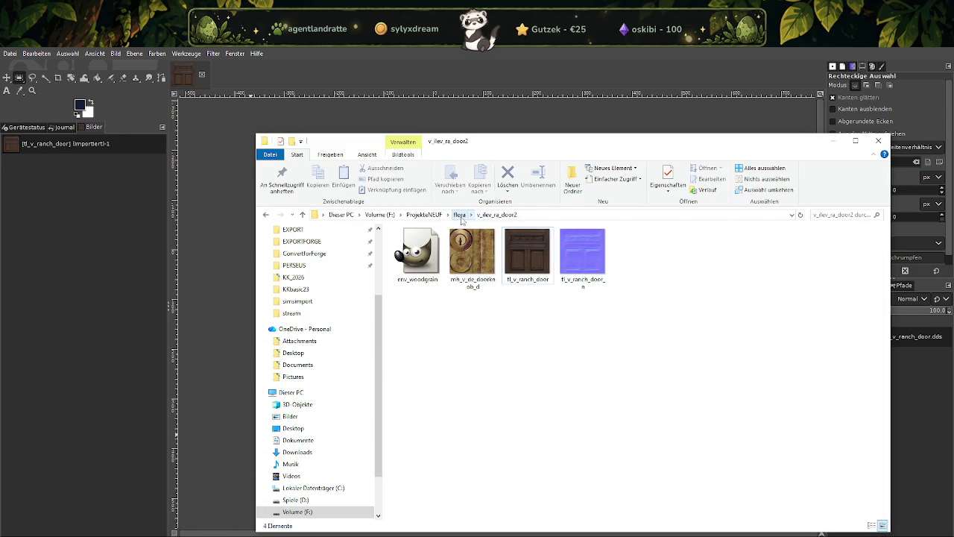
Step: Open front_mahagoni.dds from the flora folder in GIMP as a second image
left_click(460, 216)
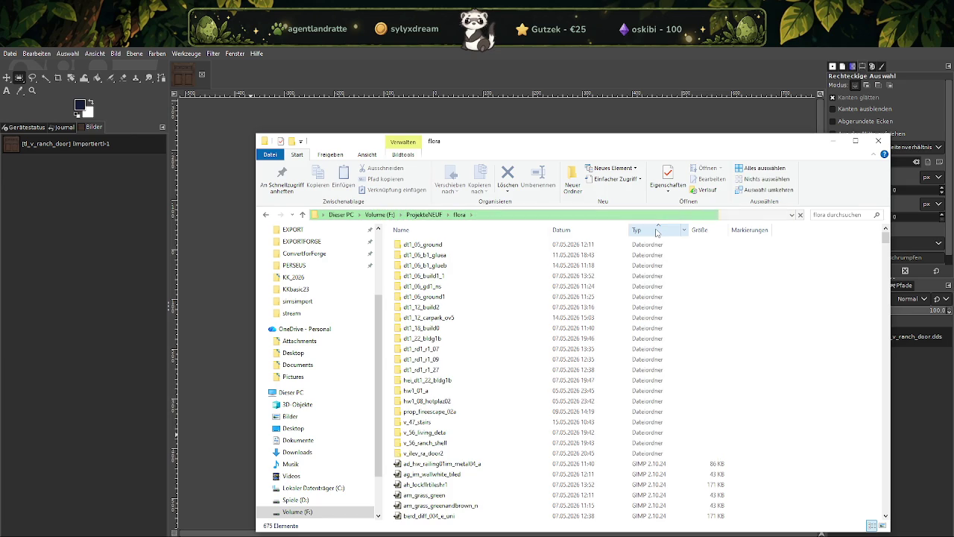
scroll("down", 3)
scroll("down", 3)
scroll("down", 3)
scroll("down", 3)
scroll("down", 3)
scroll("down", 3)
scroll("down", 3)
scroll("down", 3)
scroll("down", 3)
scroll("down", 3)
scroll("down", 3)
scroll("down", 3)
scroll("down", 3)
scroll("down", 3)
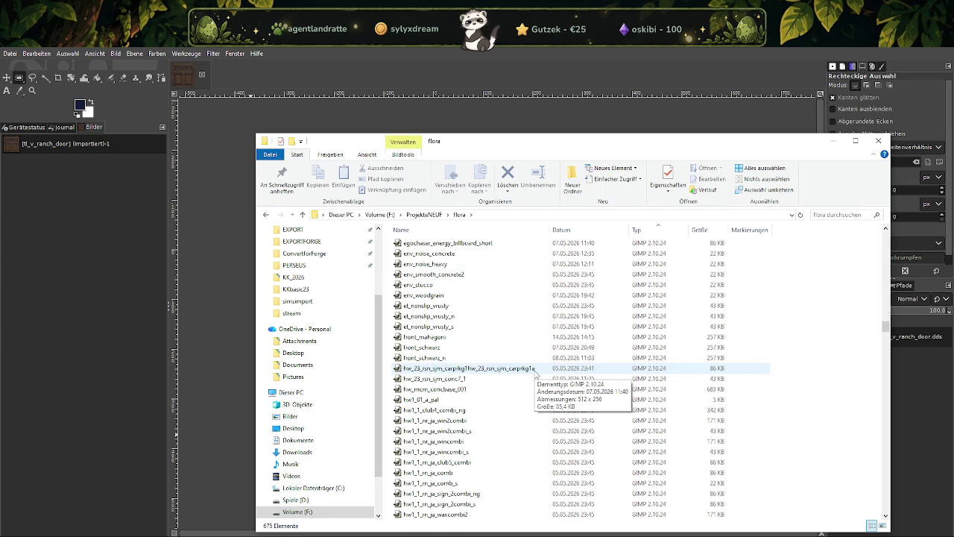
left_click(439, 340)
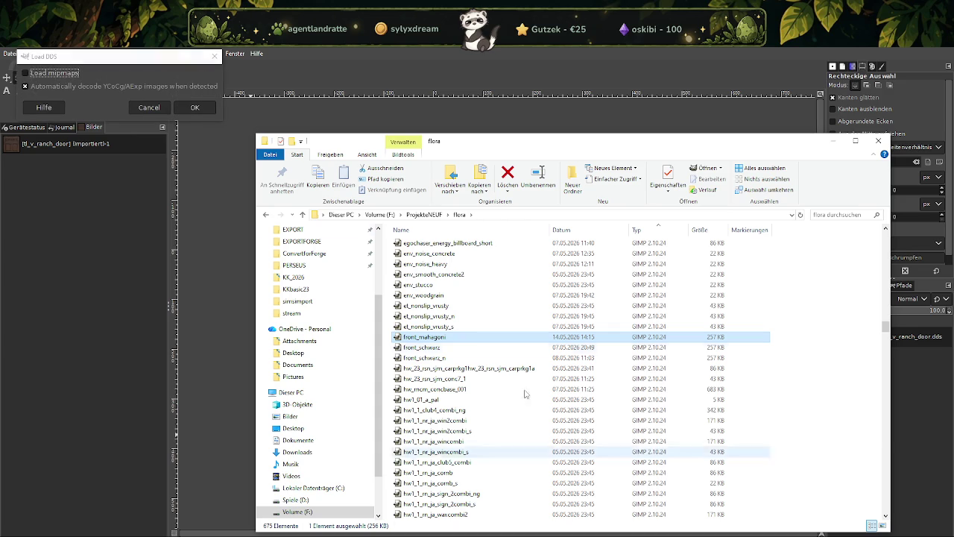
left_click(194, 107)
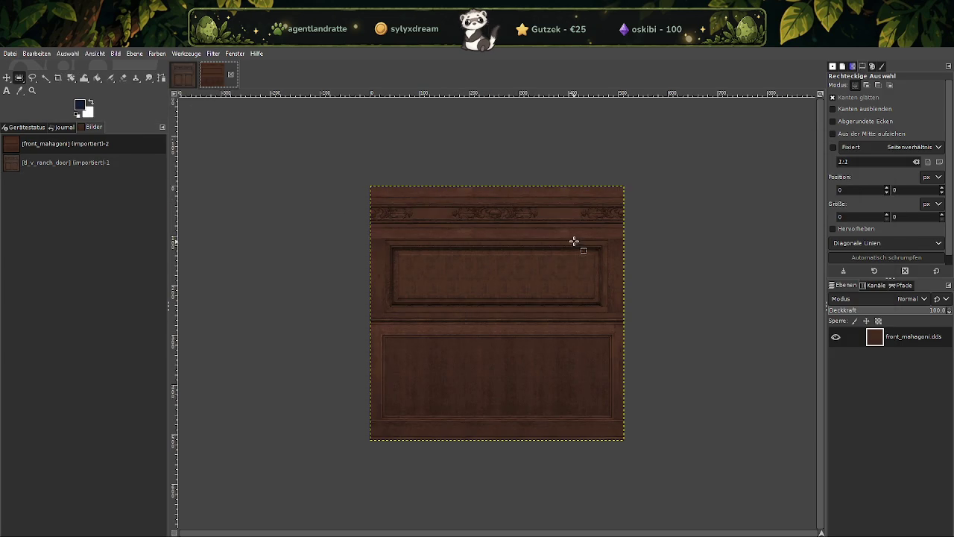
Step: Paste a 92×102 px mahogany patch onto tl_v_ranch_door.dds as a new layer, then select the base layer
left_click_drag(571, 230, 605, 271)
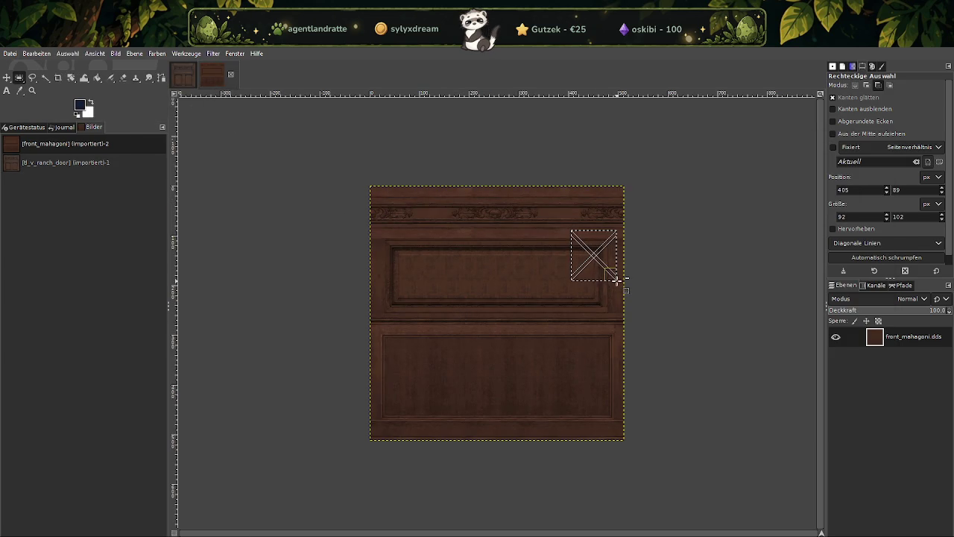
left_click(212, 75)
key("ctrl+v")
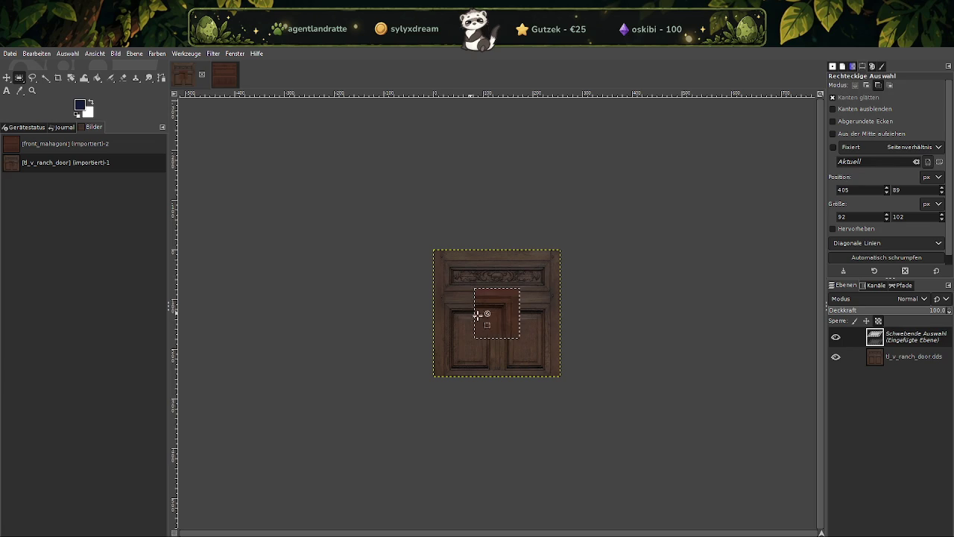
key("plus")
scroll("up", 3)
right_click(486, 284)
mouse_move(522, 355)
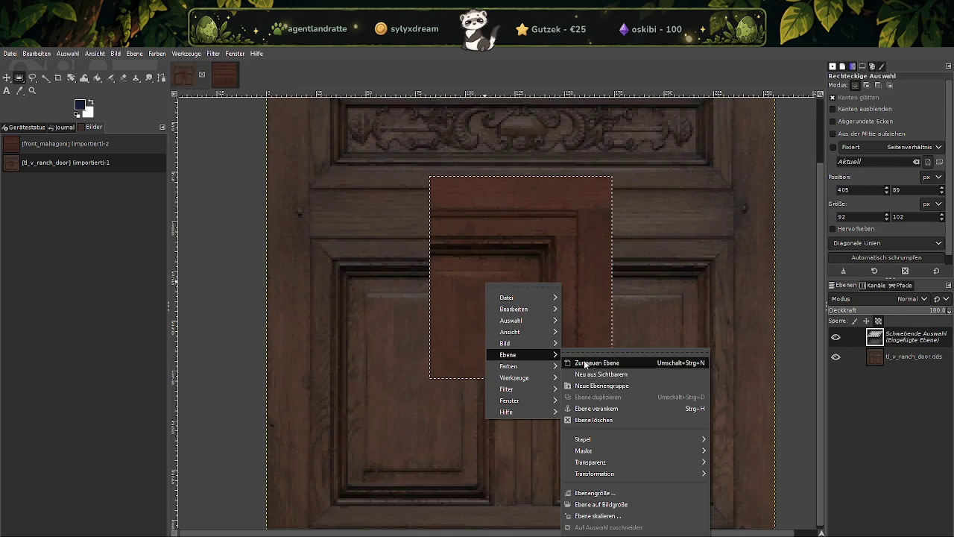
left_click(586, 363)
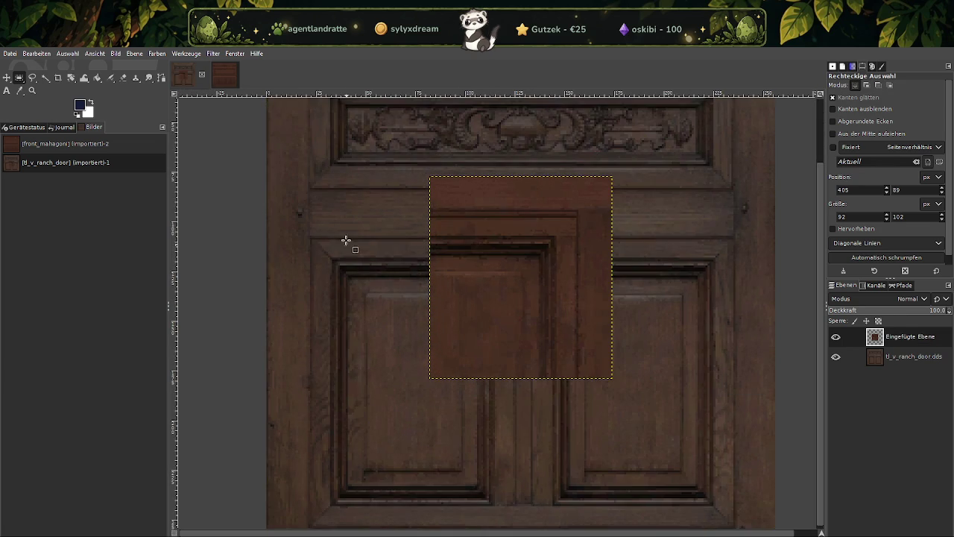
left_click(914, 360)
left_click(158, 54)
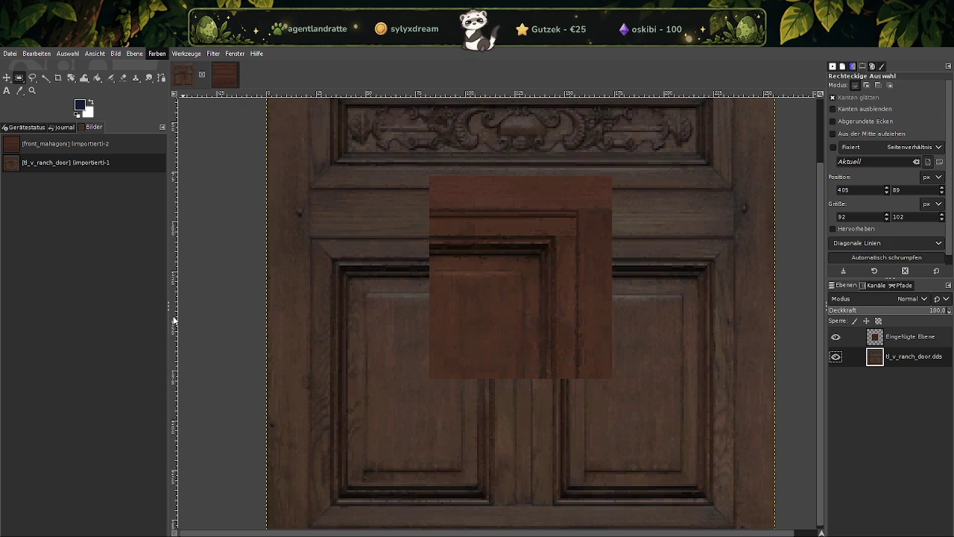
Step: Colorize the door layer using the mahogany brown picked from the pasted patch
left_click(176, 321)
left_click(786, 202)
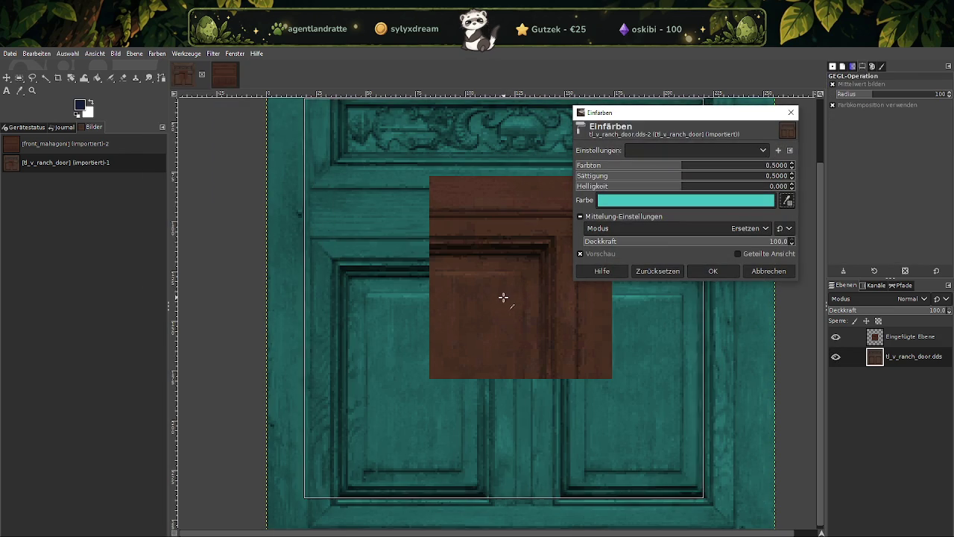
left_click(757, 201)
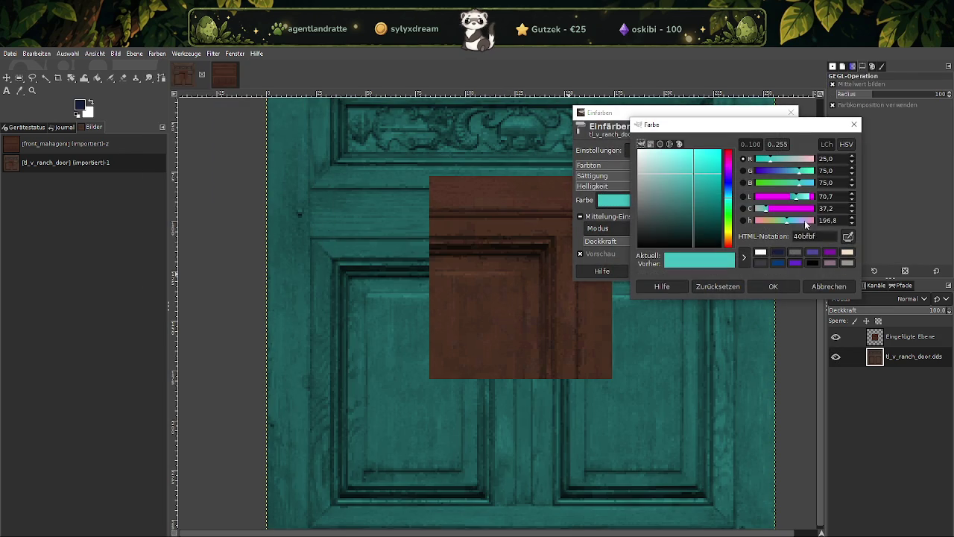
left_click(490, 313)
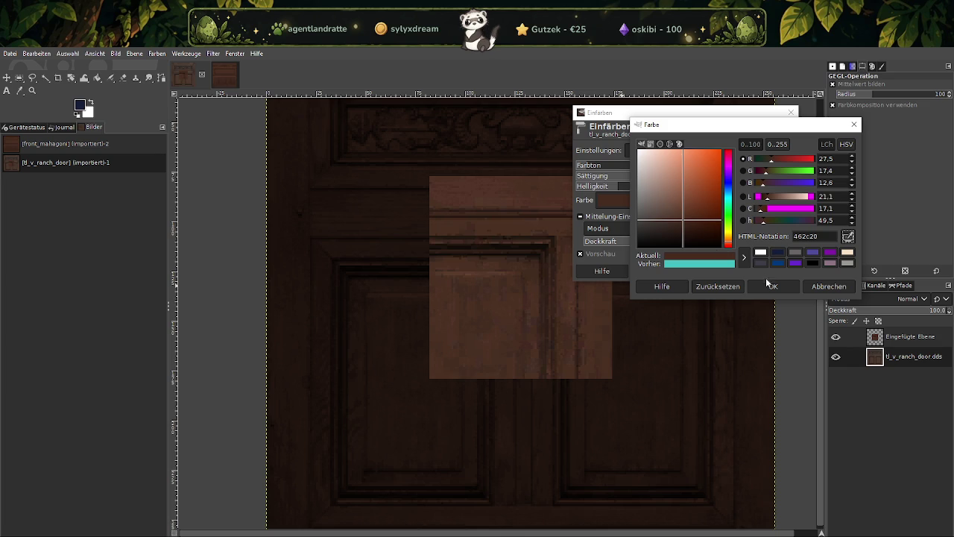
left_click(773, 289)
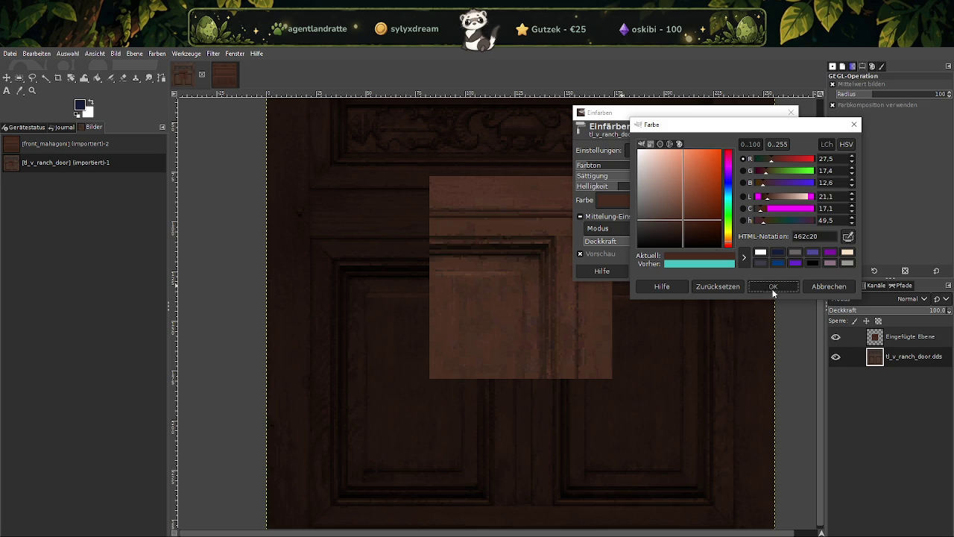
Step: Tune the colorize to saturation 0.3481 and lightness -0.126, then apply it
left_click_drag(619, 187, 647, 178)
left_click(654, 176)
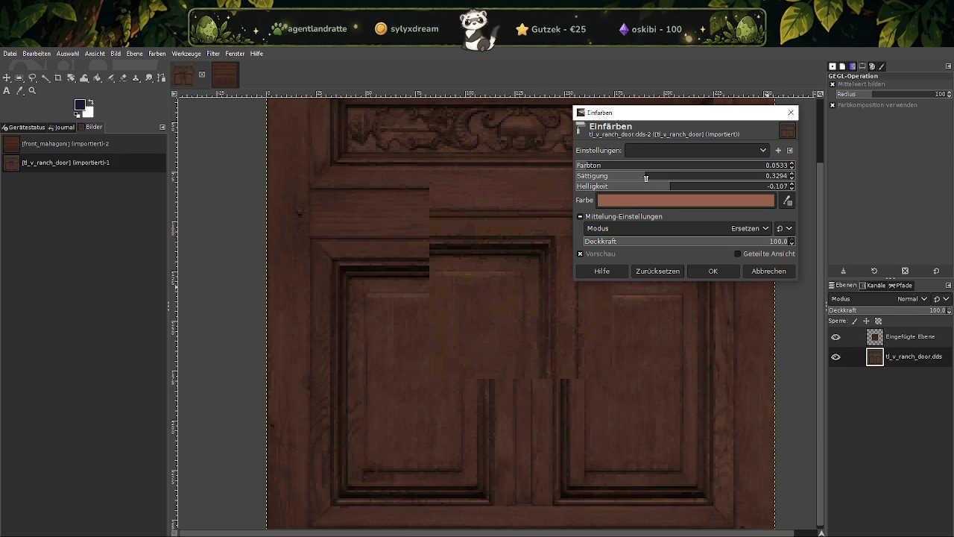
left_click(645, 178)
left_click(645, 178)
left_click_drag(675, 185, 671, 186)
left_click_drag(667, 186, 649, 177)
left_click(672, 186)
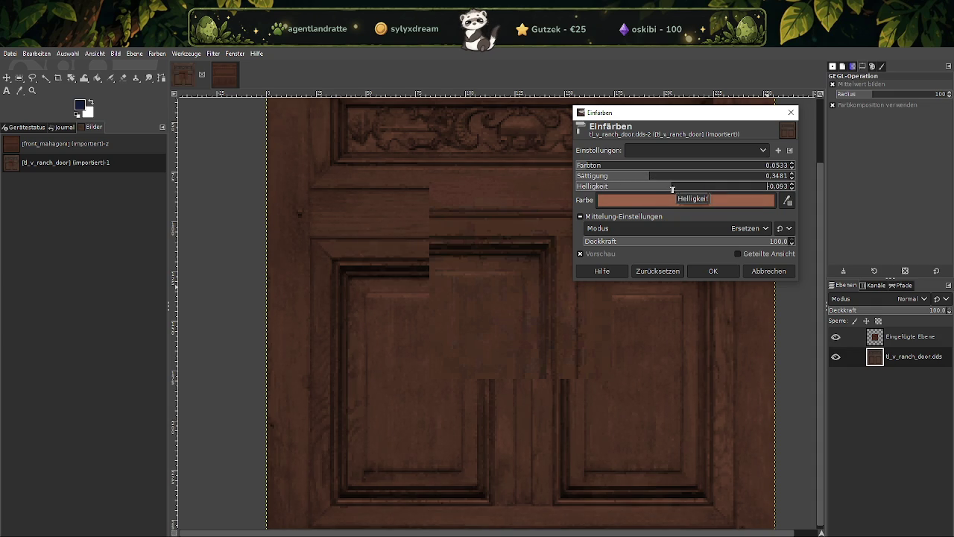
left_click_drag(675, 187, 668, 187)
left_click(712, 270)
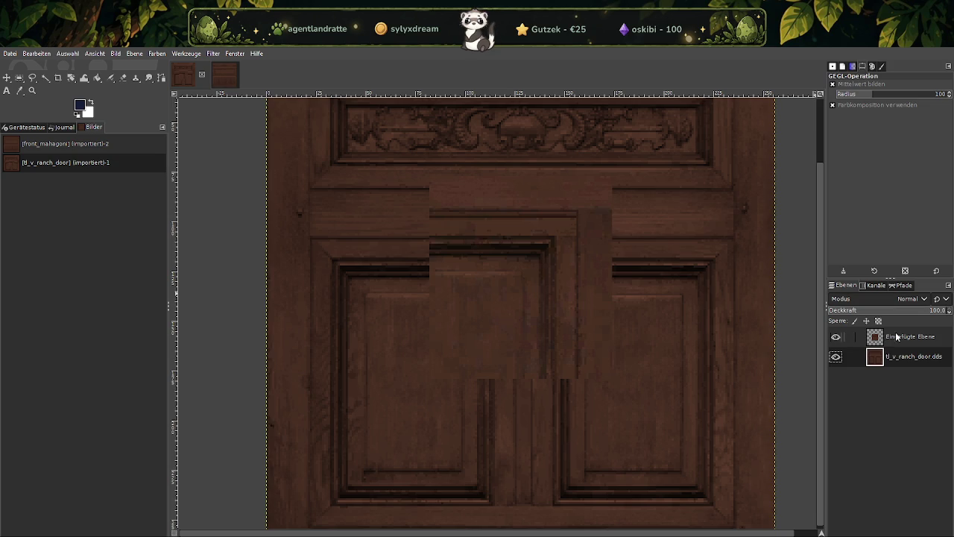
Step: Delete the pasted mahogany patch layer, leaving only the tl_v_ranch_door.dds layer
left_click(905, 340)
right_click(905, 339)
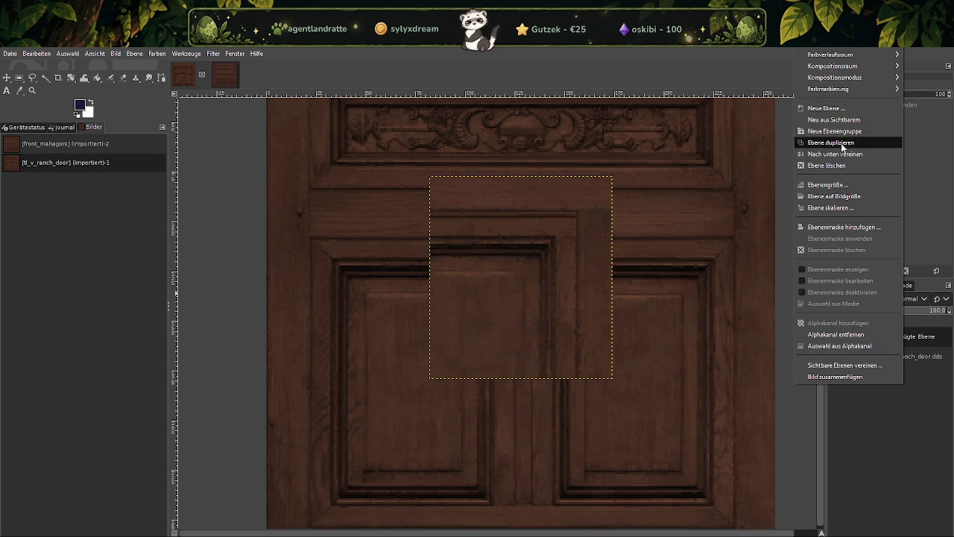
left_click(843, 167)
scroll("up", 3)
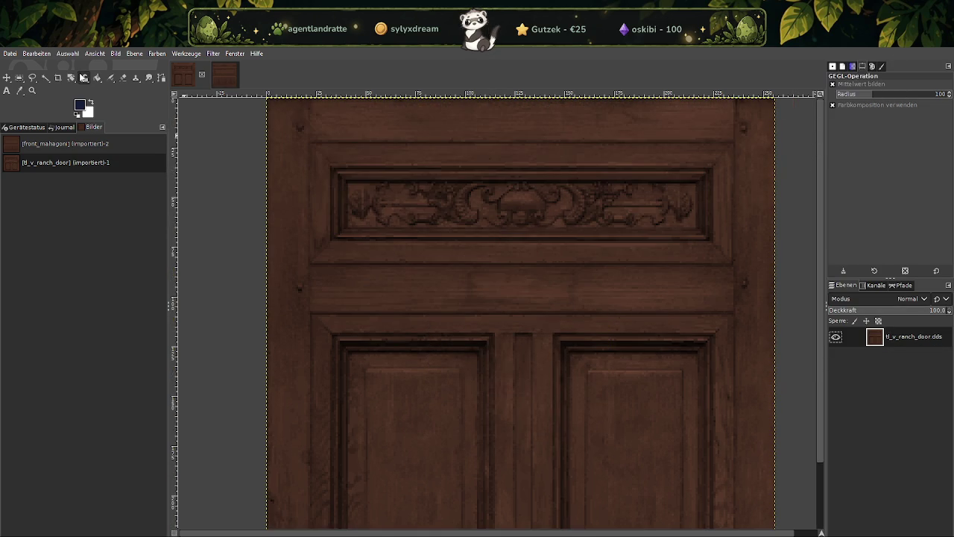
Step: Export the texture as flora_door_mahagoni.dds into the flora folder with BC3 / DXT5 compression
left_click(10, 53)
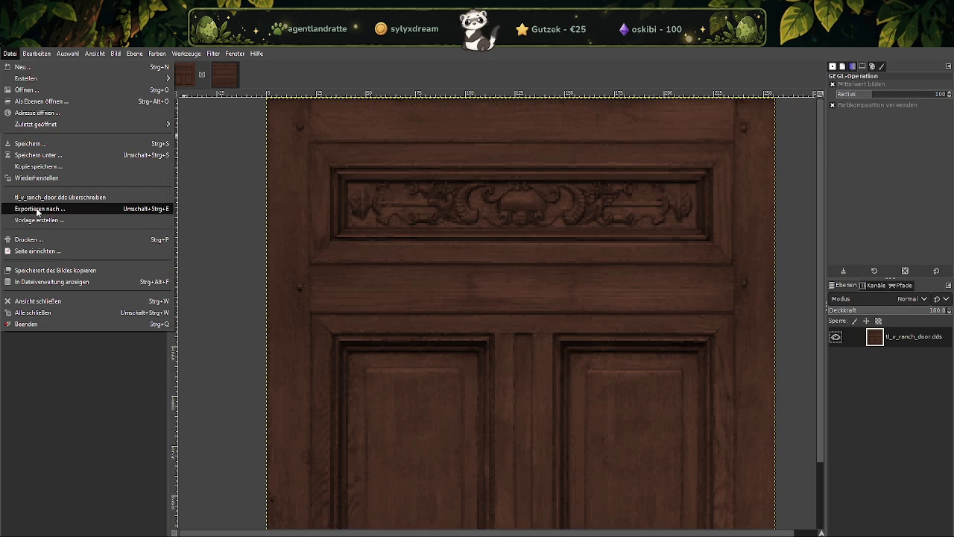
left_click(36, 208)
left_click(320, 161)
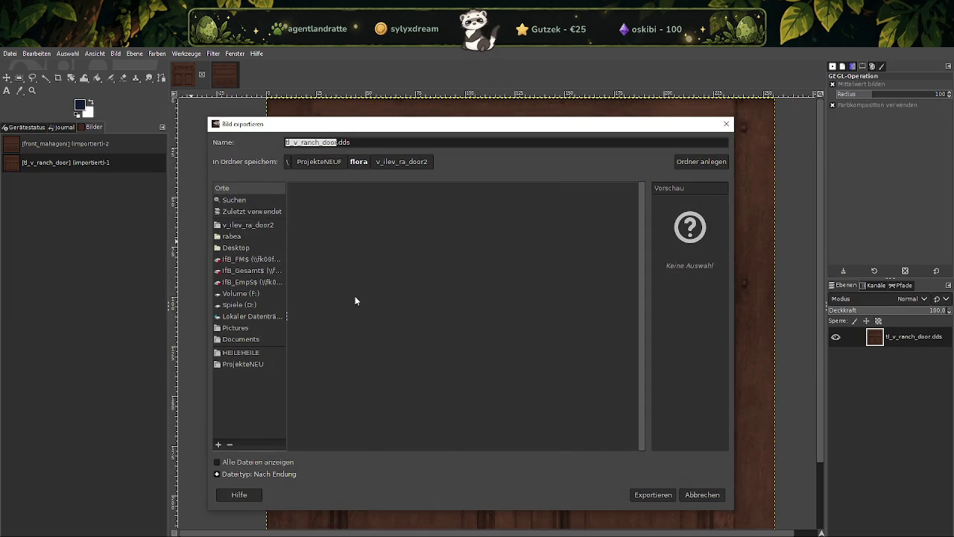
left_click(333, 142)
left_click_drag(337, 142, 274, 145)
type("flora_door_m")
type("ahagoni")
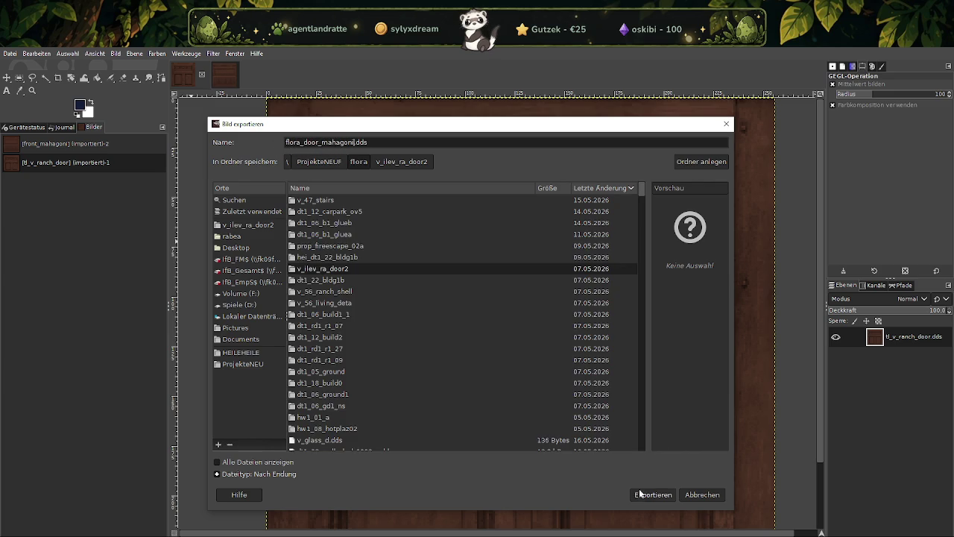
left_click(645, 499)
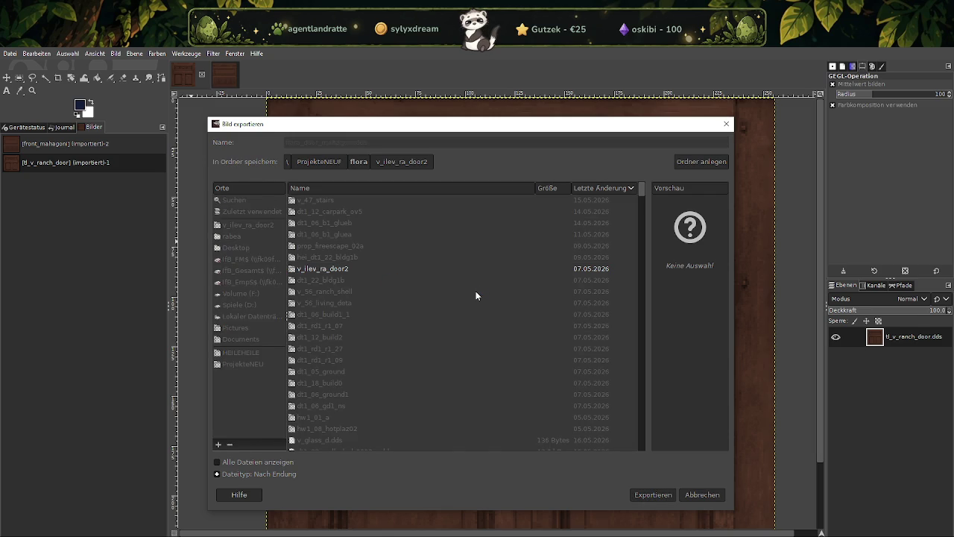
left_click(187, 126)
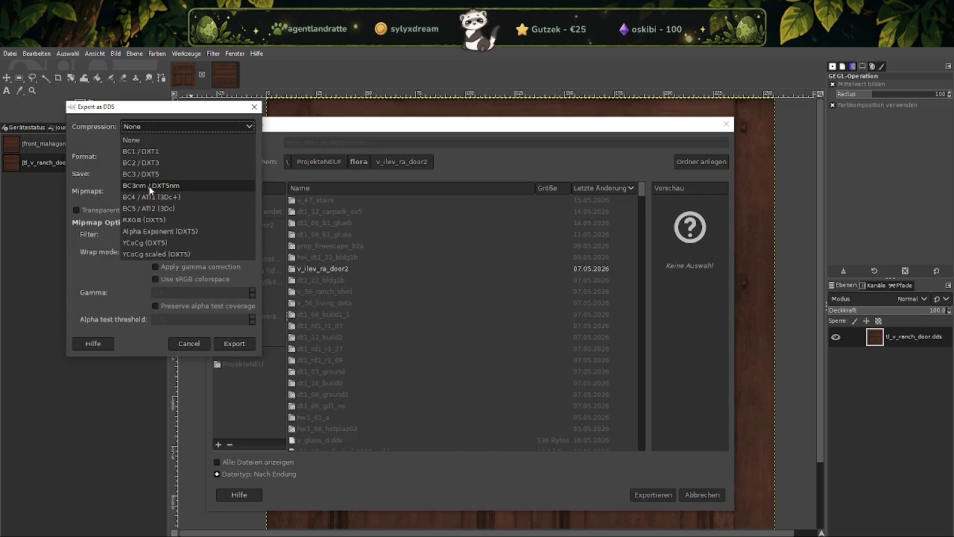
left_click(152, 177)
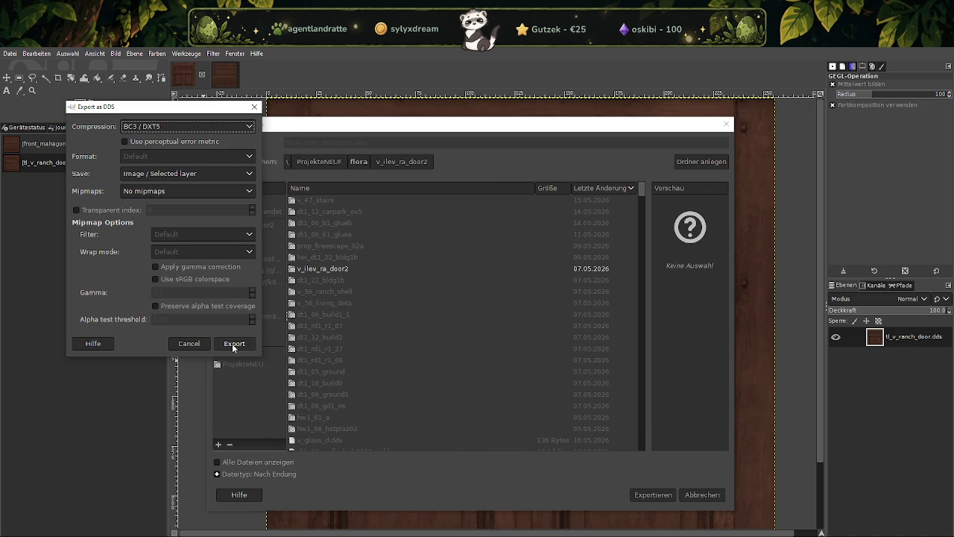
left_click(234, 344)
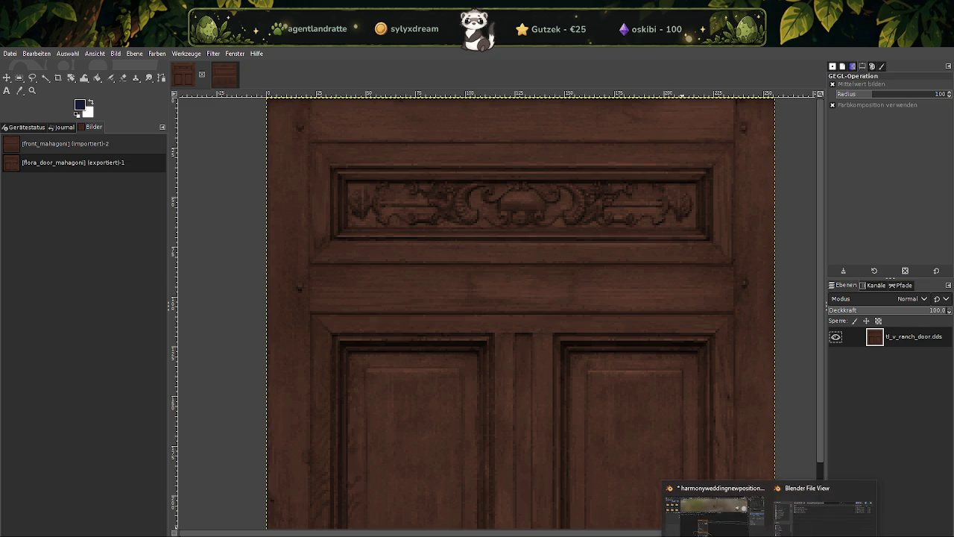
Step: Load flora_door_mahagoni.dds from the flora folder as the door material's diffuse image
left_click(738, 522)
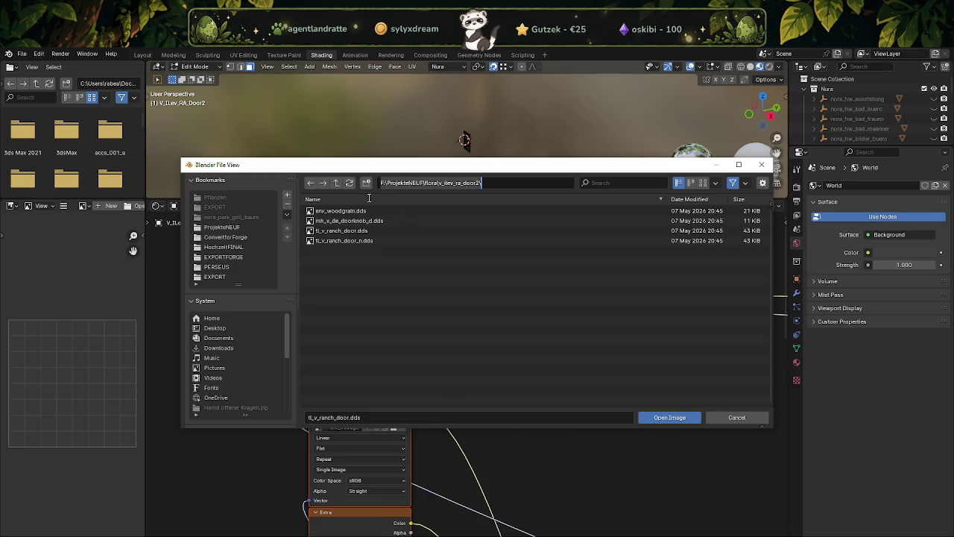
left_click(336, 182)
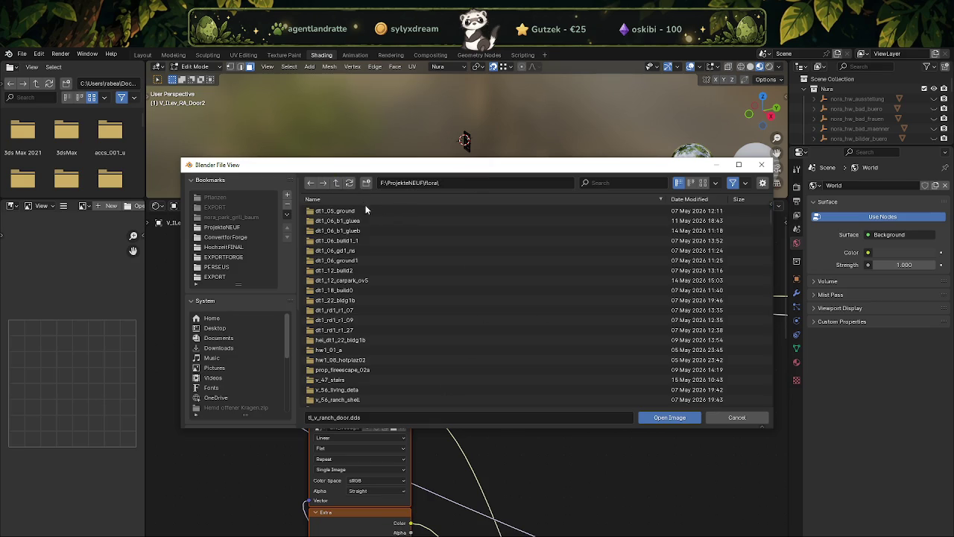
scroll("down", 3)
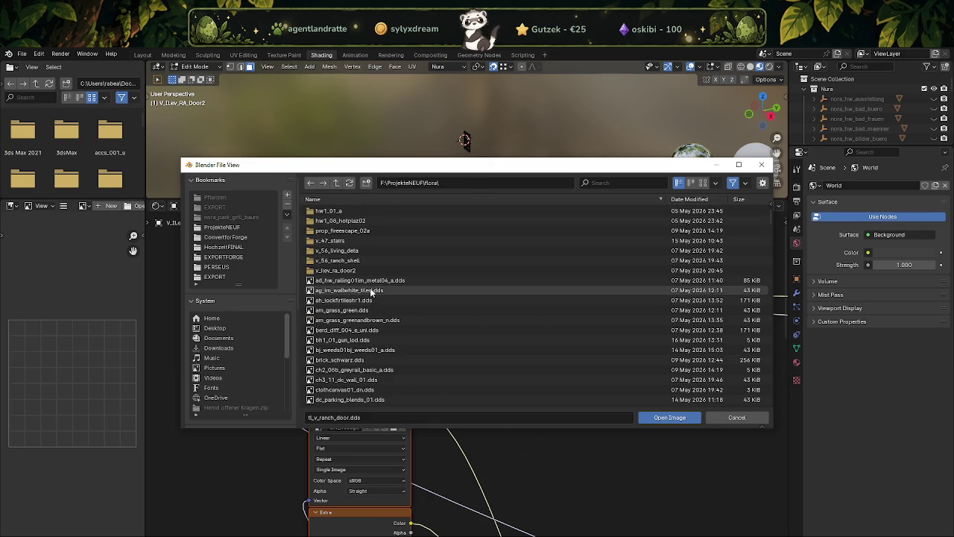
scroll("down", 3)
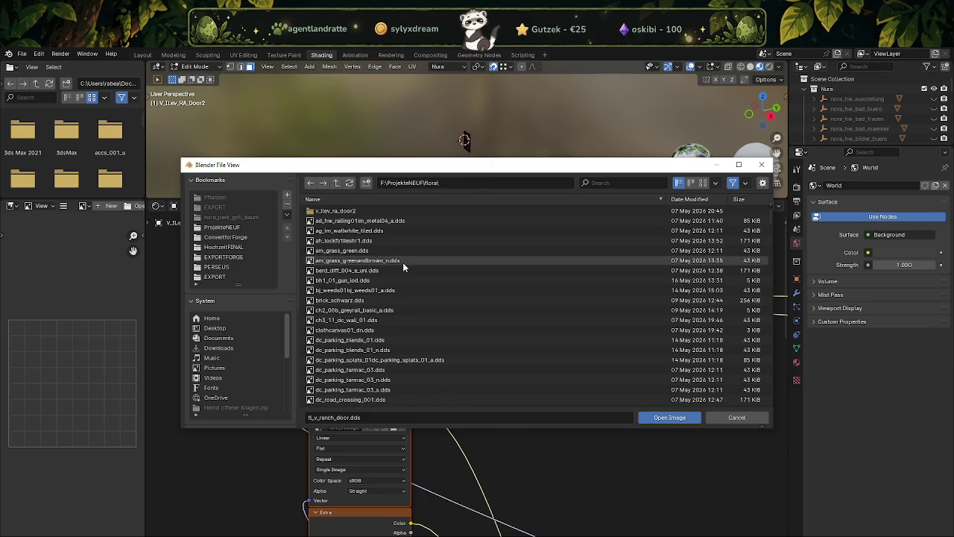
left_click(636, 183)
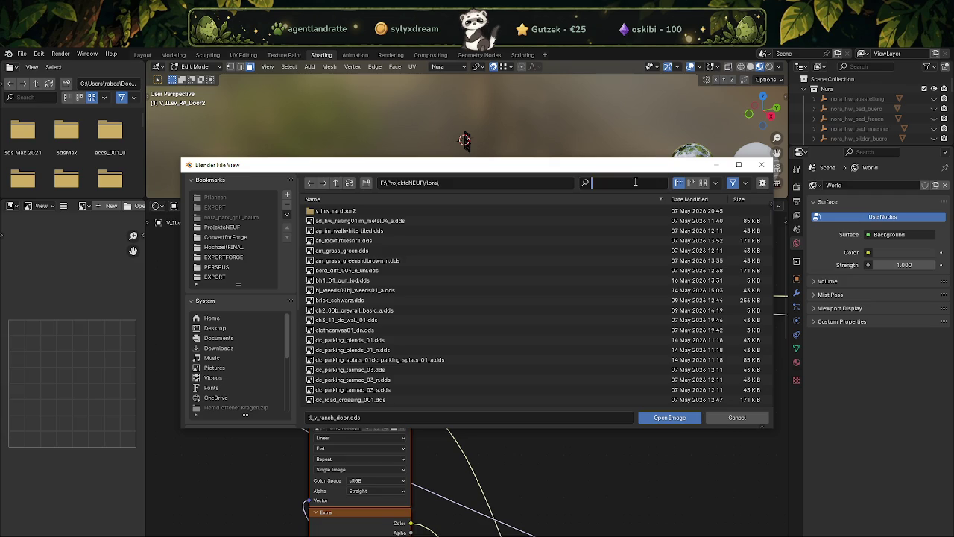
type("maha")
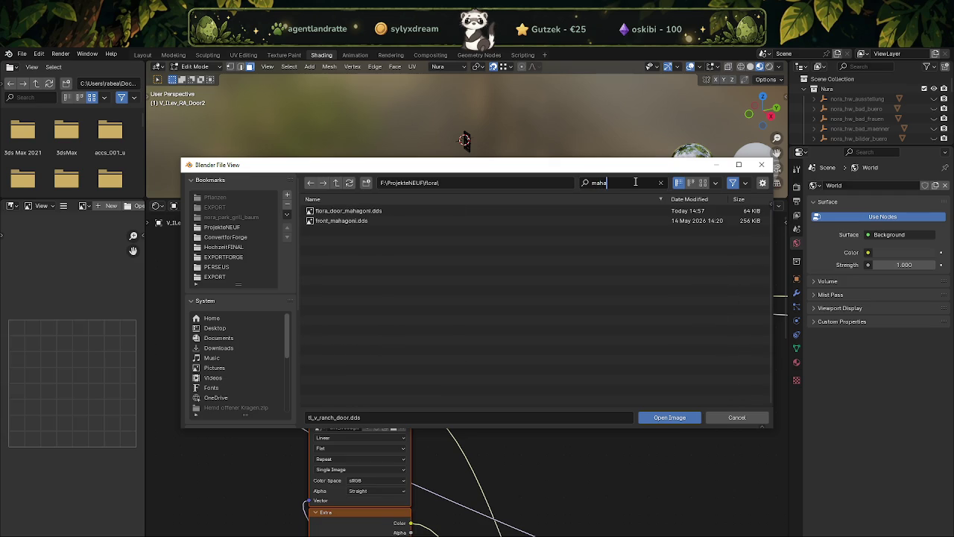
double_click(348, 210)
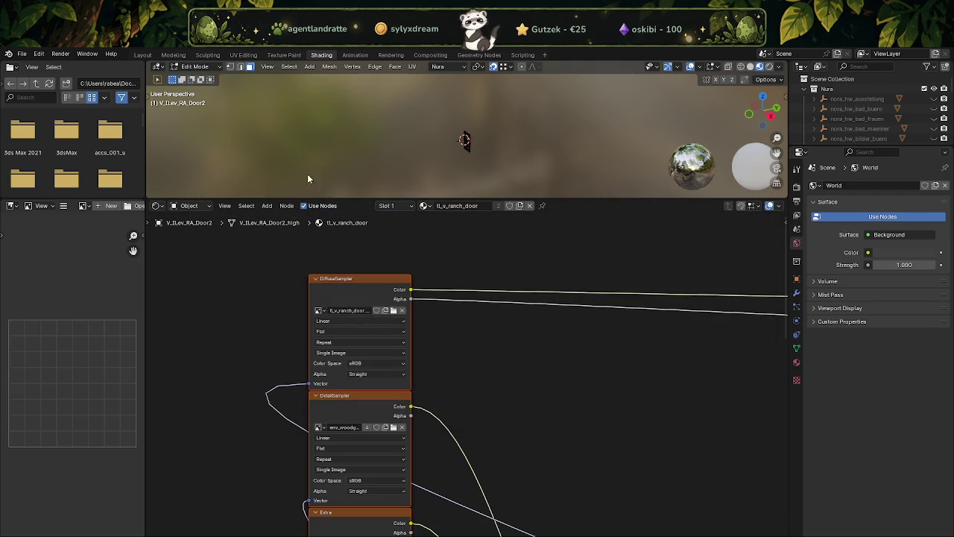
left_click(141, 56)
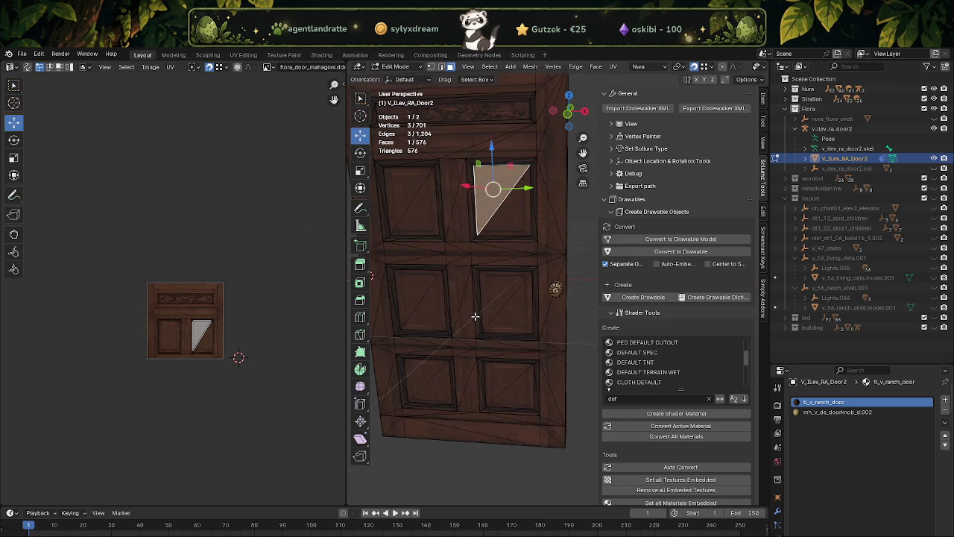
Step: Convert the whole door mesh's triangles to quads and merge vertices by distance to 304
left_click(458, 304)
scroll("down", 3)
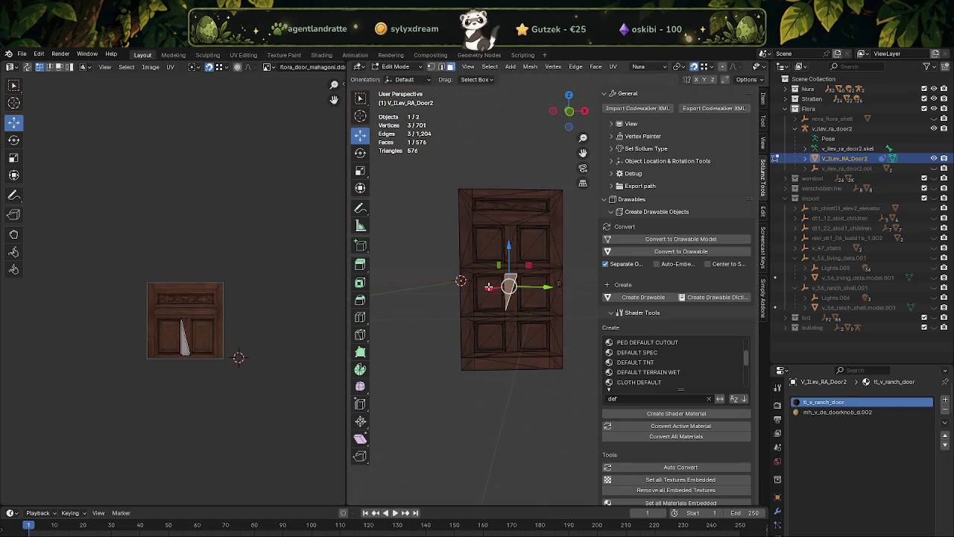
key("a")
key("alt+j")
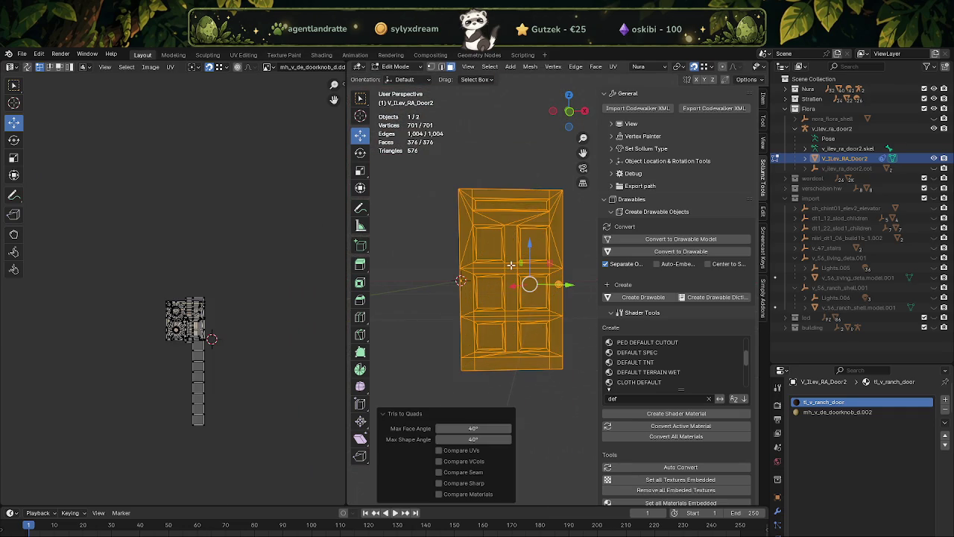
key("ctrl+v")
mouse_move(459, 253)
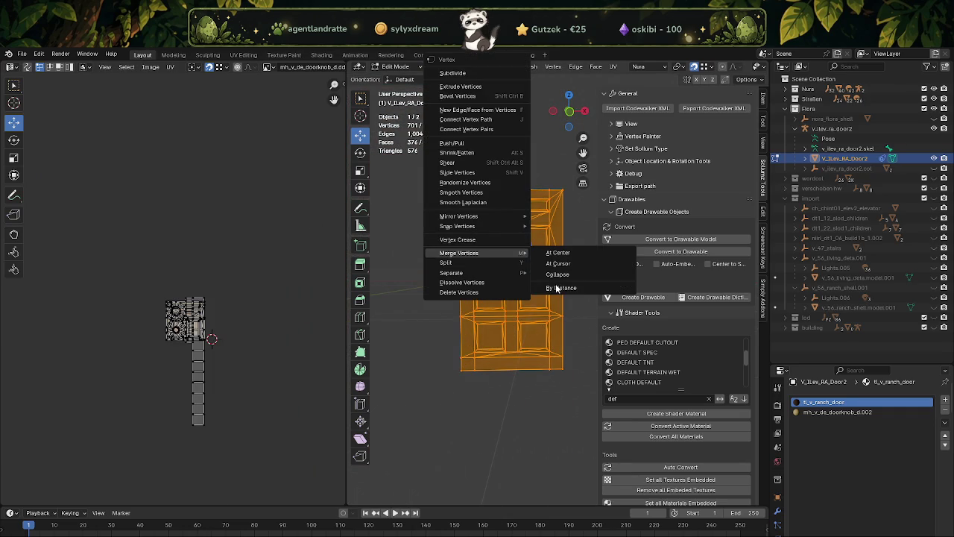
left_click(555, 288)
Step: Reset the door mesh's normal vectors and return to Object Mode
key("alt+n")
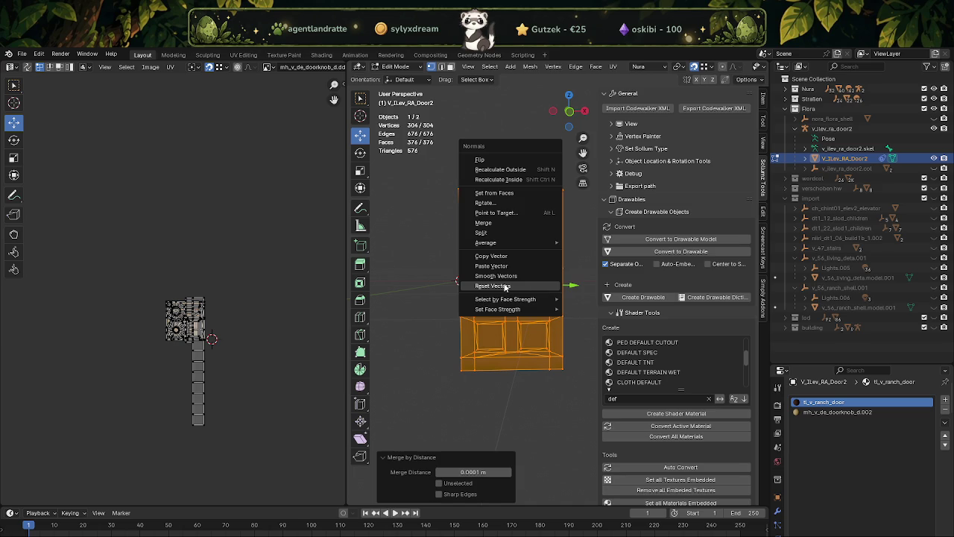
left_click(513, 284)
scroll("up", 3)
scroll("up", 3)
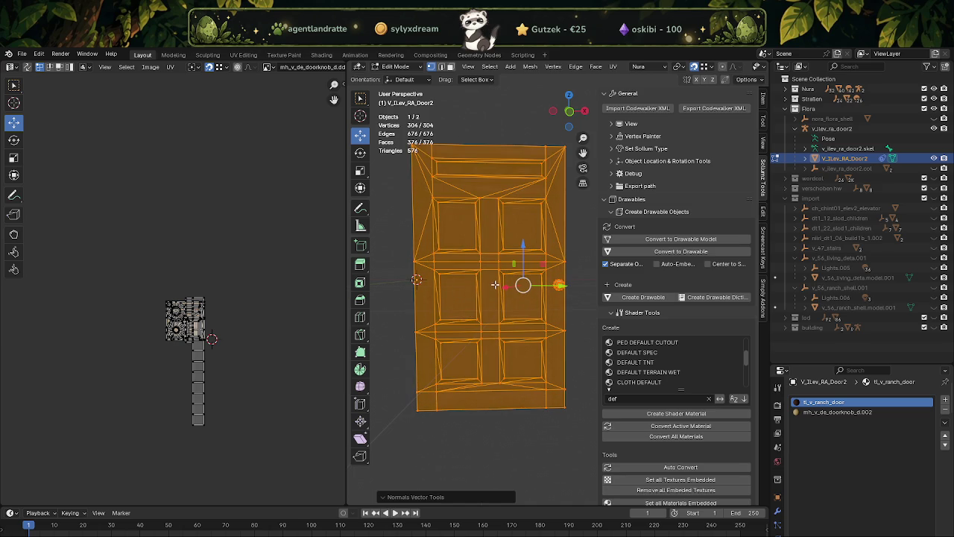
key("Tab")
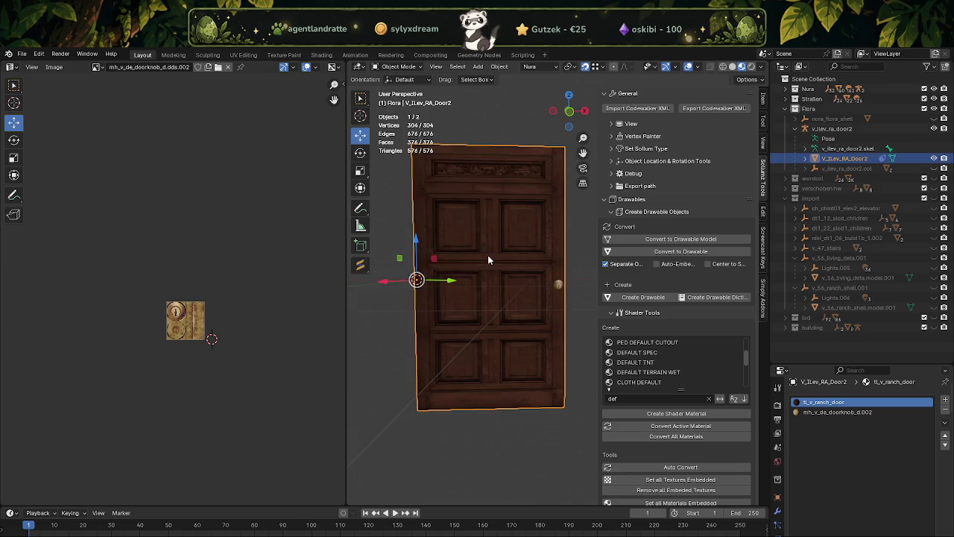
Step: Duplicate the door mesh in place and hide the original V_ILev_RA_Door2
left_click_drag(487, 255, 447, 287)
key("shift+d")
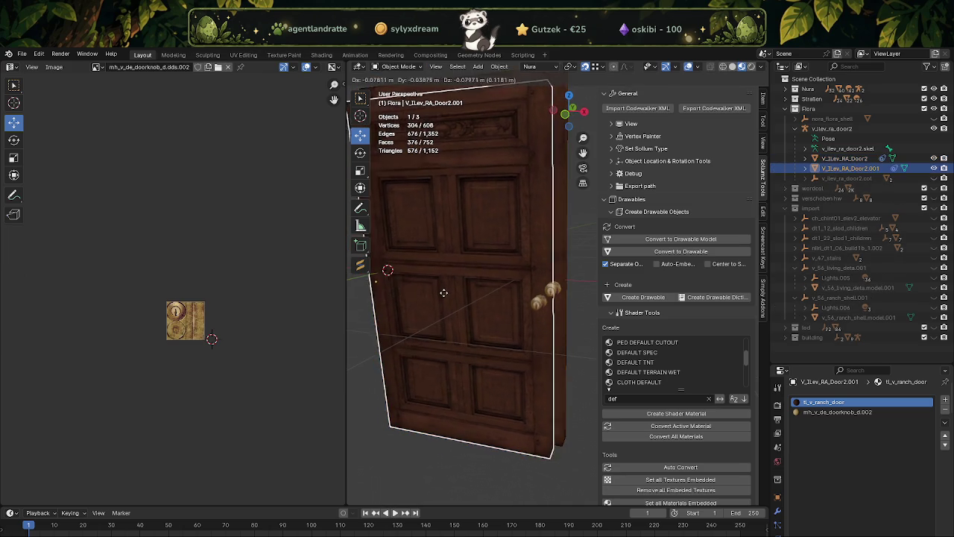
right_click(445, 292)
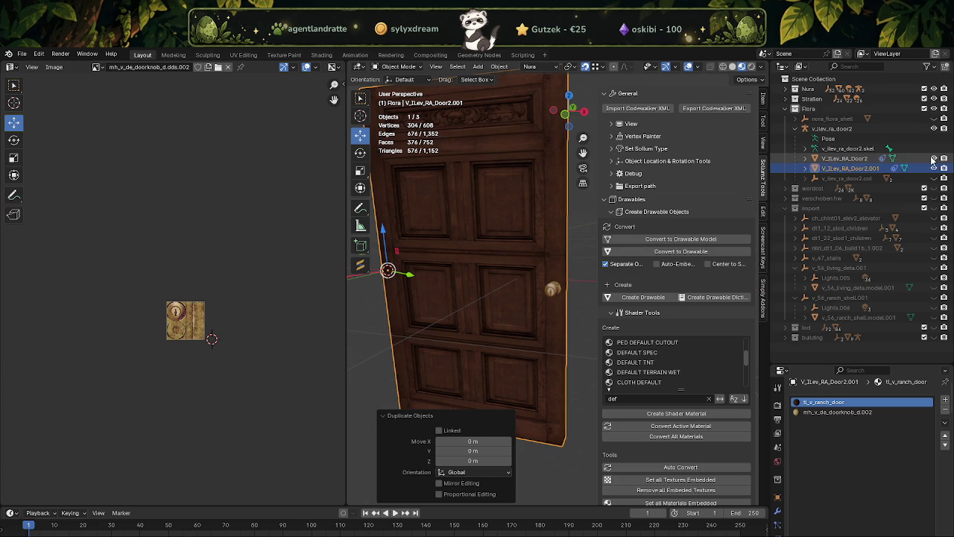
left_click(933, 158)
Step: Unhide the nora_flora_shell building and select the v_ilev_ra_door2 hierarchy
key("Tab")
left_click_drag(503, 256, 481, 298)
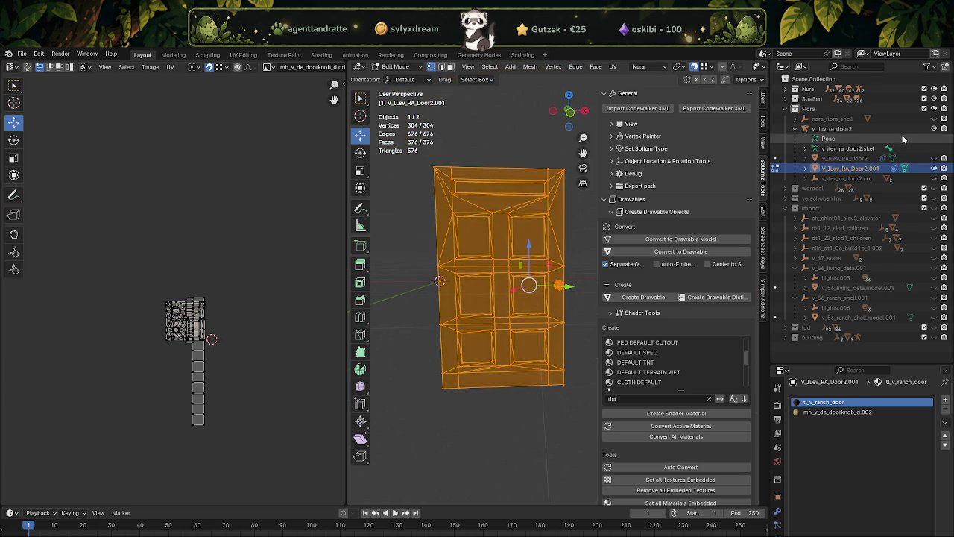
left_click(934, 118)
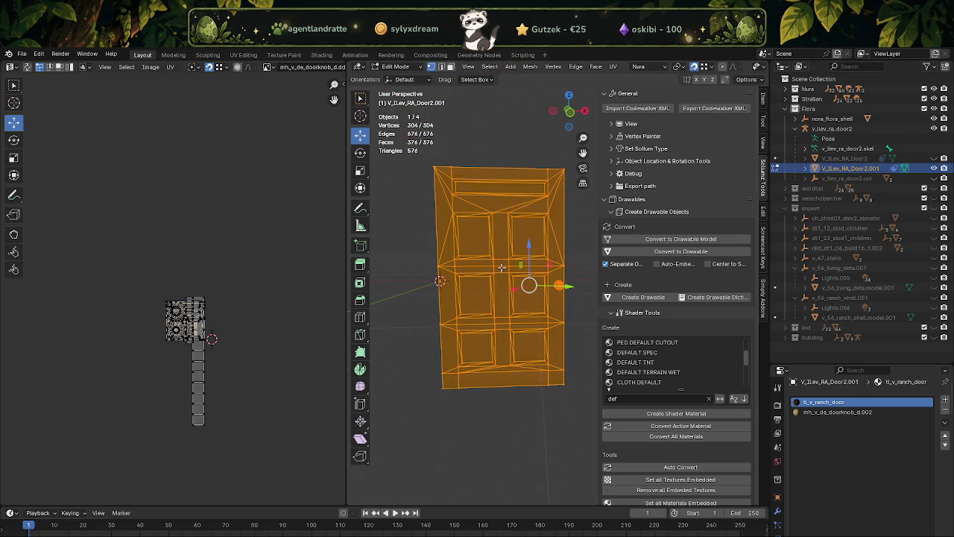
key("Tab")
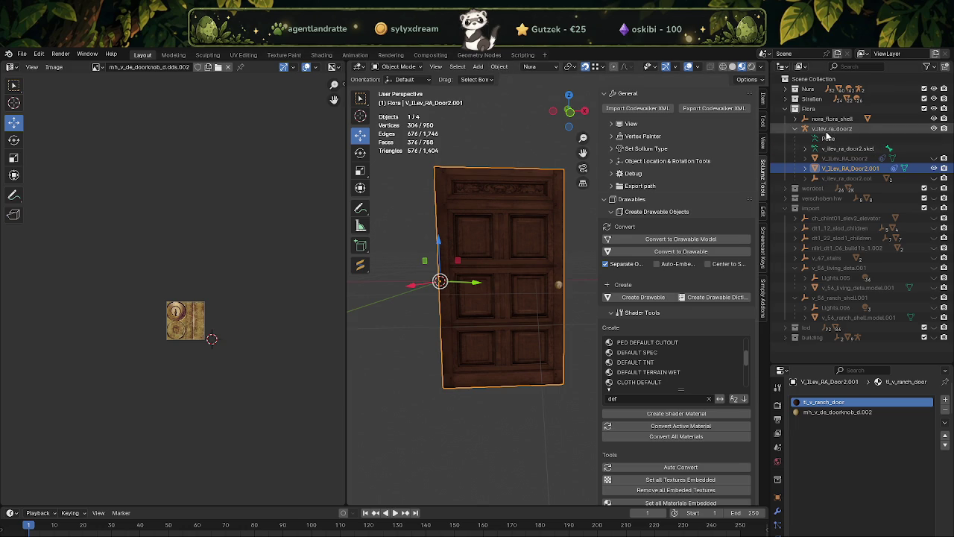
right_click(821, 128)
left_click(788, 155)
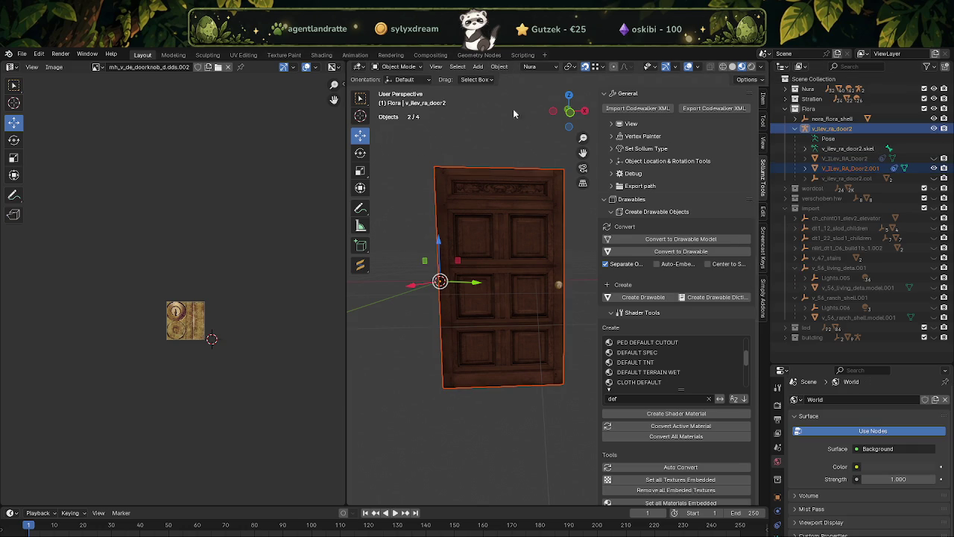
Step: Align the door to the transform orientation and inspect its transform properties
left_click(499, 67)
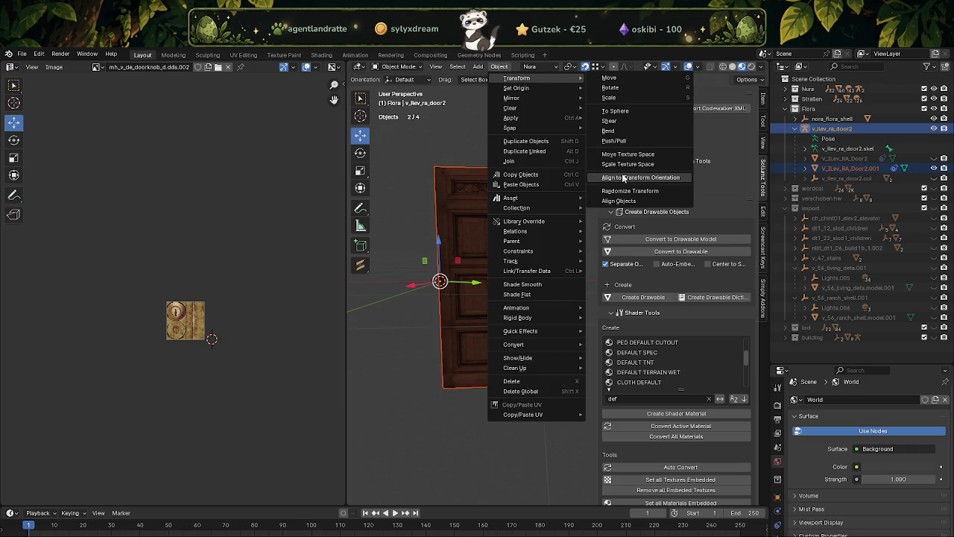
left_click(625, 177)
scroll("down", 3)
left_click_drag(477, 243, 517, 238)
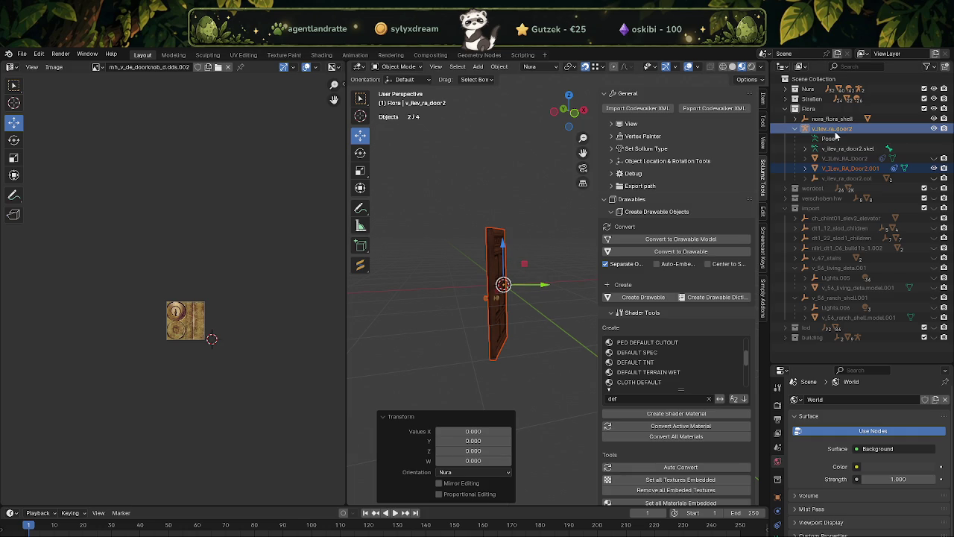
left_click(831, 128)
left_click(779, 498)
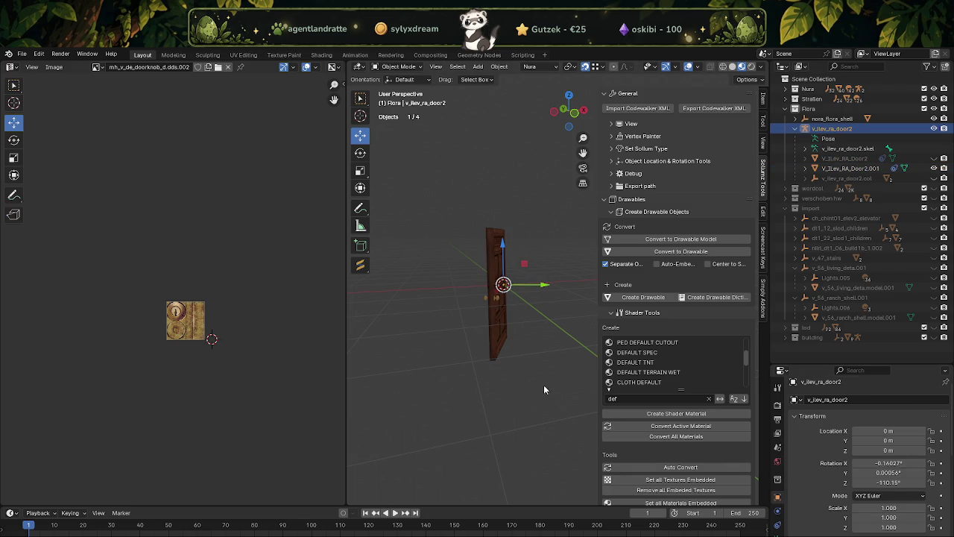
left_click_drag(556, 401, 502, 273)
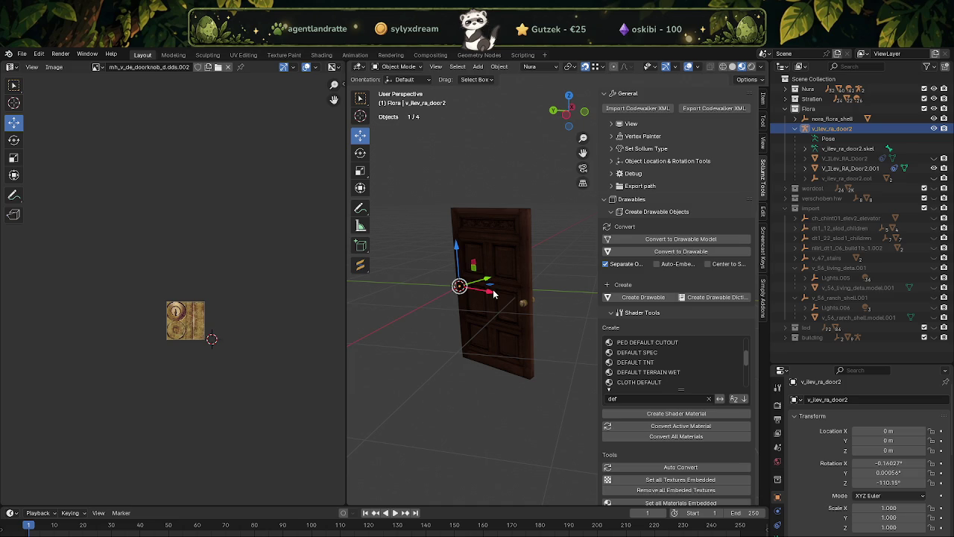
Step: Select the v_ilev_ra_door2 hierarchy and try applying All Transforms to it
left_click(493, 293)
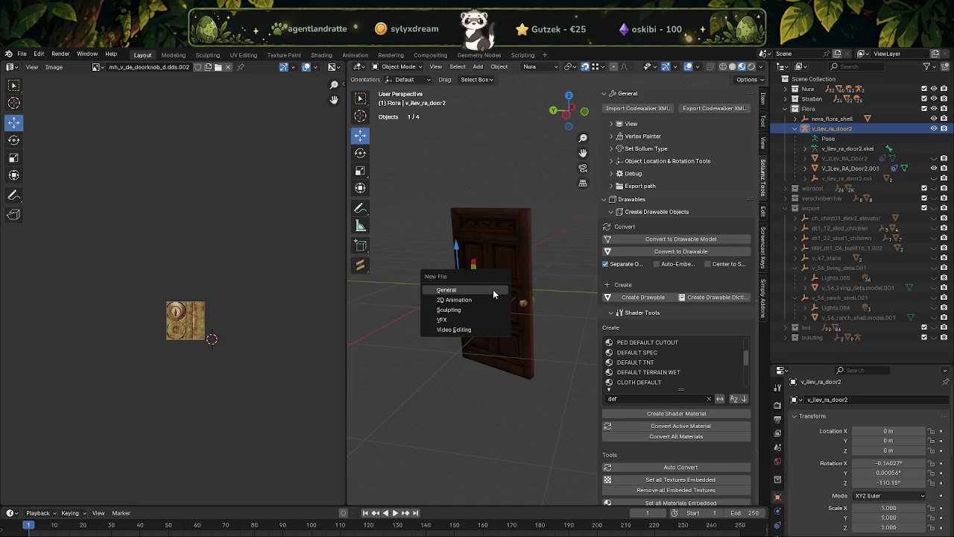
left_click(495, 296)
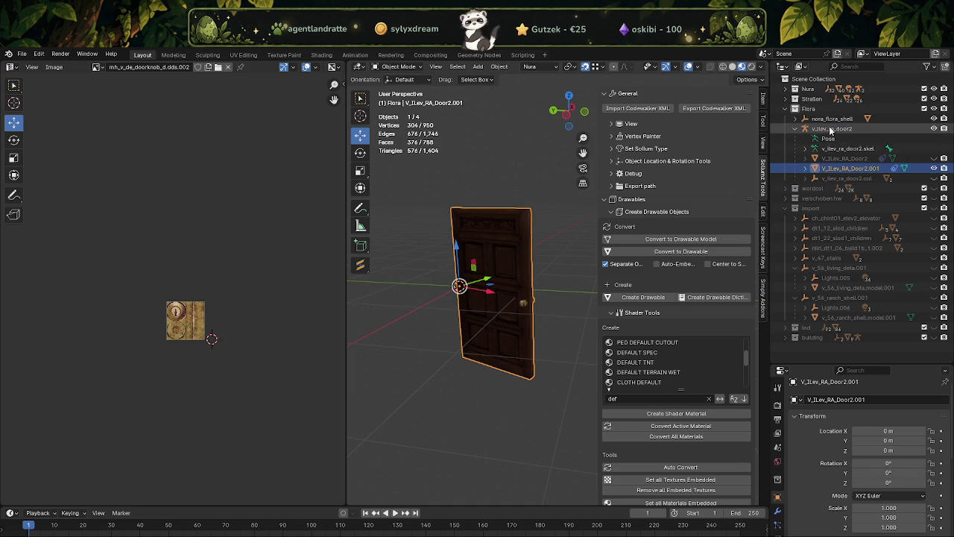
left_click(830, 130)
right_click(830, 130)
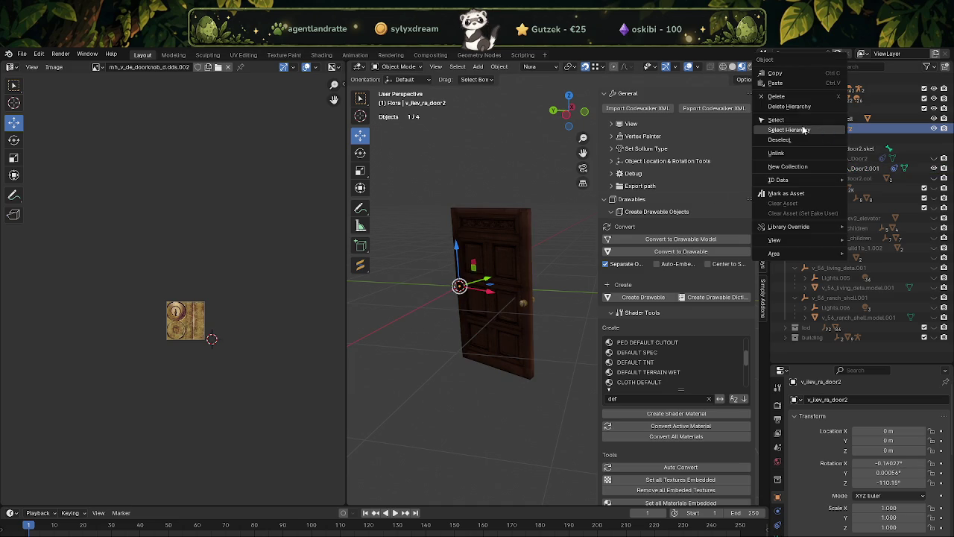
left_click(804, 130)
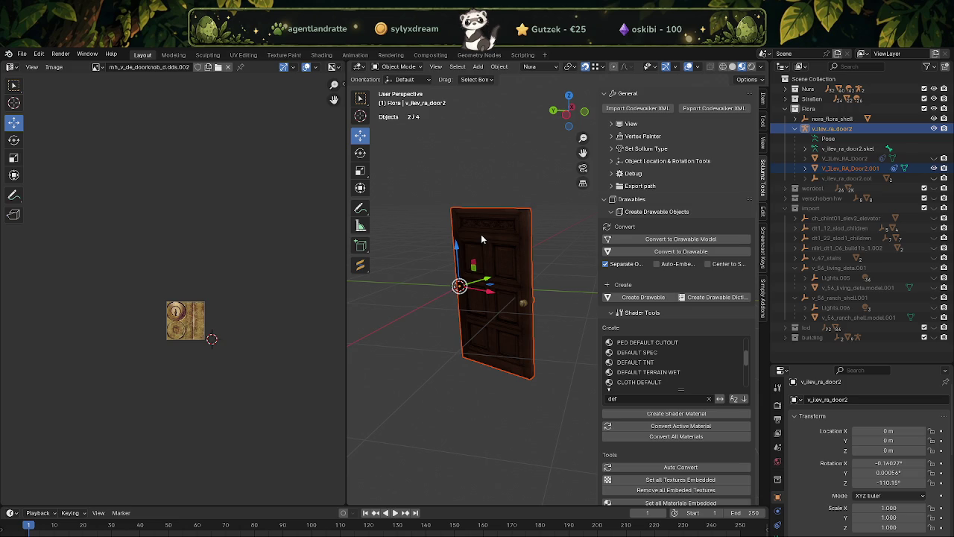
key("alt+a")
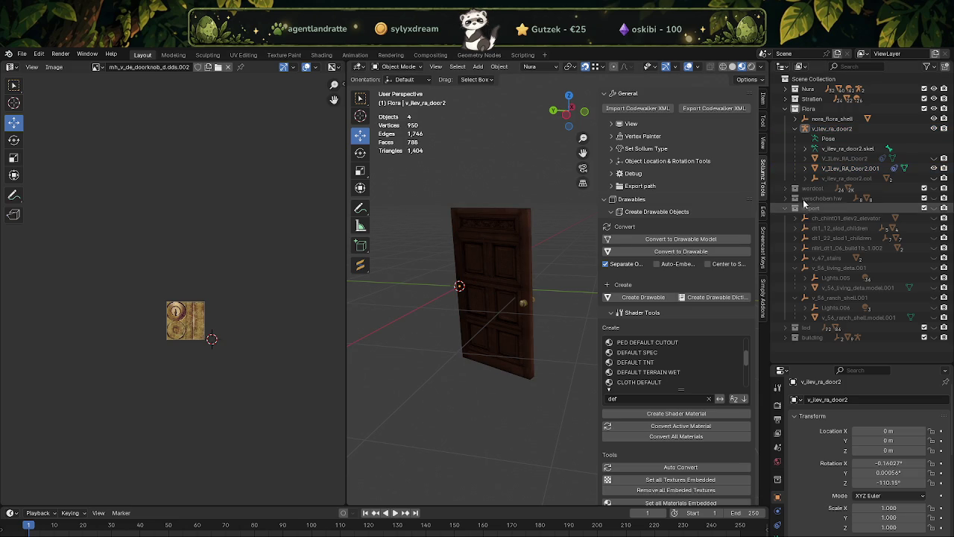
left_click(837, 130)
right_click(838, 130)
left_click(794, 132)
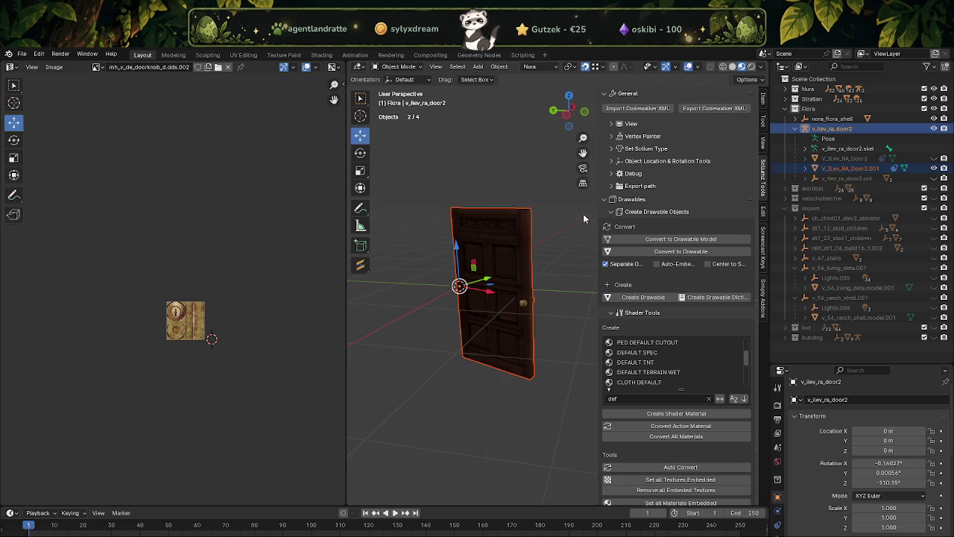
key("ctrl+a")
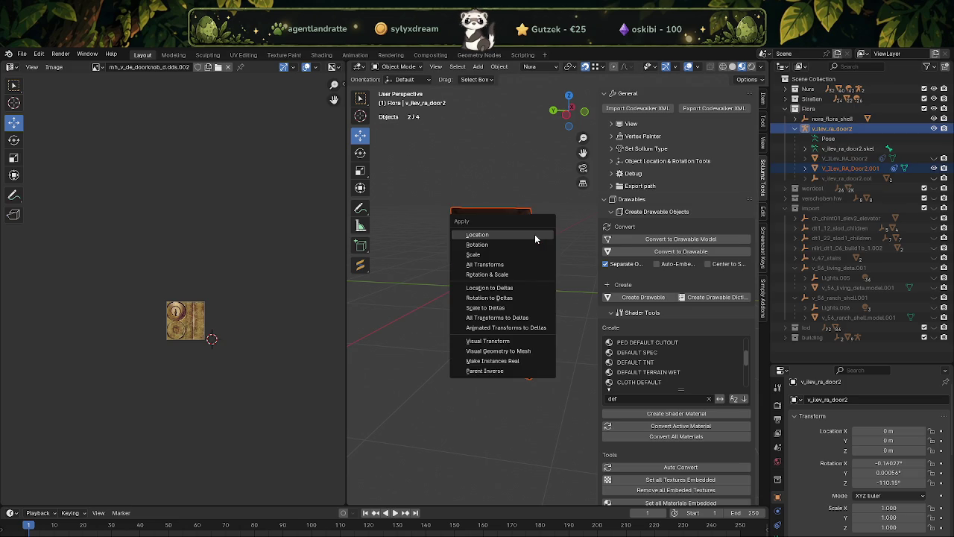
left_click(494, 265)
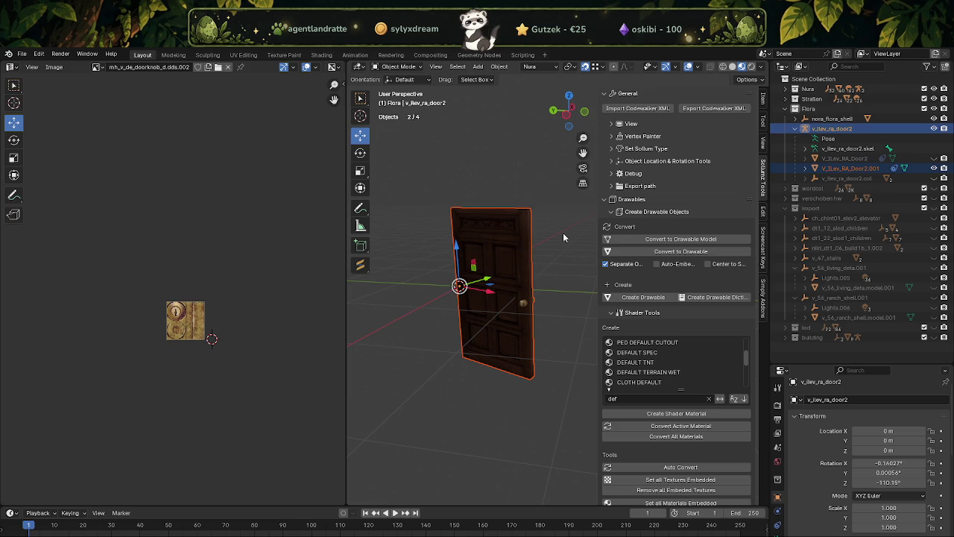
Step: Clear the door mesh's rotation and unhide the V_ILev_RA_Door2 mesh
left_click(538, 239)
left_click(507, 254)
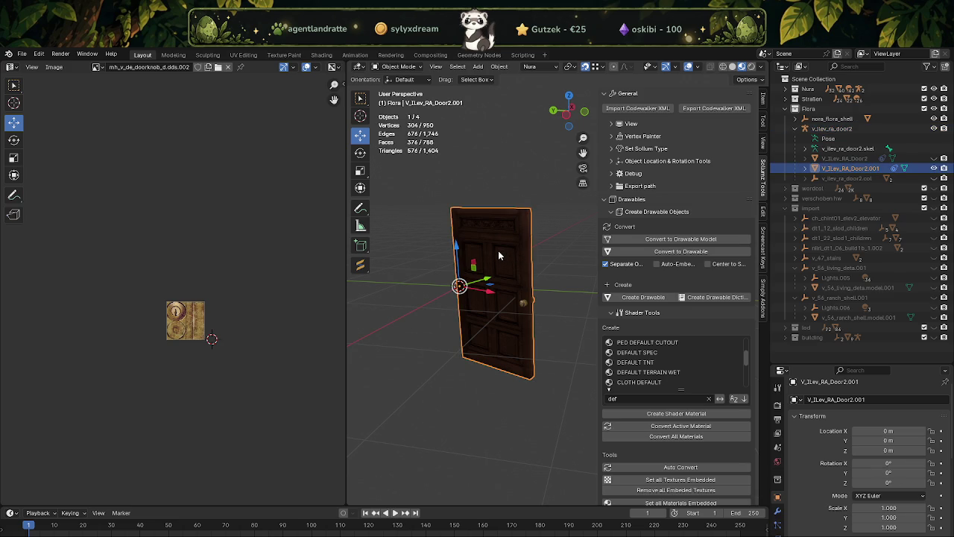
key("alt+r")
left_click(779, 169)
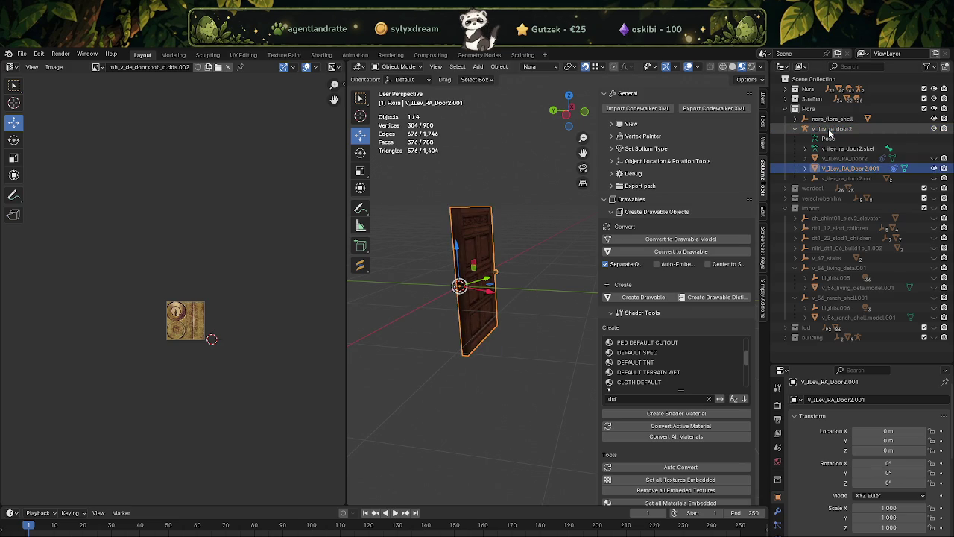
left_click(846, 158)
left_click(934, 158)
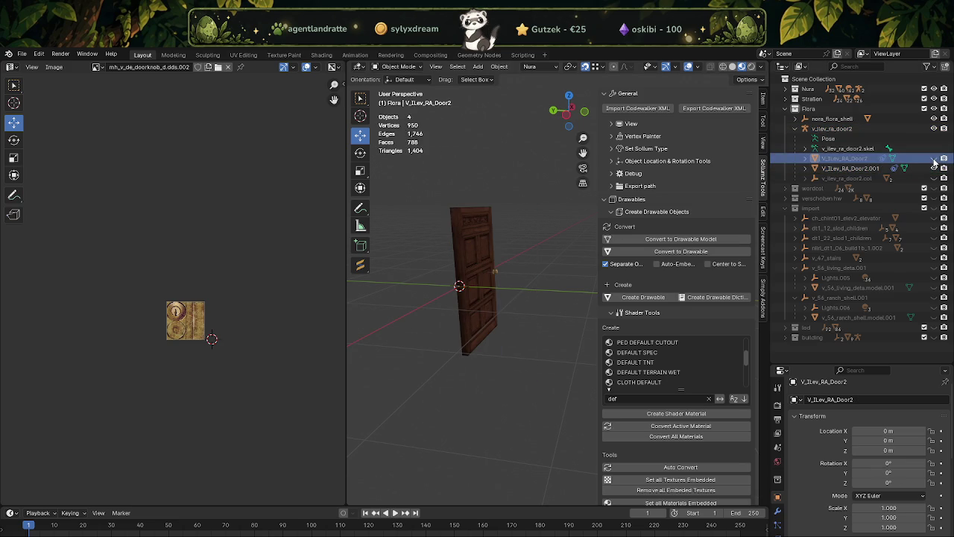
left_click(934, 159)
left_click(500, 66)
mouse_move(516, 78)
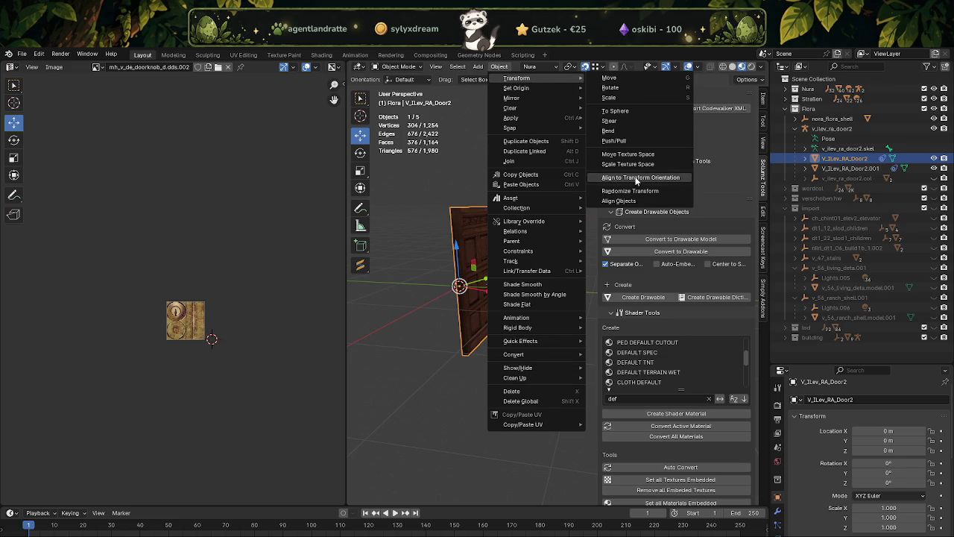
Step: Align the door, its collision object and V_ILev_RA_Door2.001 to the custom transform orientation
left_click(636, 179)
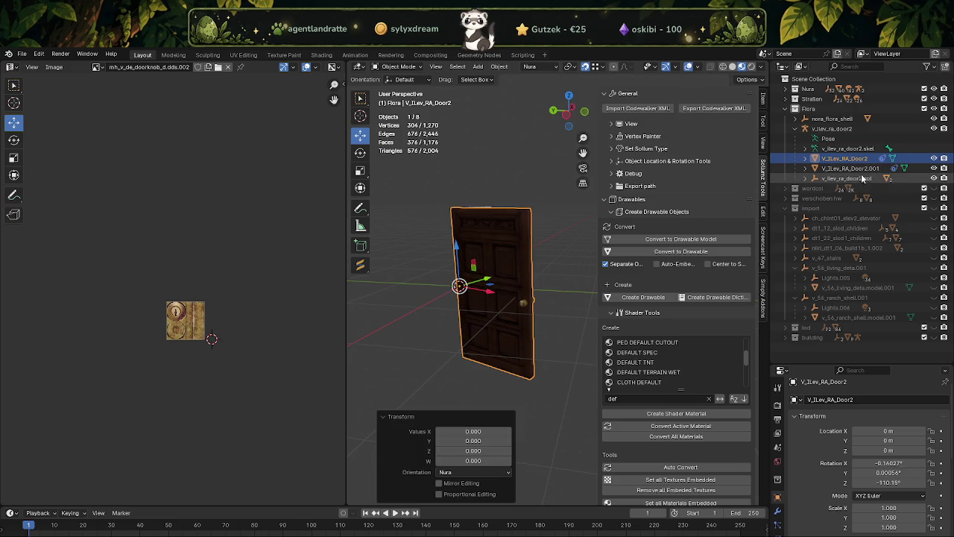
left_click(850, 179)
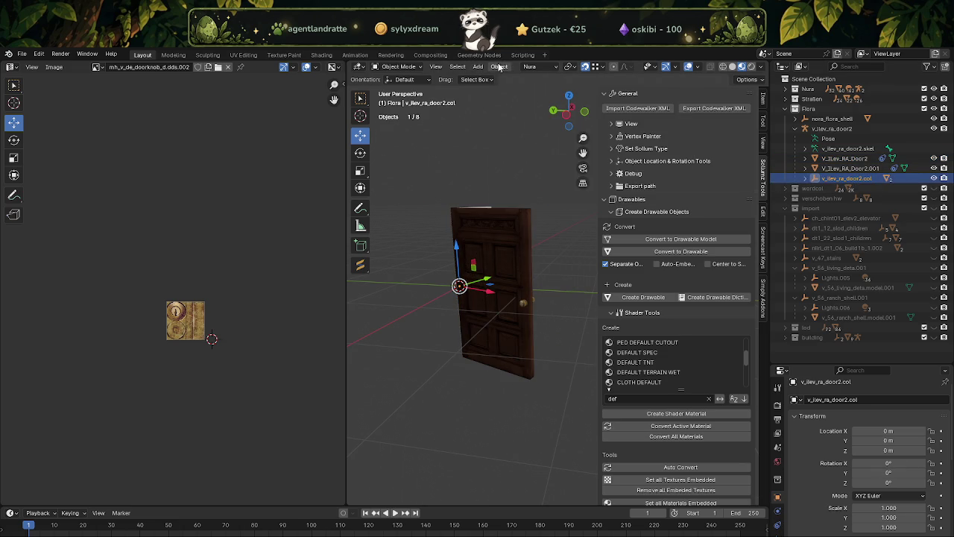
left_click(498, 67)
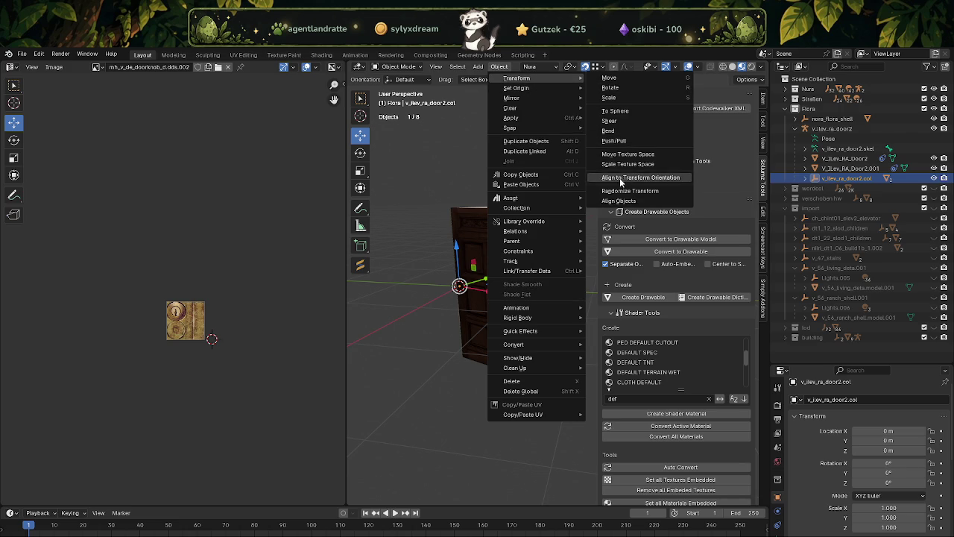
left_click(619, 177)
left_click(850, 170)
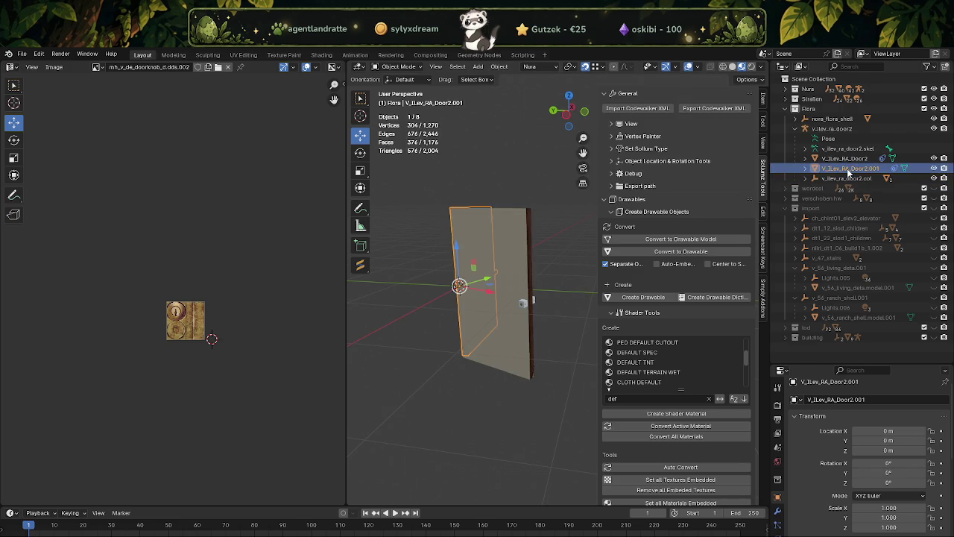
left_click(499, 67)
left_click(529, 66)
left_click(499, 66)
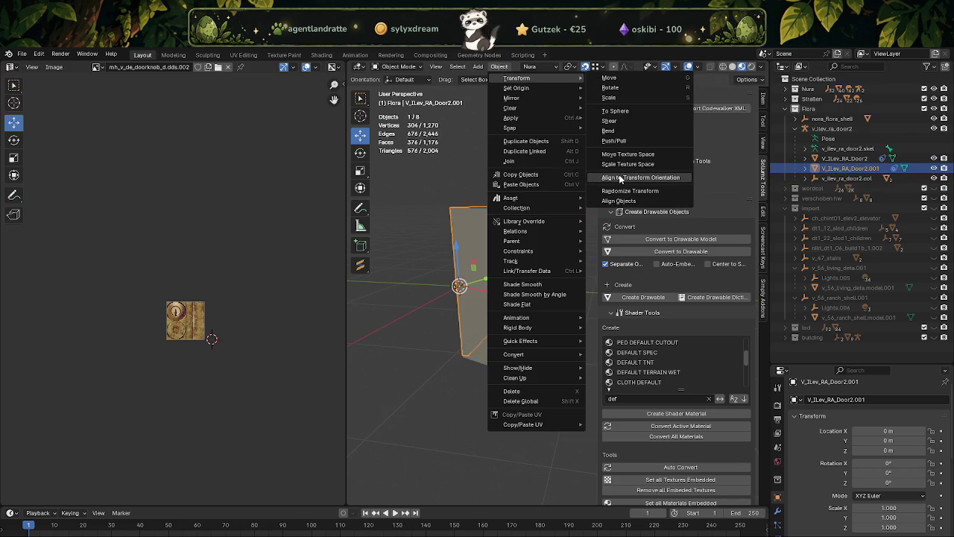
left_click(619, 177)
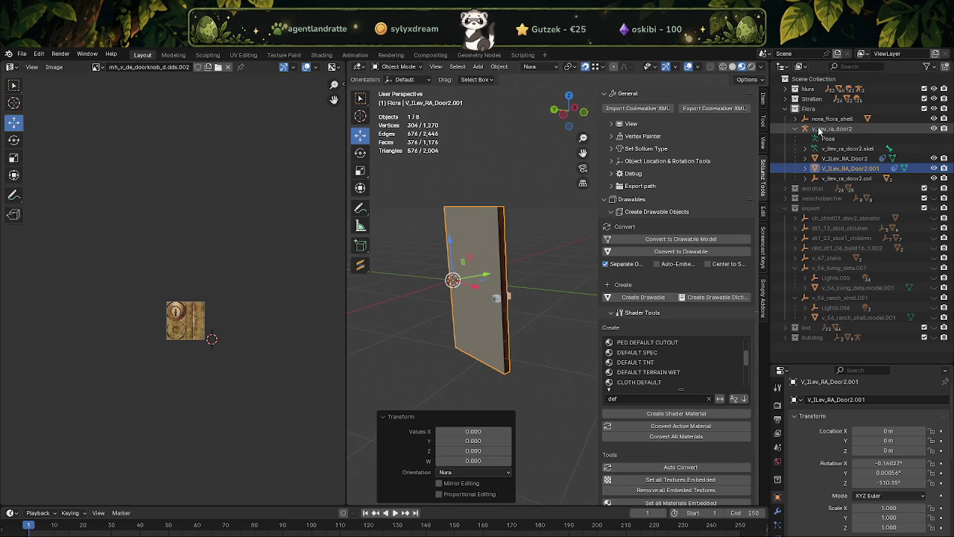
Step: Apply all transforms to the grey V_ILev_RA_Door2 mesh
left_click(829, 128)
left_click(844, 158)
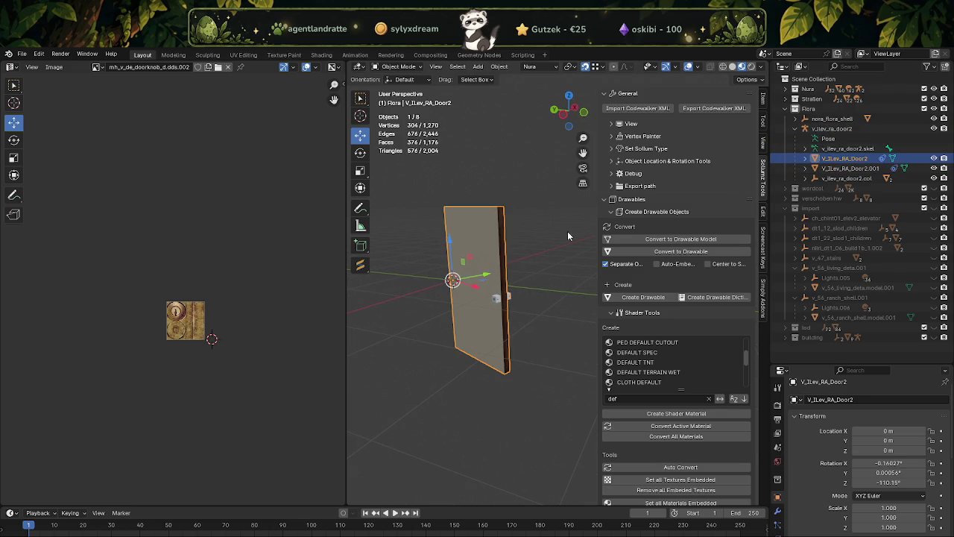
key("ctrl+a")
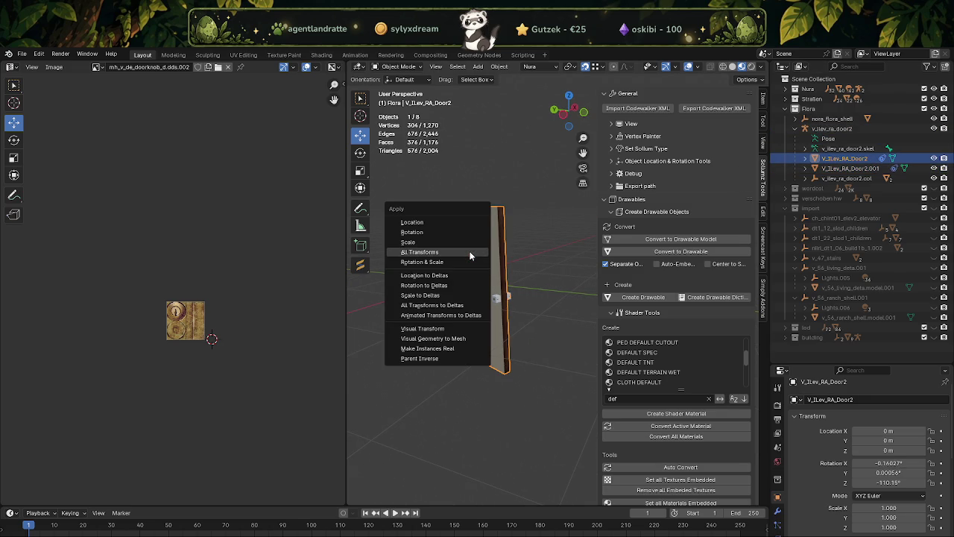
left_click(469, 254)
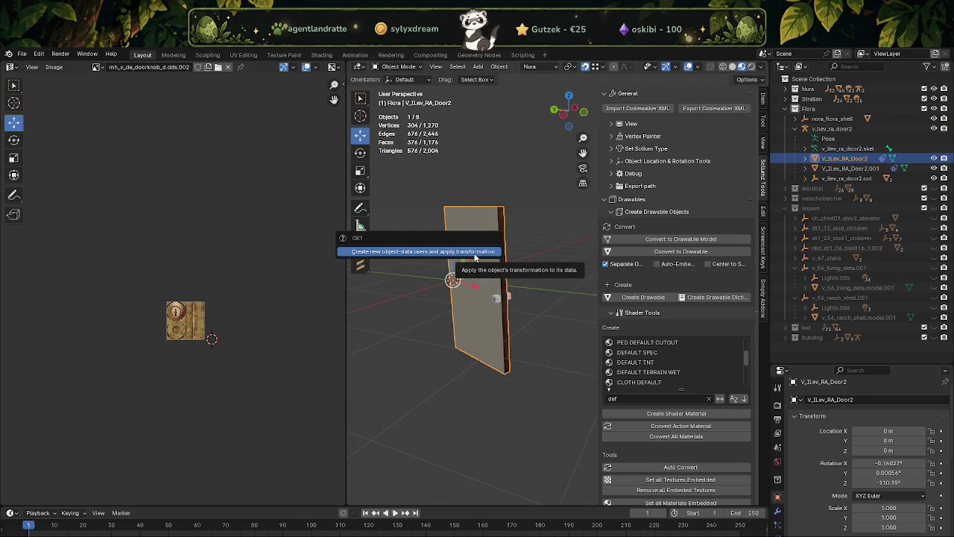
left_click(475, 253)
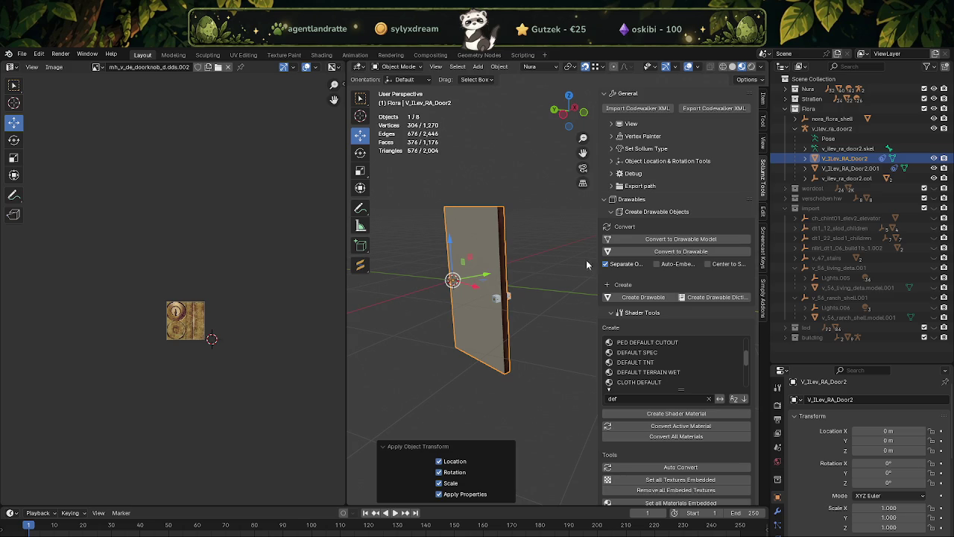
Step: Apply the transforms of the textured door V_ILev_RA_Door2.001
left_click(837, 169)
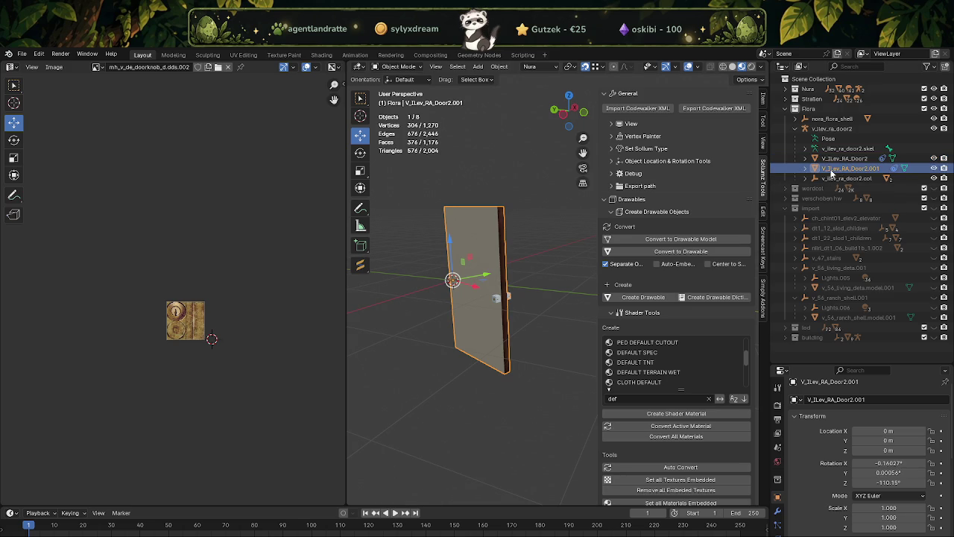
key("ctrl+a")
left_click(509, 197)
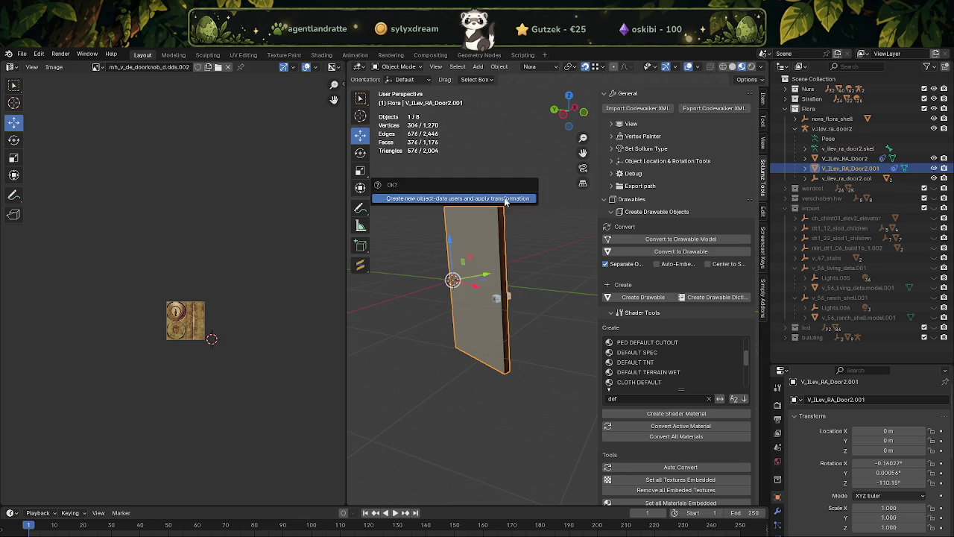
key("Escape")
key("ctrl+a")
key("Escape")
key("ctrl+a")
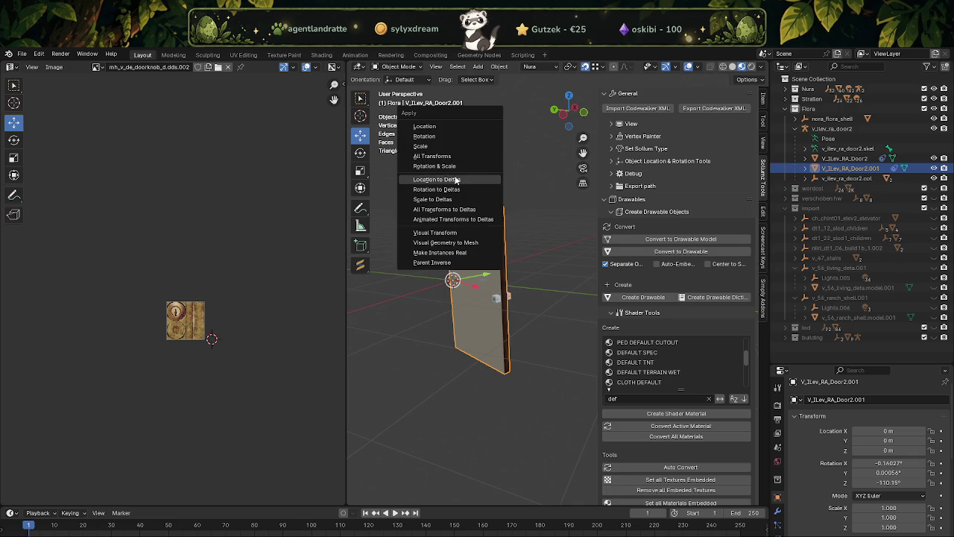
left_click(446, 158)
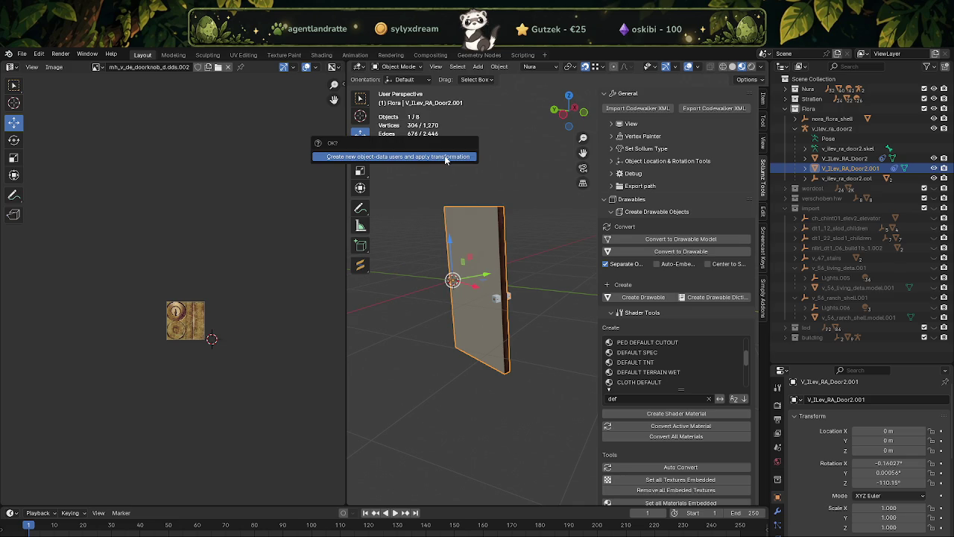
left_click(446, 157)
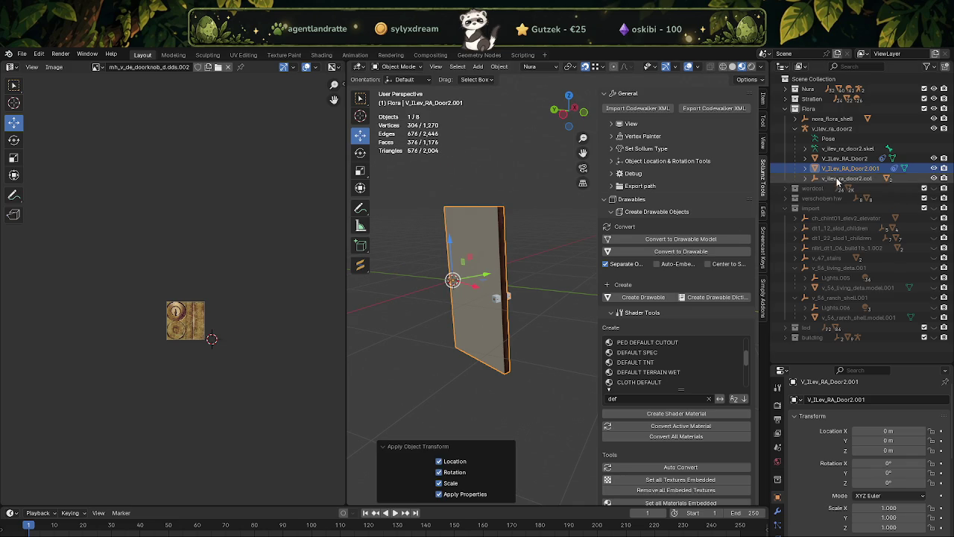
Step: Apply all transforms to the v_ilev_ra_door2.col collision object and its children
left_click(836, 180)
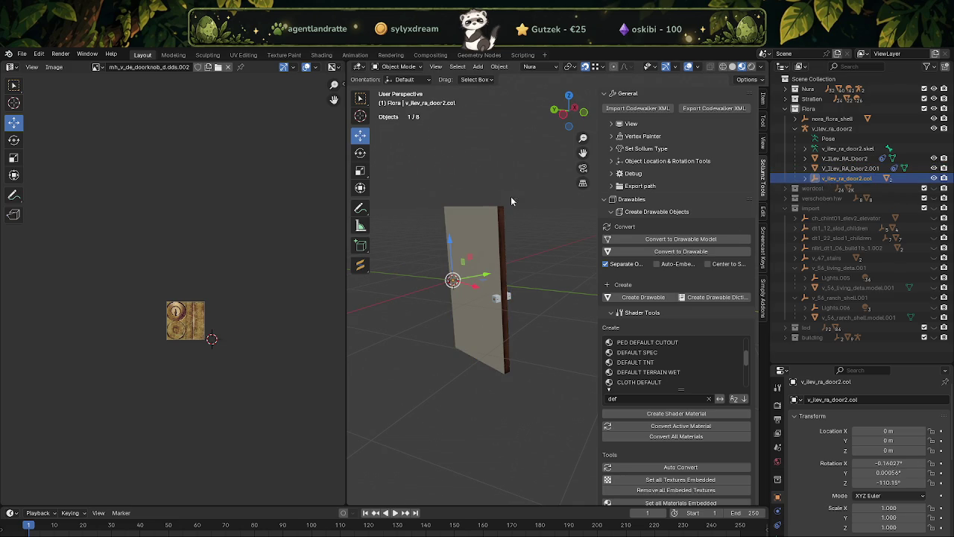
right_click(842, 182)
left_click(819, 186)
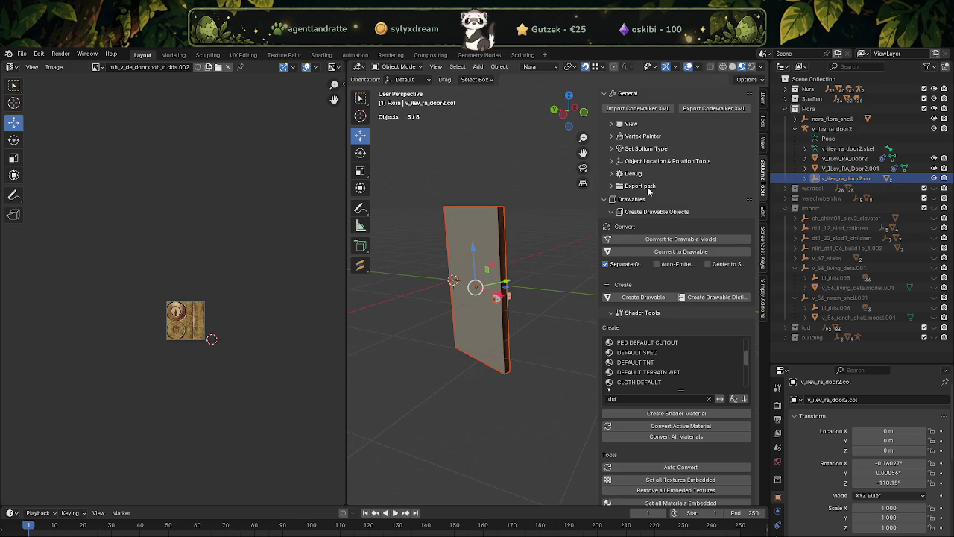
key("ctrl+a")
left_click(496, 196)
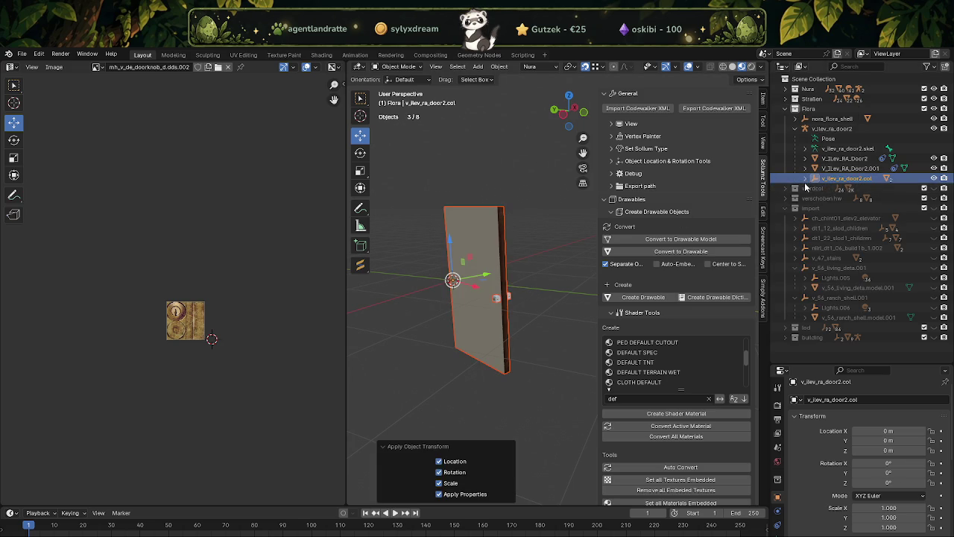
Step: Browse the collision bound boxes and both doors' contents in the Outliner, then collapse them
left_click(805, 178)
left_click(843, 188)
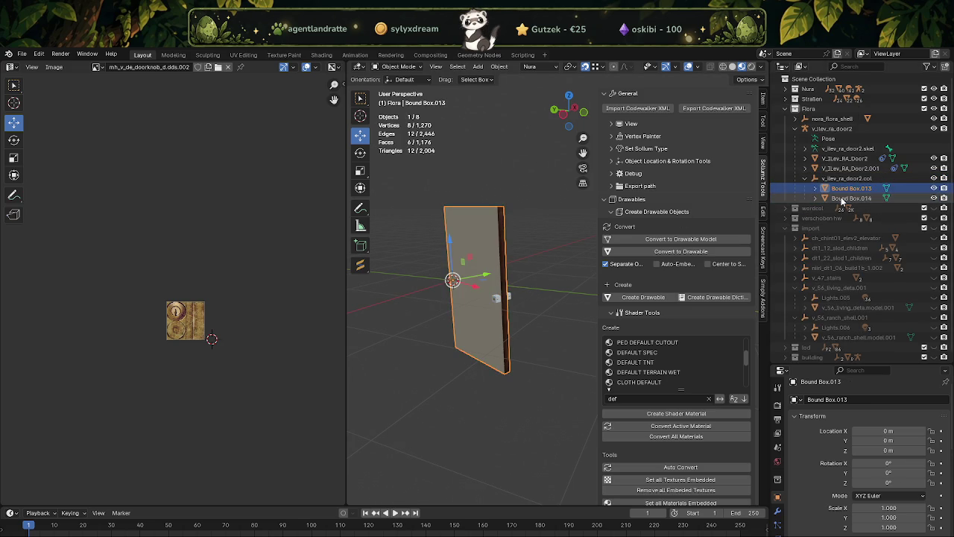
left_click(841, 198)
left_click(839, 170)
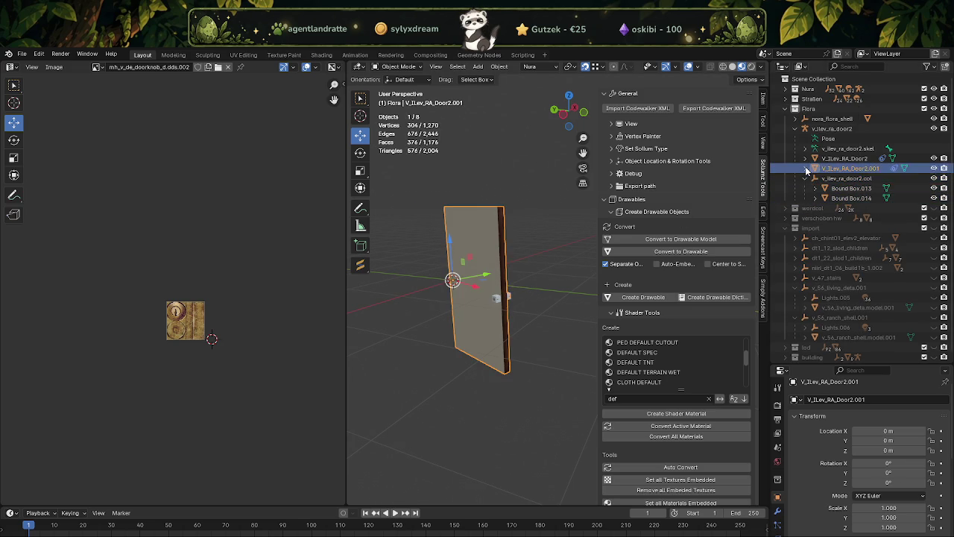
left_click(815, 168)
left_click(843, 189)
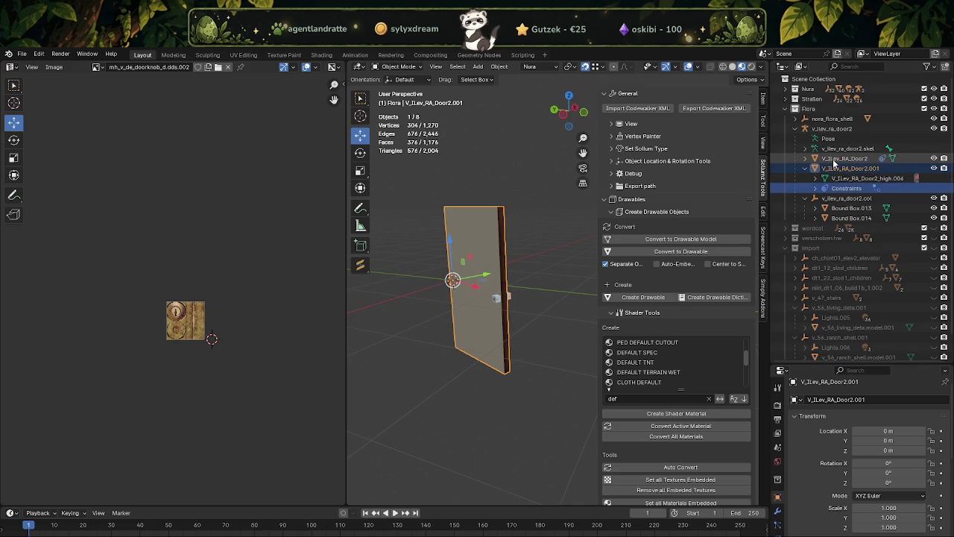
left_click(839, 158)
left_click(809, 160)
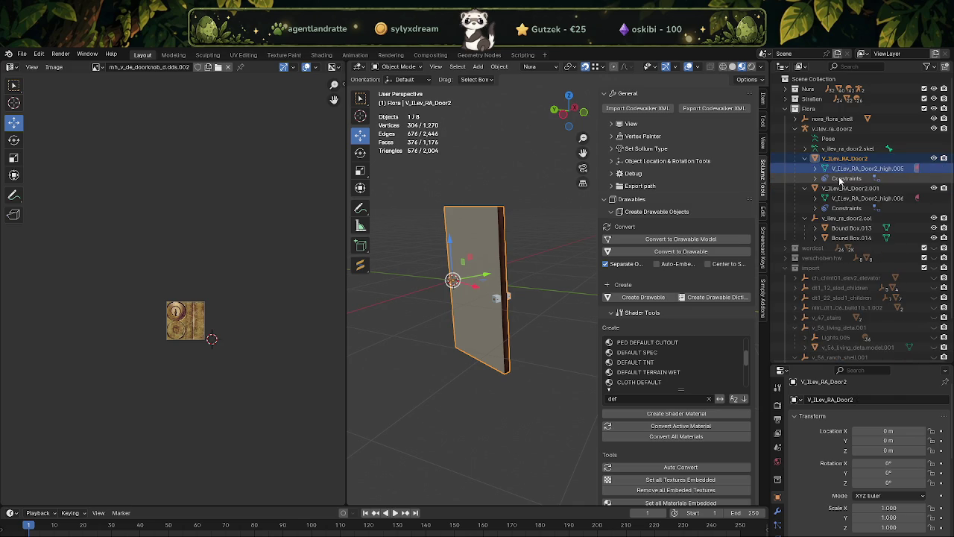
left_click(808, 160)
left_click(815, 198)
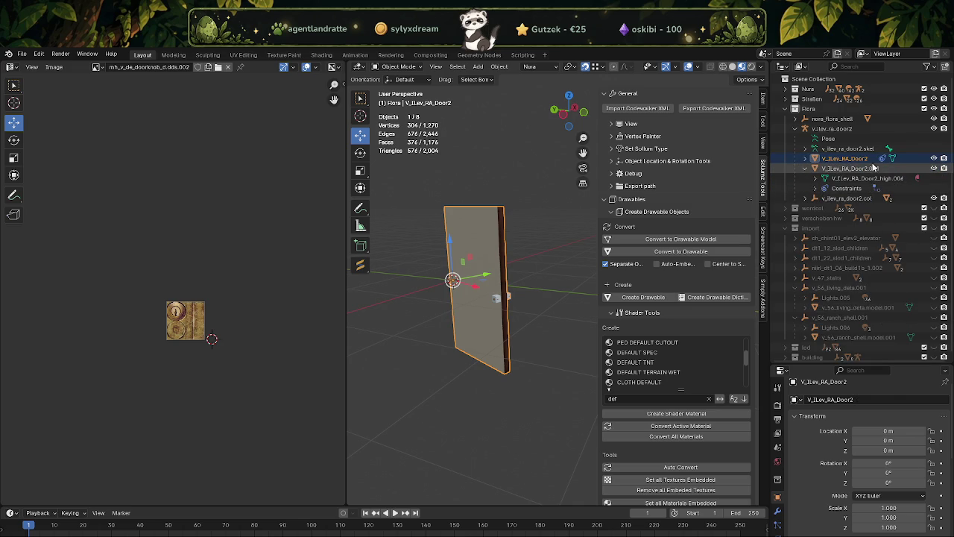
Step: Hide the grey V_ILev_RA_Door2 plank and enter Edit Mode on V_ILev_RA_Door2.001
left_click(934, 158)
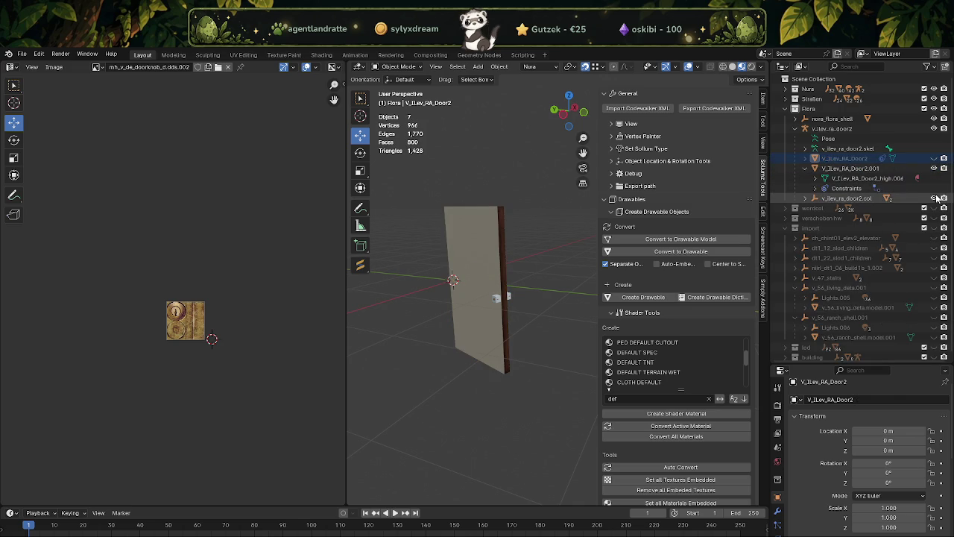
left_click(852, 169)
key("Tab")
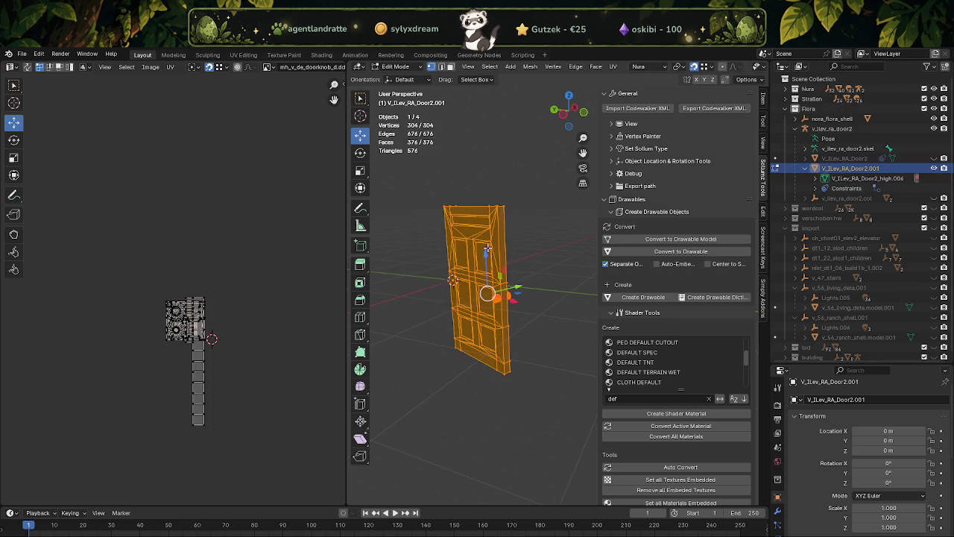
Step: Move the door mesh over beside the building
scroll("down", 3)
scroll("down", 3)
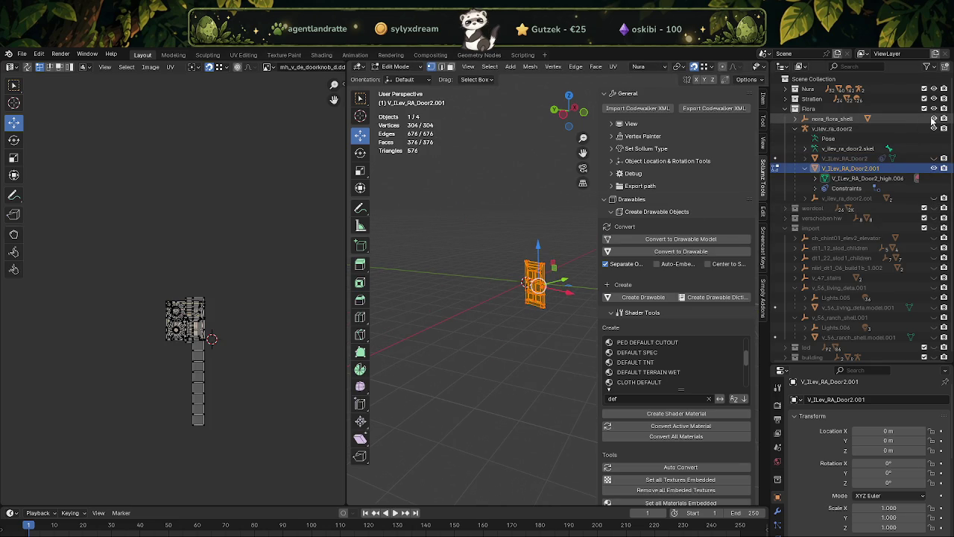
left_click_drag(495, 224, 489, 245)
key("g")
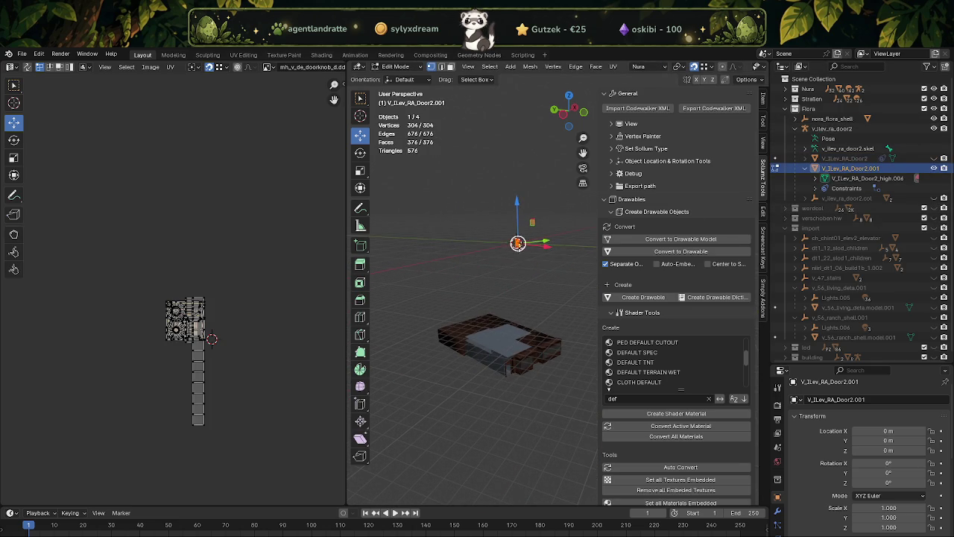
left_click(532, 363)
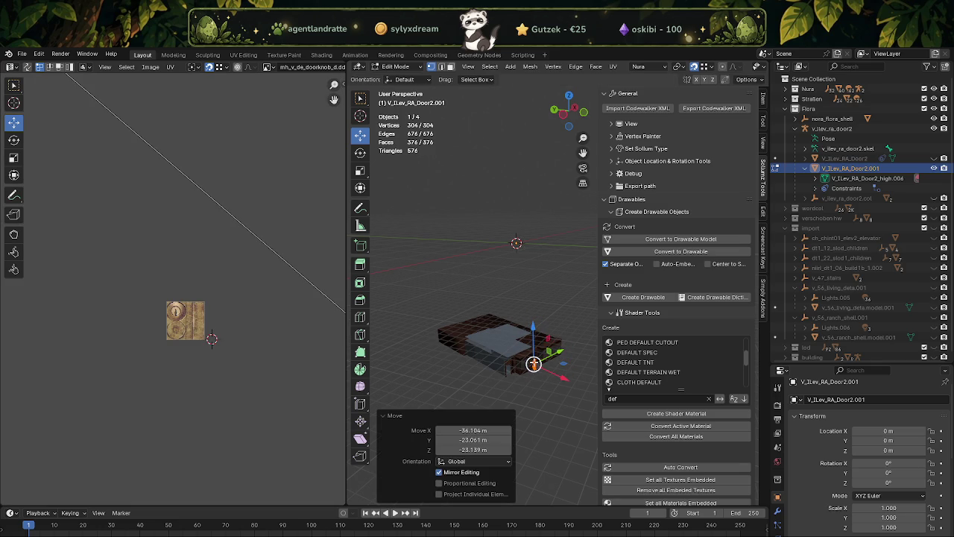
scroll("up", 3)
scroll("down", 3)
Step: Rotate the door mesh 90° around Z
key("r")
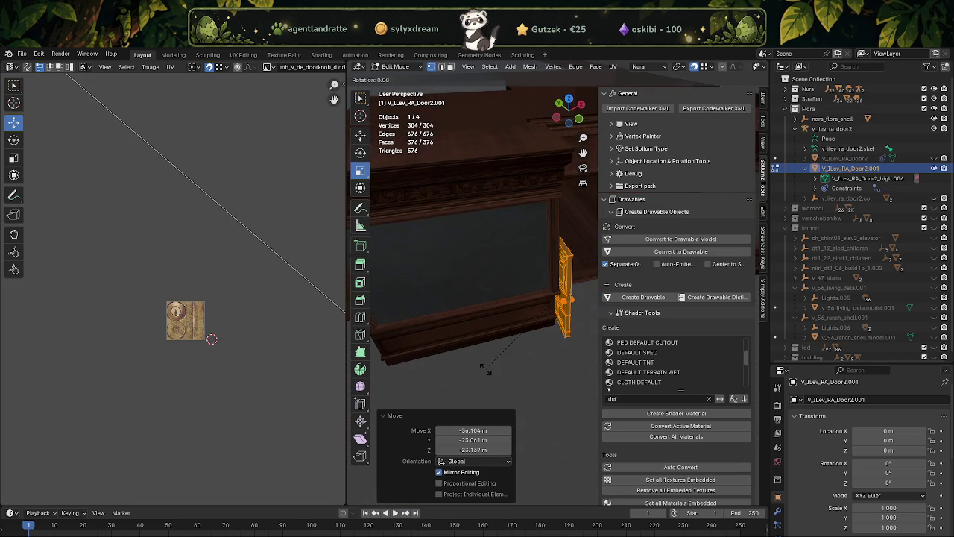
right_click(542, 345)
left_click_drag(522, 350, 487, 349)
right_click(489, 362)
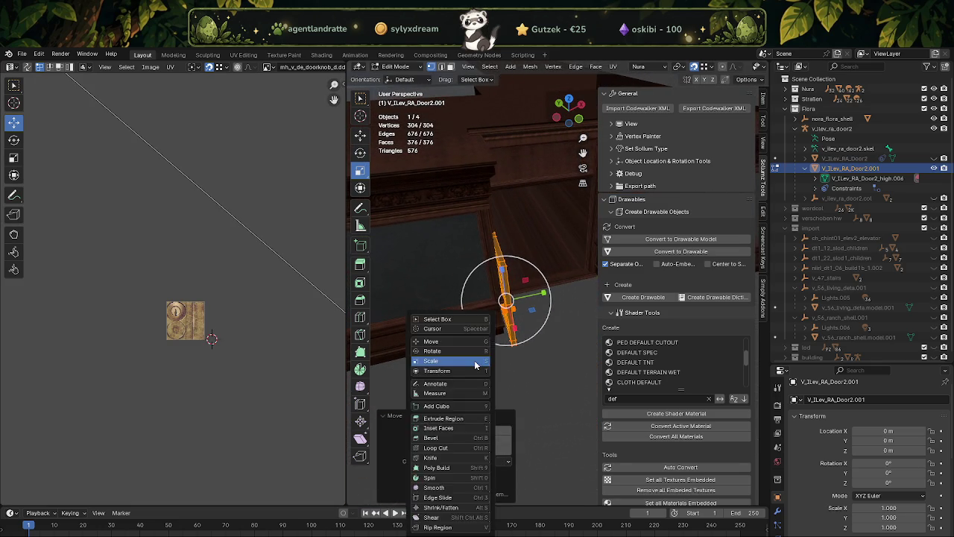
key("Escape")
left_click_drag(508, 328, 521, 313)
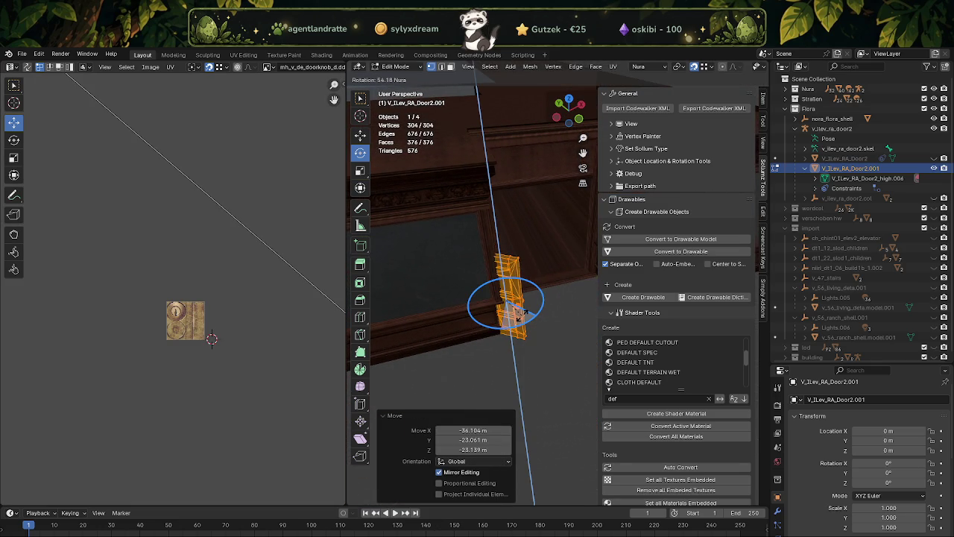
type("90")
key("Return")
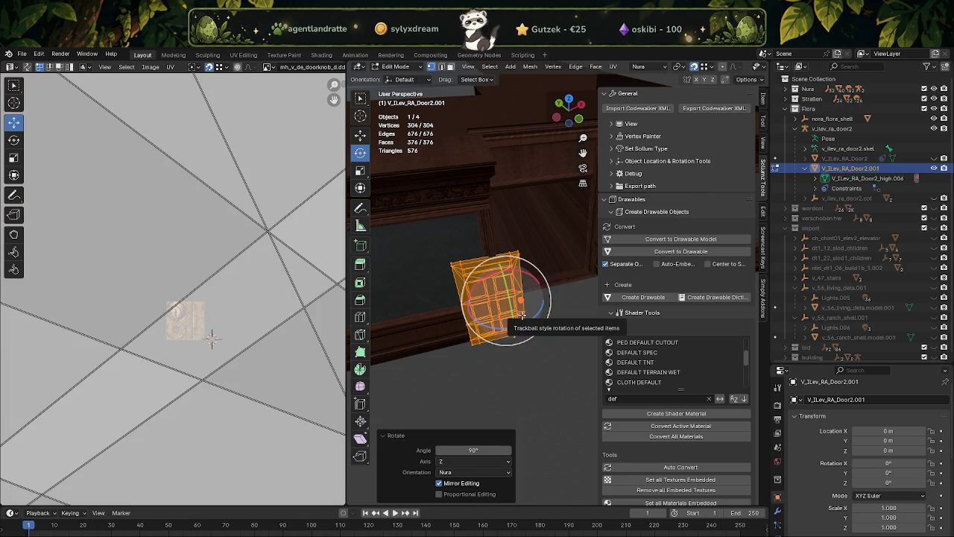
Step: Slide the door along X to the cabinet corner
key("shift+space")
key("g")
left_click_drag(522, 315, 471, 296)
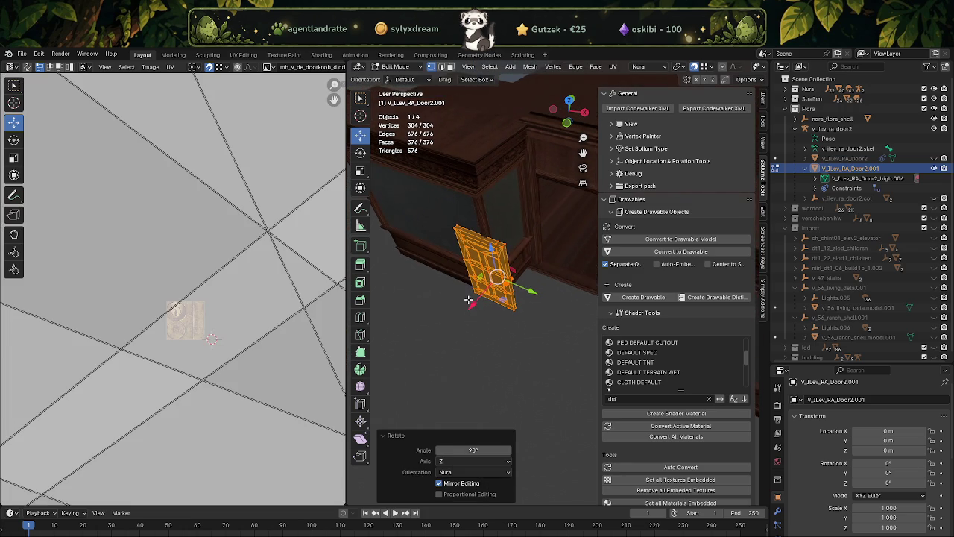
left_click(472, 295)
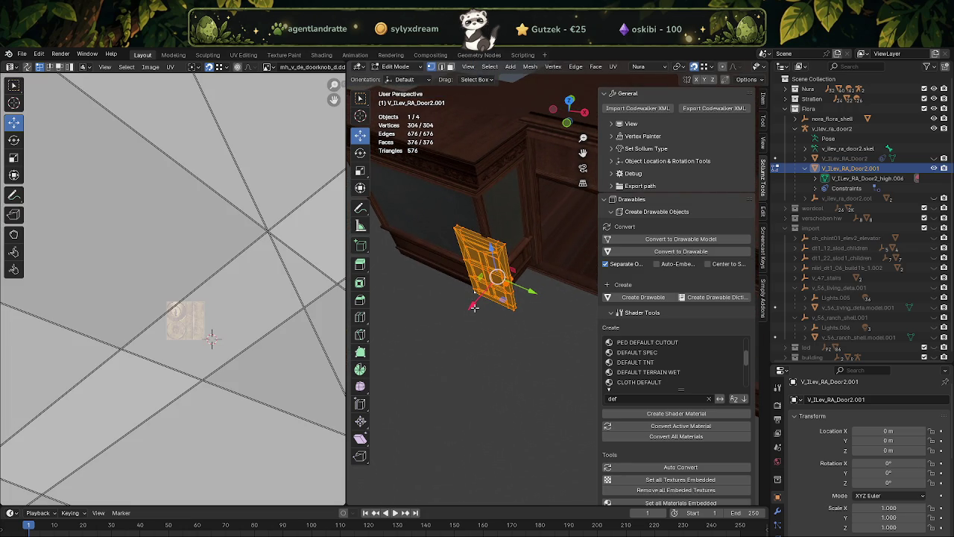
left_click_drag(474, 307, 539, 264)
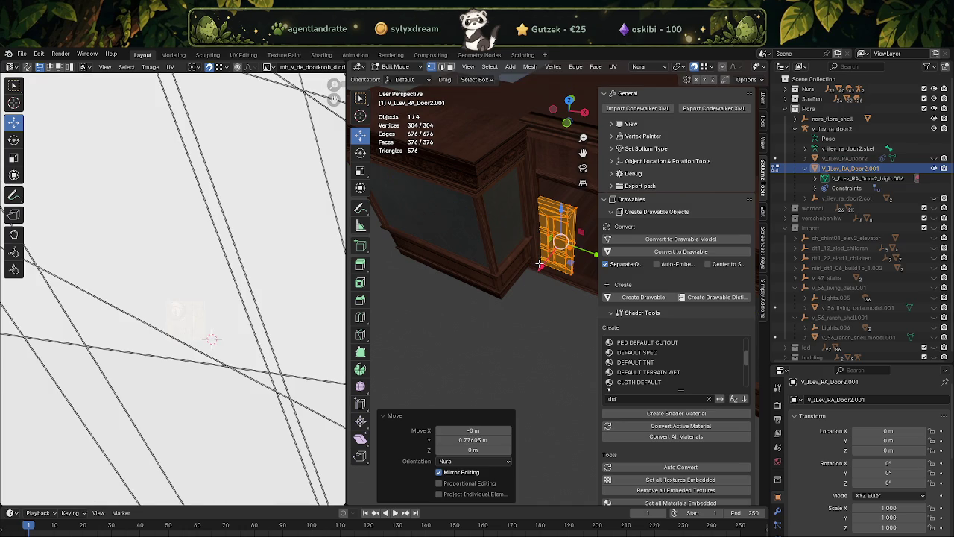
scroll("up", 3)
left_click_drag(539, 264, 464, 271)
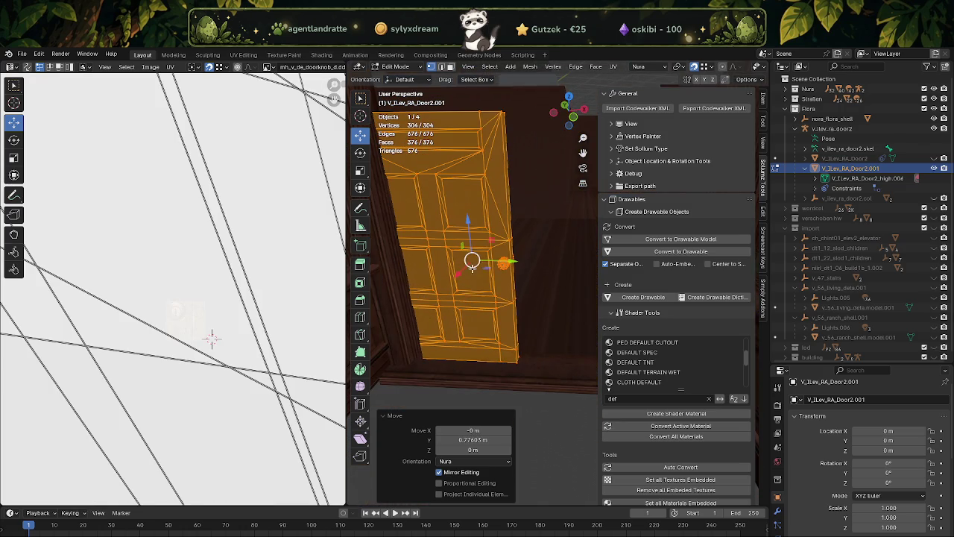
Step: Shift the door 0.29424 m along Y
key("g")
key("y")
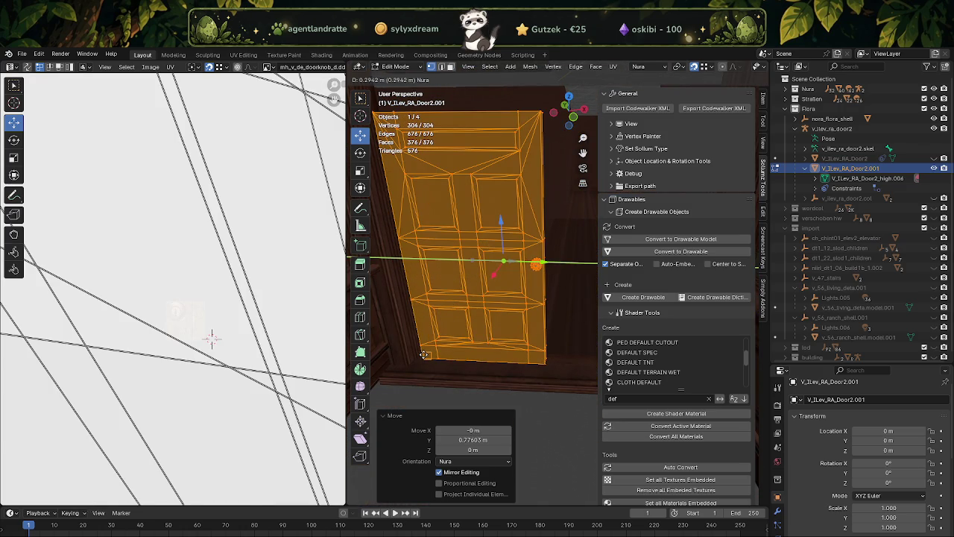
left_click(423, 354)
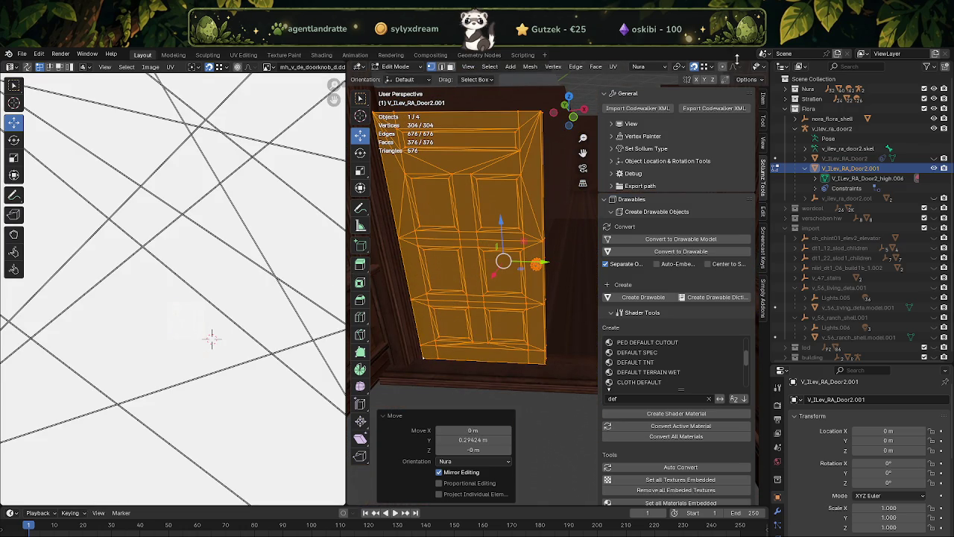
left_click(756, 81)
left_click(756, 81)
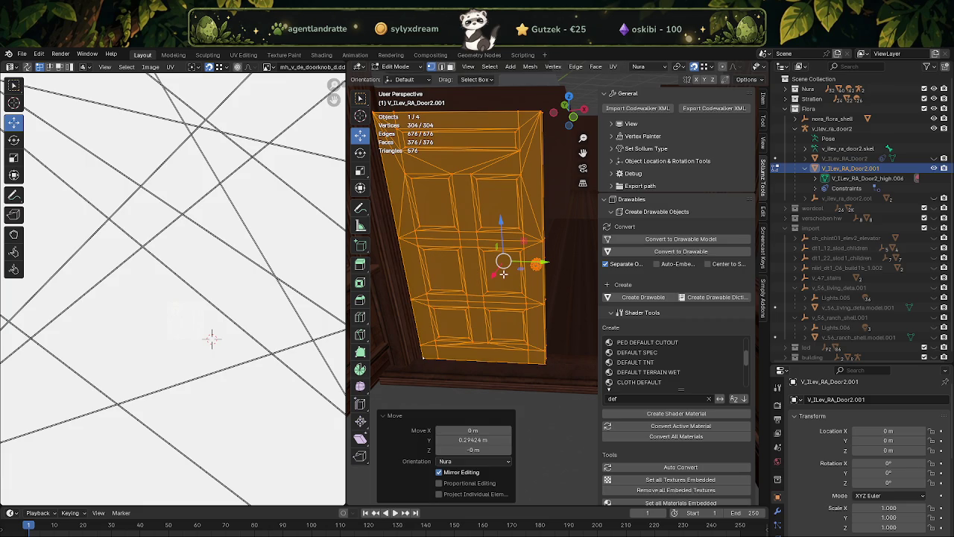
Step: Undo the placement moves so the door returns to its original spot
key("ctrl+z")
key("ctrl+z")
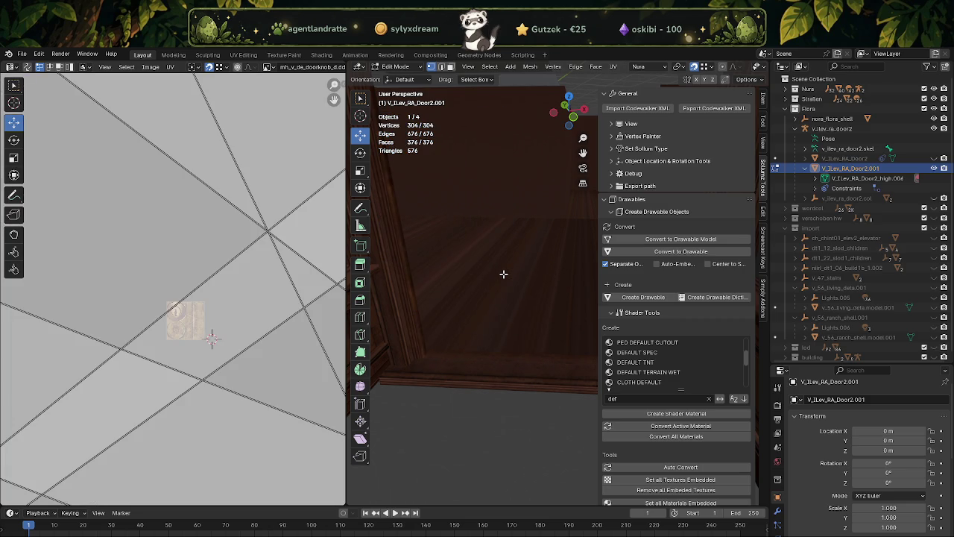
key("ctrl+z")
key("ctrl+z")
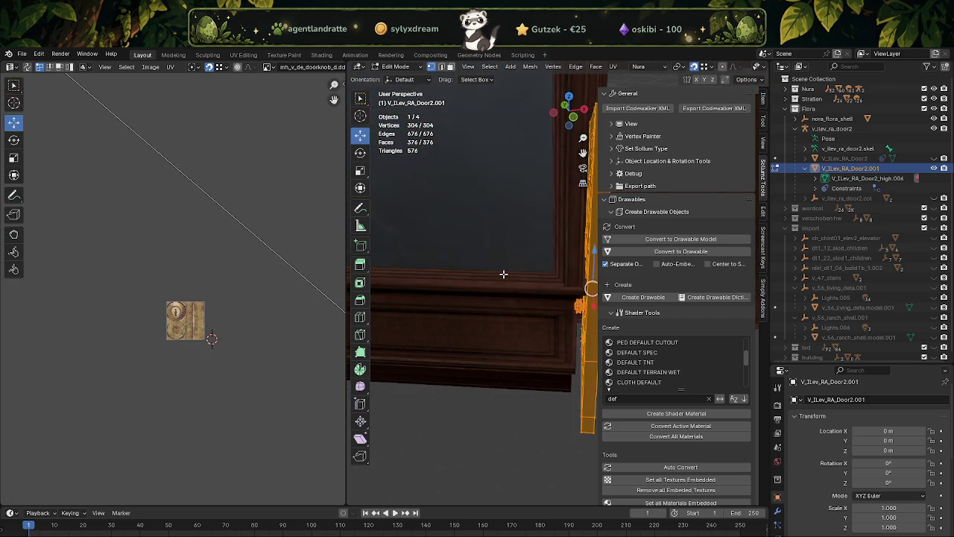
key("ctrl+z")
key("ctrl+z")
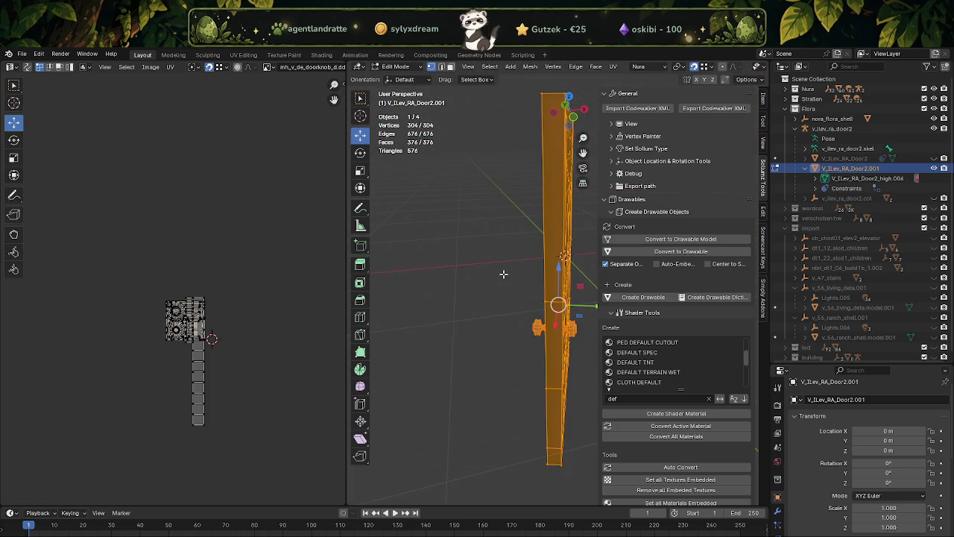
key("ctrl+z")
key("ctrl+z")
key("ctrl+z")
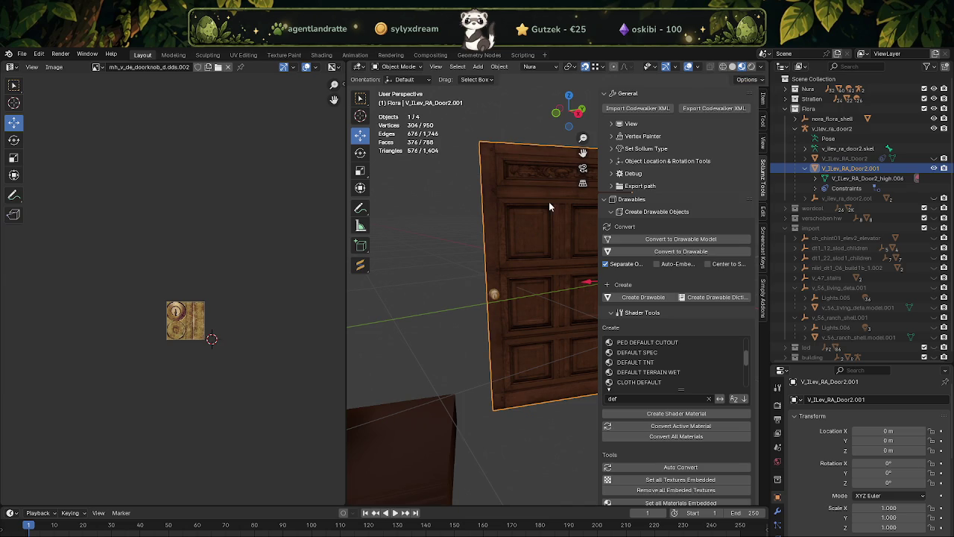
Step: Re-enter Edit Mode on the door and check the mesh Options dropdown
key("Tab")
left_click(761, 82)
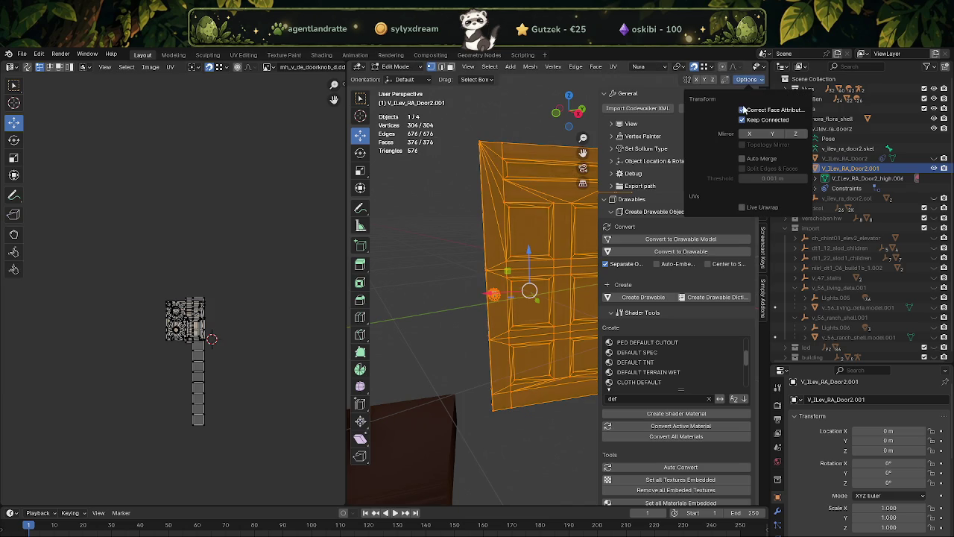
scroll("down", 3)
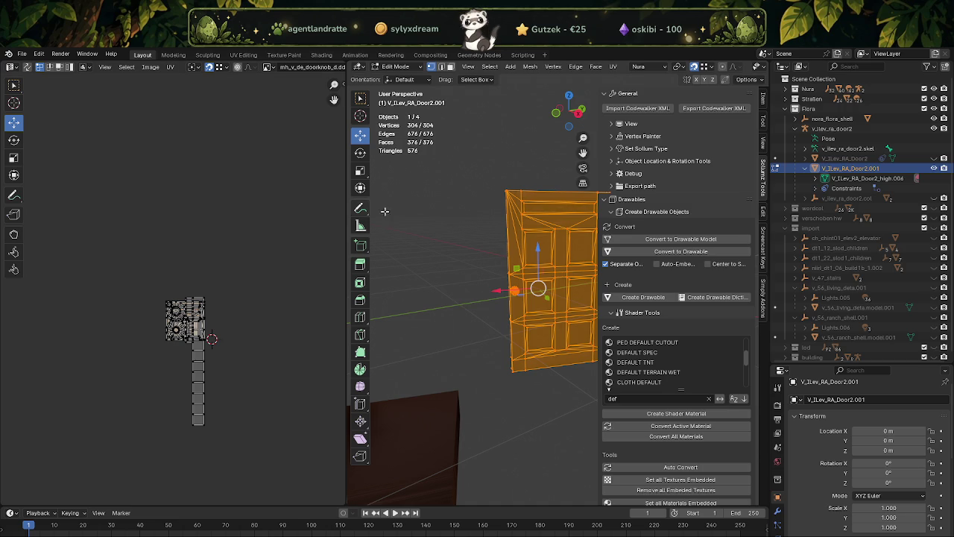
left_click_drag(418, 246, 529, 288)
scroll("down", 3)
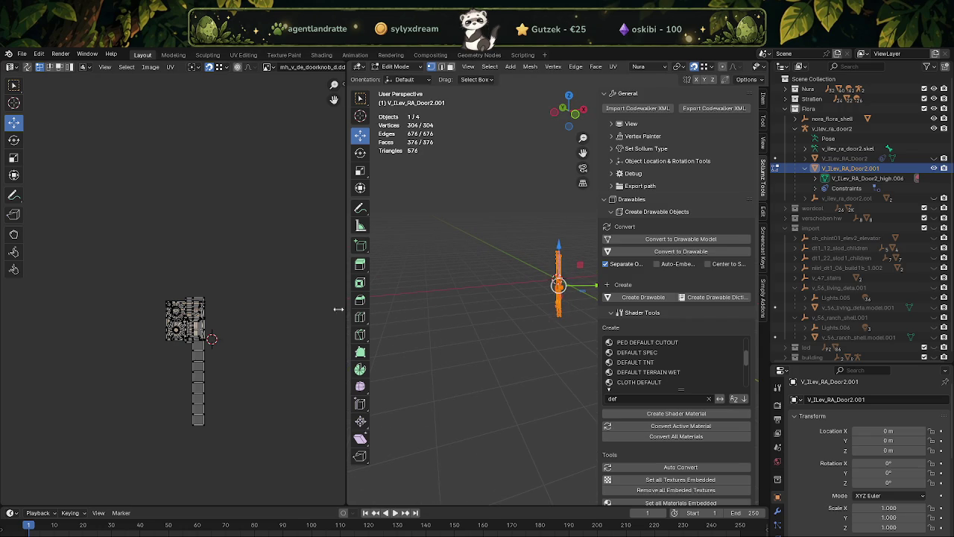
Step: Widen the 3D viewport and start moving the door toward the building's wireframe
left_click_drag(344, 315, 193, 316)
left_click_drag(373, 328, 437, 303)
scroll("up", 3)
scroll("down", 3)
scroll("down", 3)
left_click_drag(449, 251, 483, 425)
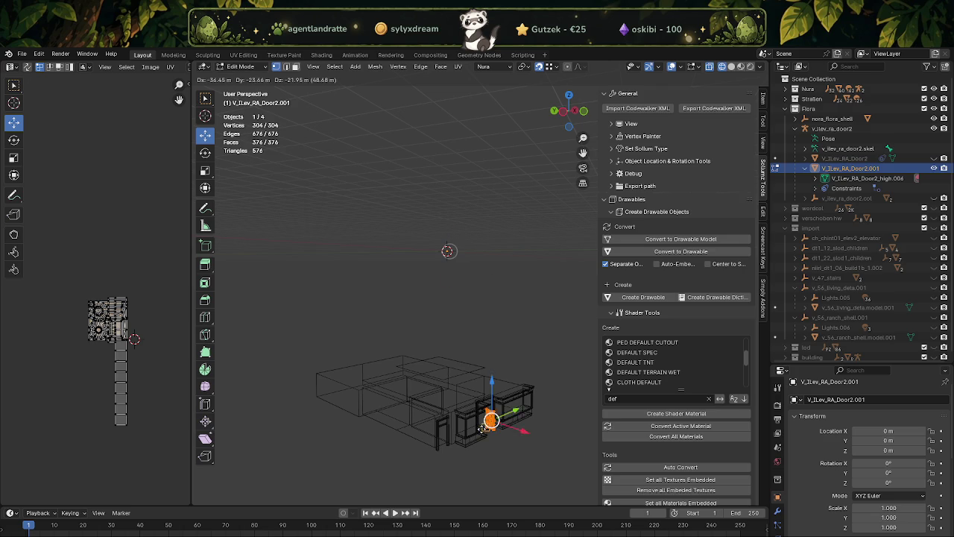
Step: Zoom onto the door and rotate it about 77° around Z
key("KP_Decimal")
scroll("down", 3)
right_click(447, 388)
left_click(442, 393)
key("Escape")
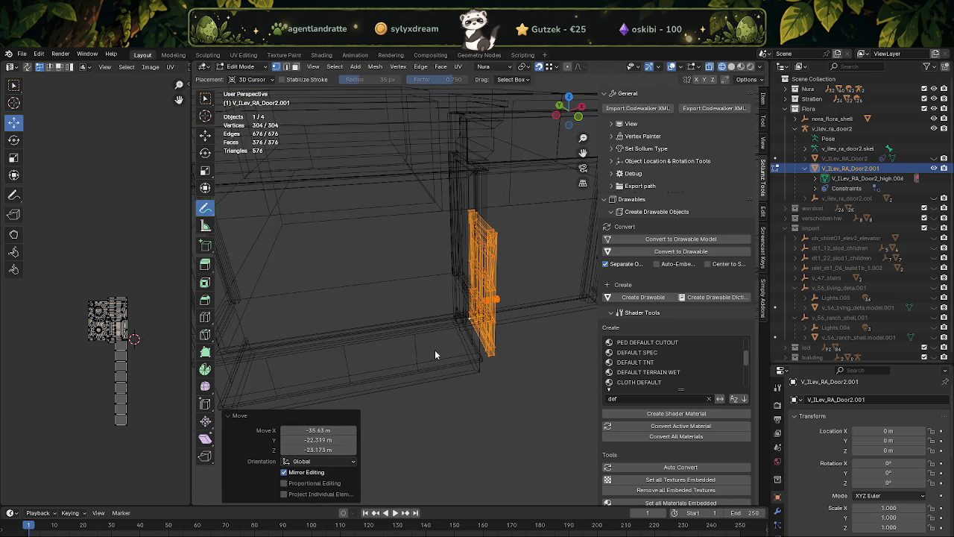
key("shift+space")
key("r")
left_click_drag(470, 309, 498, 305)
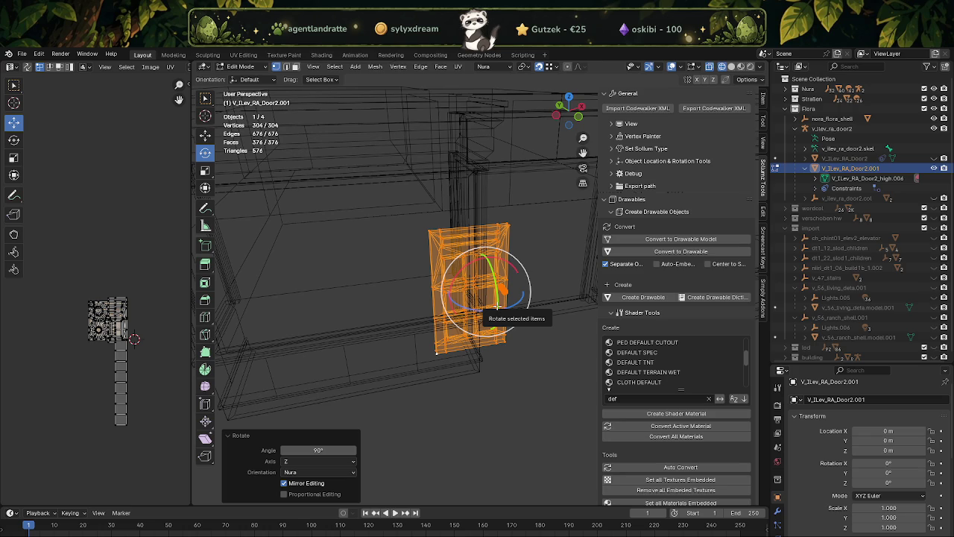
left_click_drag(497, 306, 412, 351)
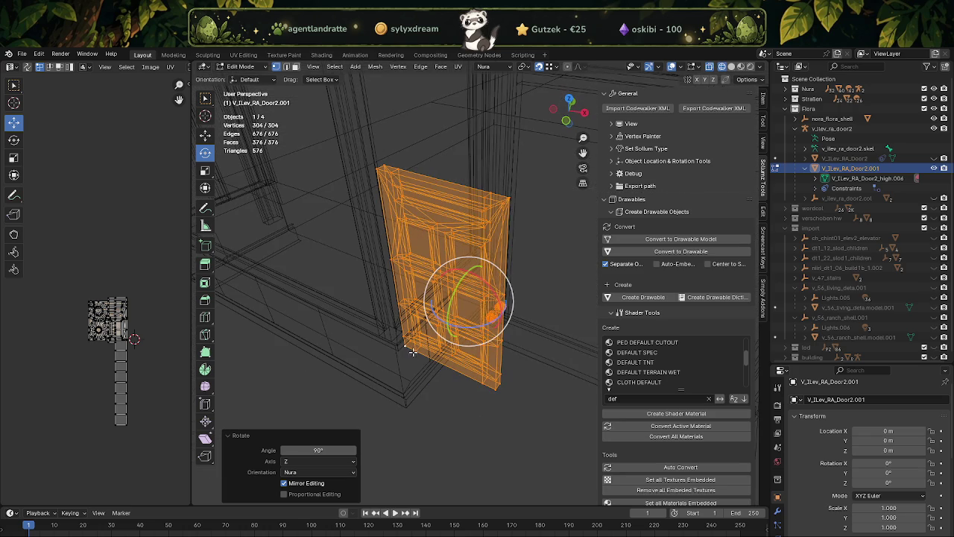
Step: Move the door along X, then 0.86 m along Y into the doorway
key("shift+space")
key("g")
key("KP_Decimal")
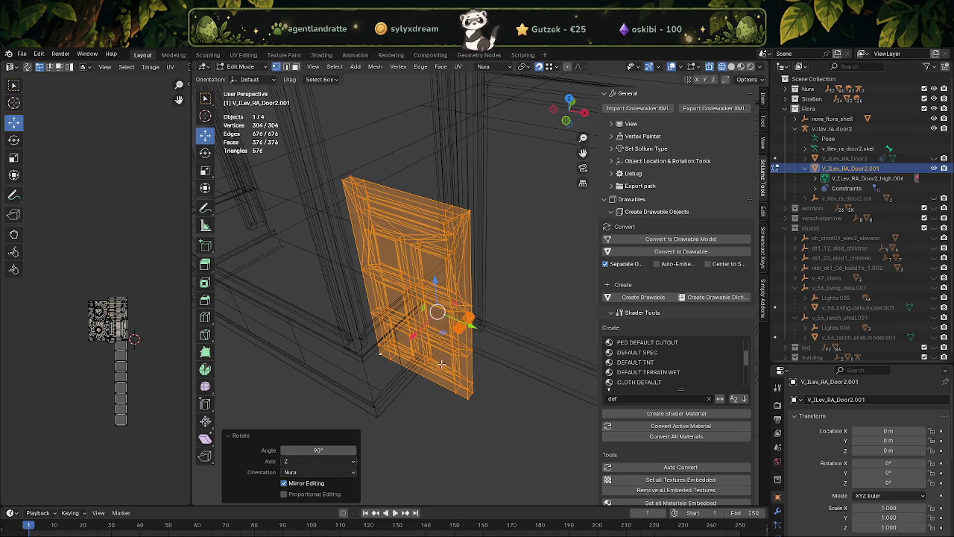
key("g")
key("x")
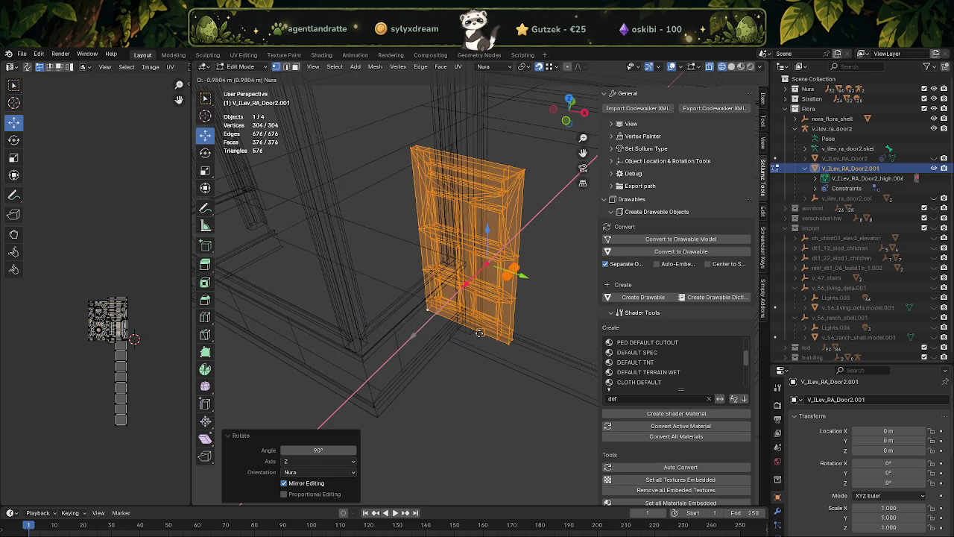
left_click(490, 328)
key("g")
key("y")
left_click(481, 328)
Step: Show the door solid with its mahogany texture, inspect it, then enable X-ray
left_click_drag(488, 320, 422, 323)
scroll("up", 3)
key("shift+z")
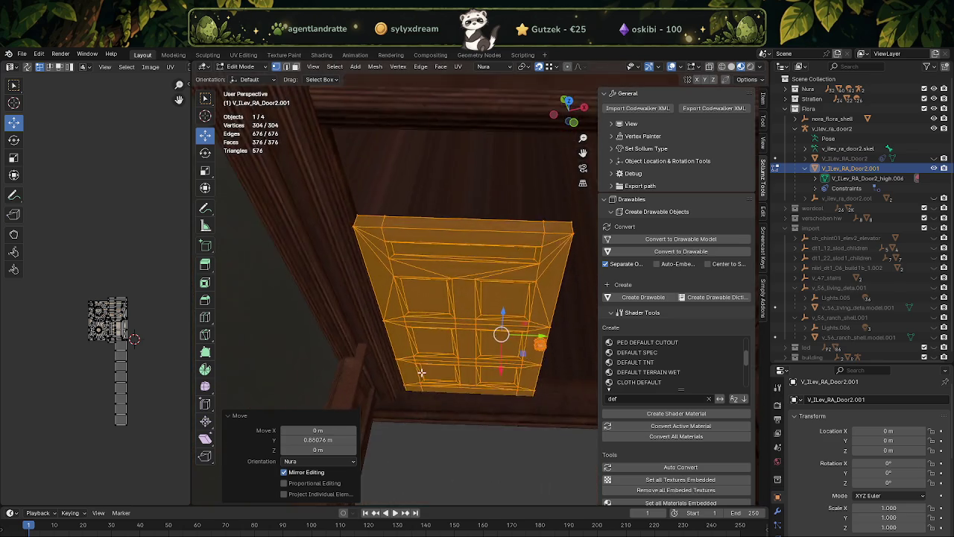
scroll("down", 3)
scroll("up", 3)
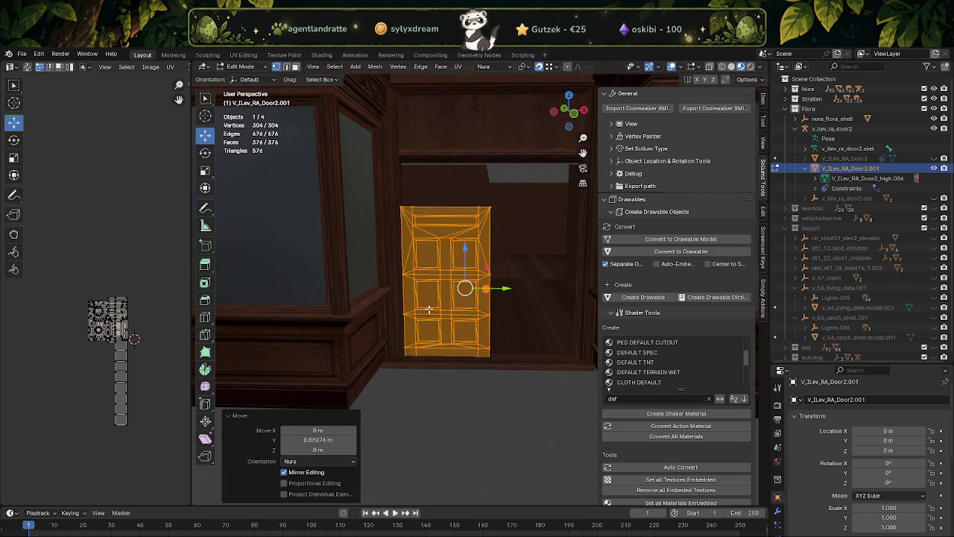
scroll("up", 3)
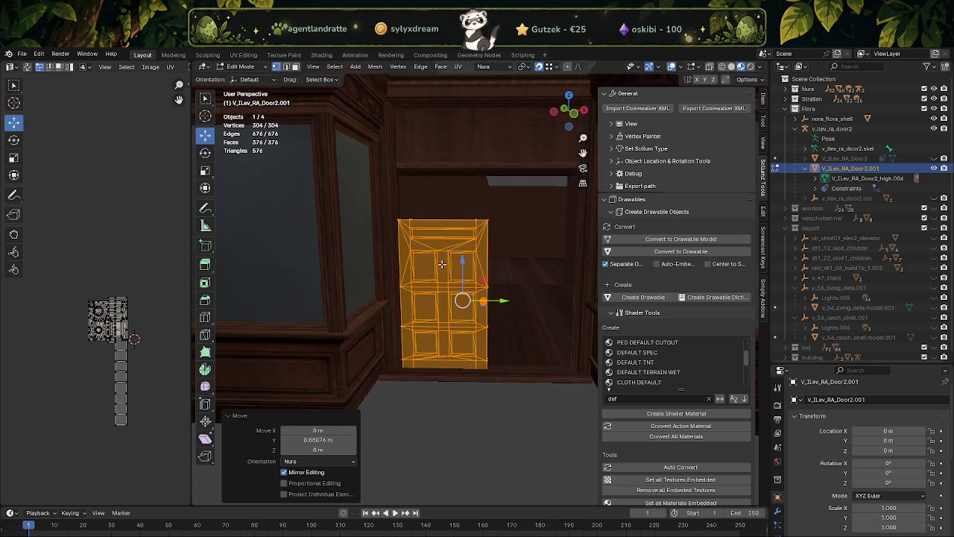
scroll("up", 3)
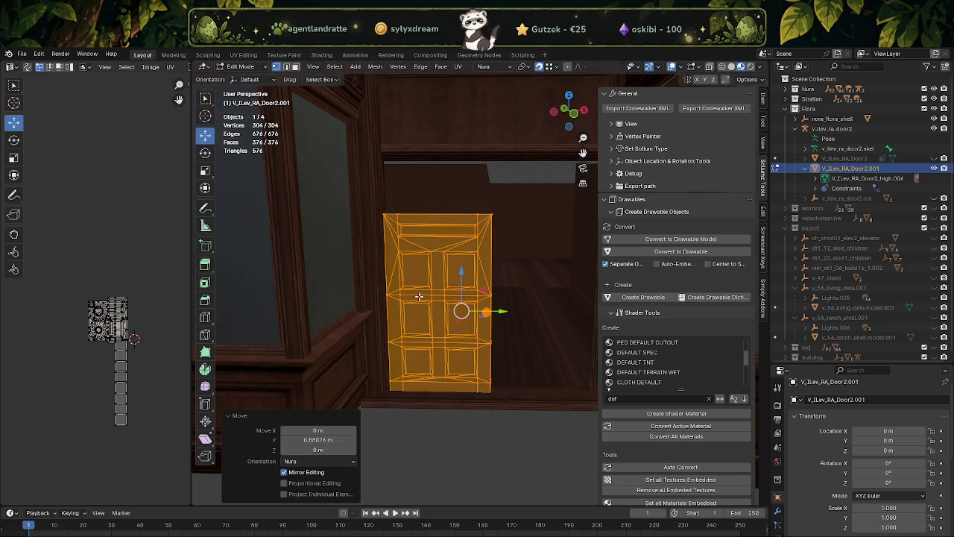
scroll("up", 3)
scroll("up", 3)
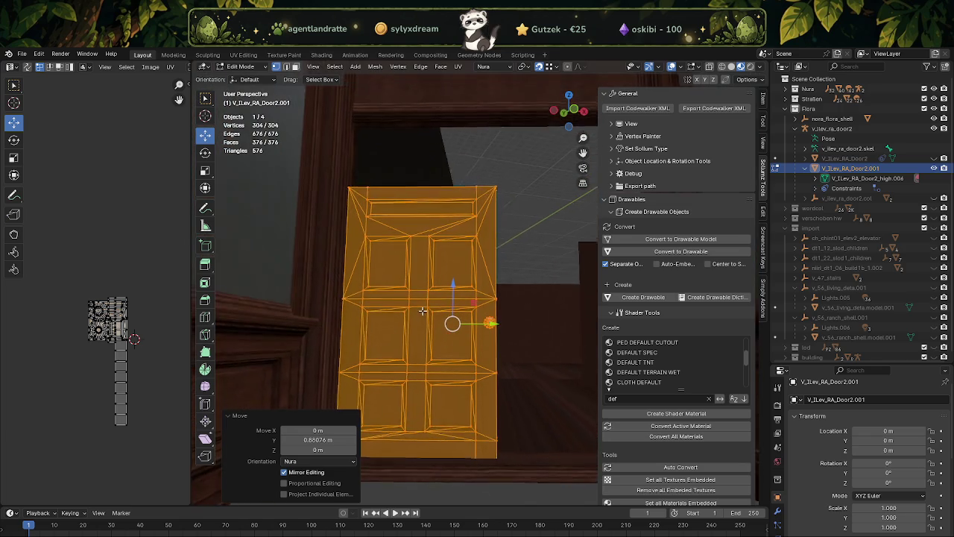
scroll("up", 3)
scroll("up", 3)
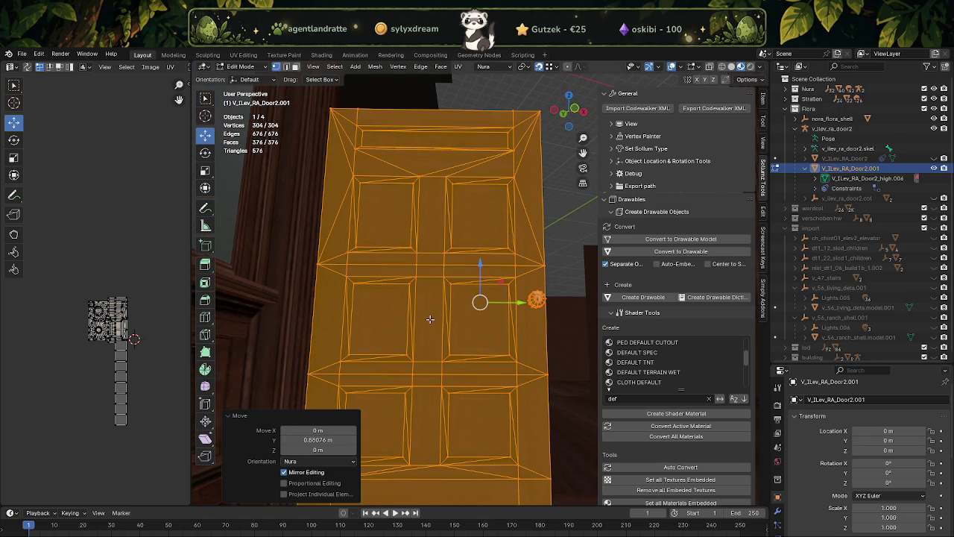
left_click_drag(432, 317, 419, 306)
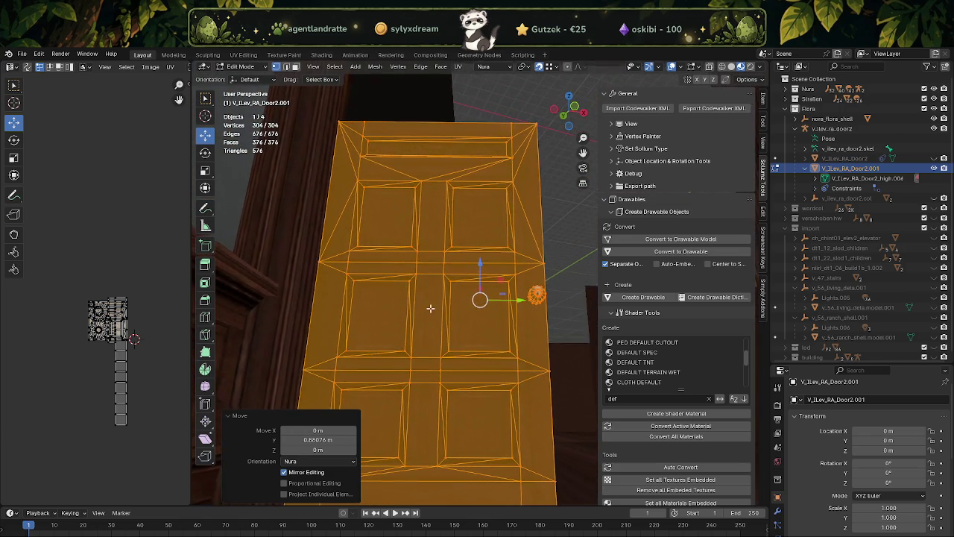
scroll("down", 3)
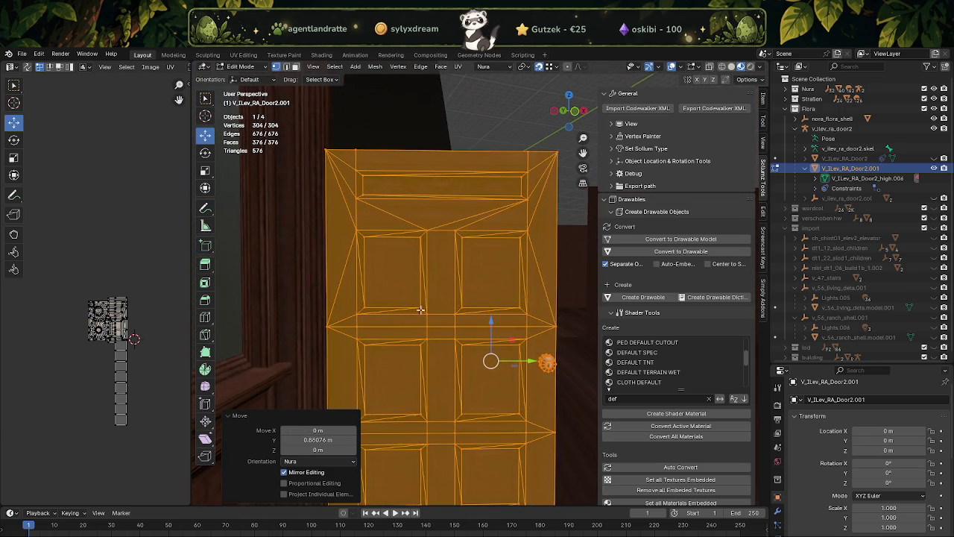
scroll("down", 3)
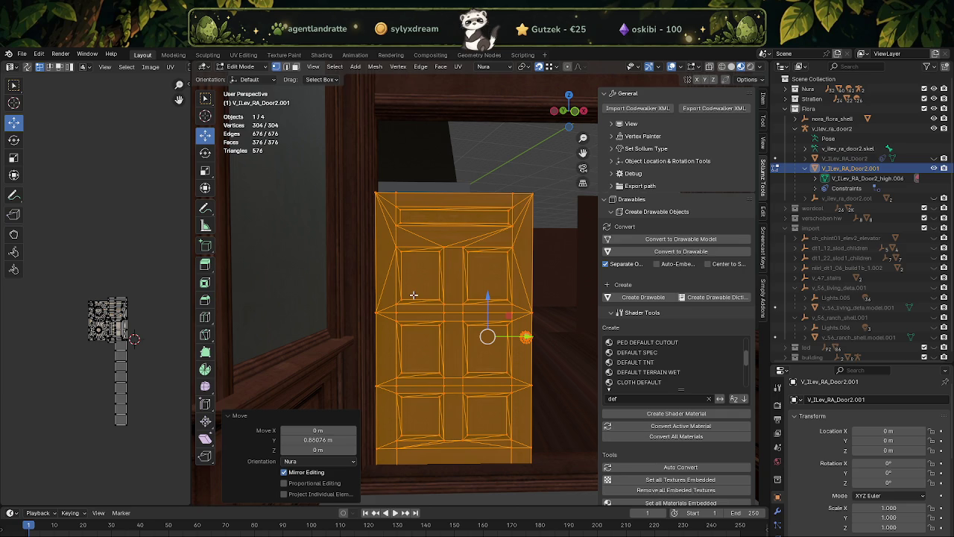
key("alt+z")
Step: Box-select the door's top section and try raising it along Z, then undo
left_click_drag(346, 166, 556, 273)
key("alt+z")
left_click_drag(478, 226, 402, 250)
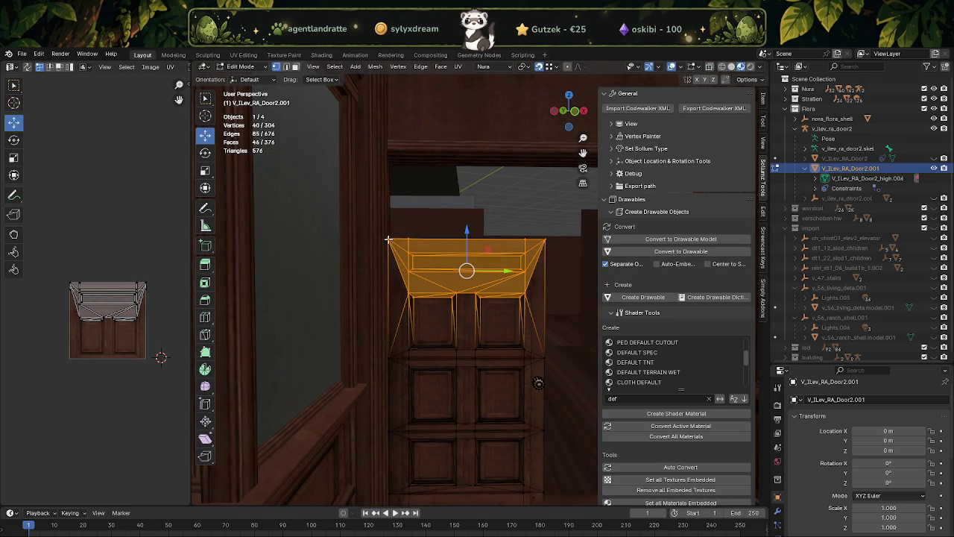
left_click_drag(463, 231, 458, 160)
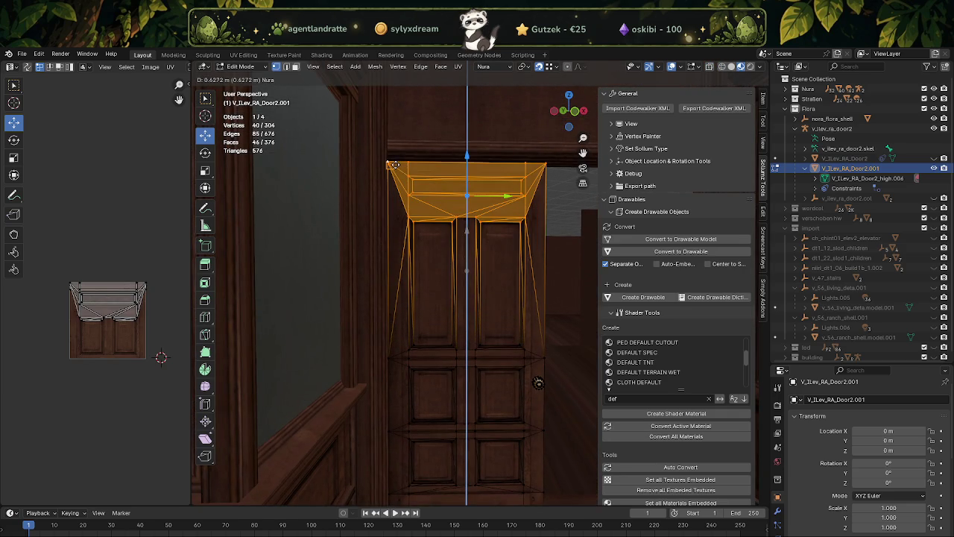
left_click_drag(457, 160, 457, 248)
scroll("up", 3)
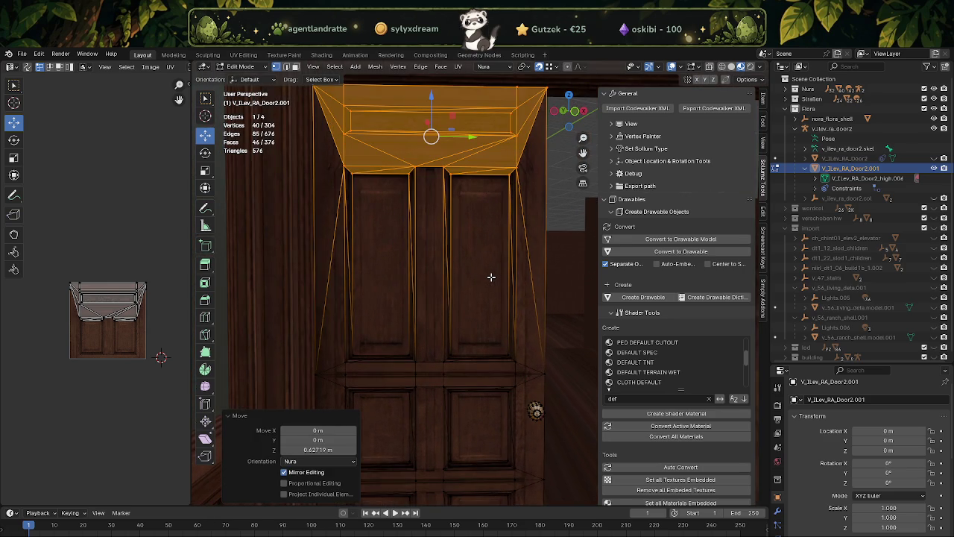
key("ctrl+z")
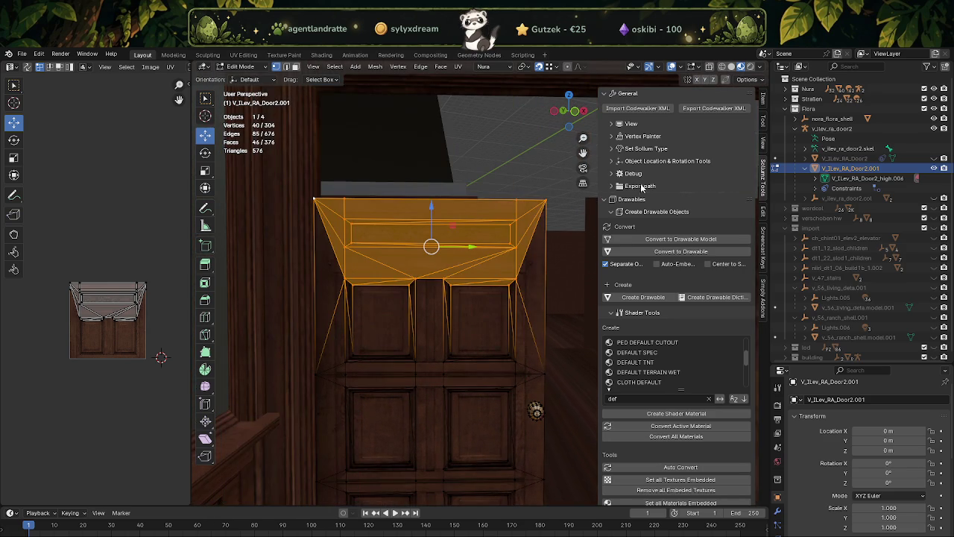
Step: Check the transform options and raise the top section 0.627 m along Z
left_click(744, 108)
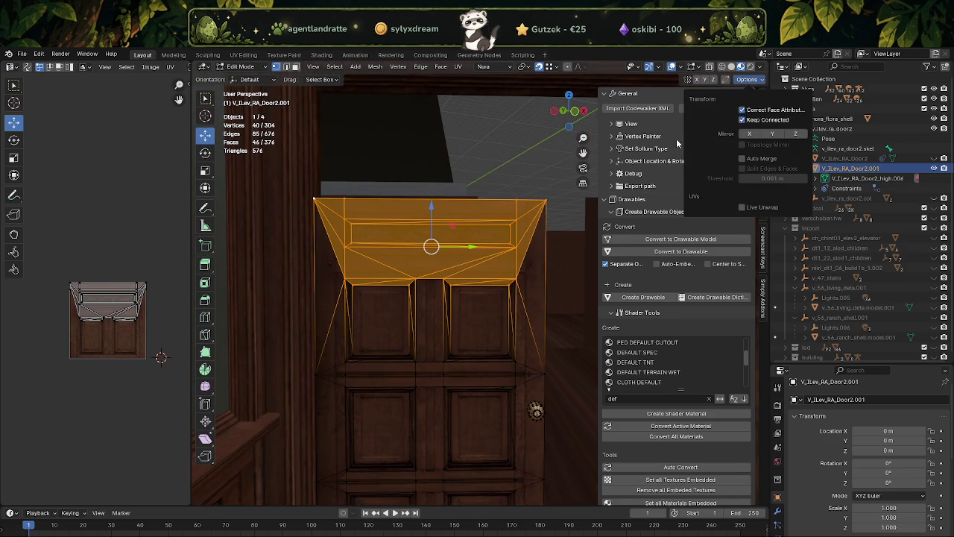
left_click_drag(434, 206, 392, 164)
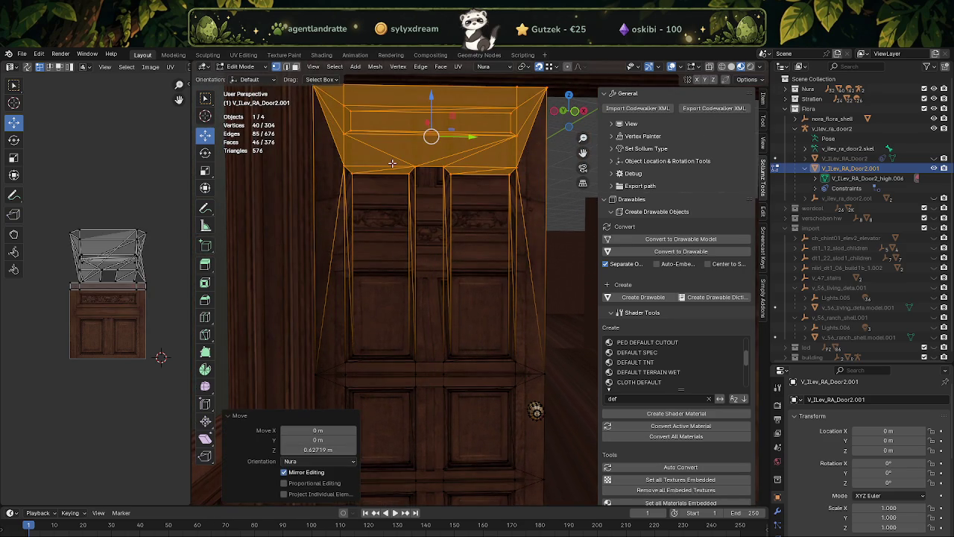
key("ctrl+z")
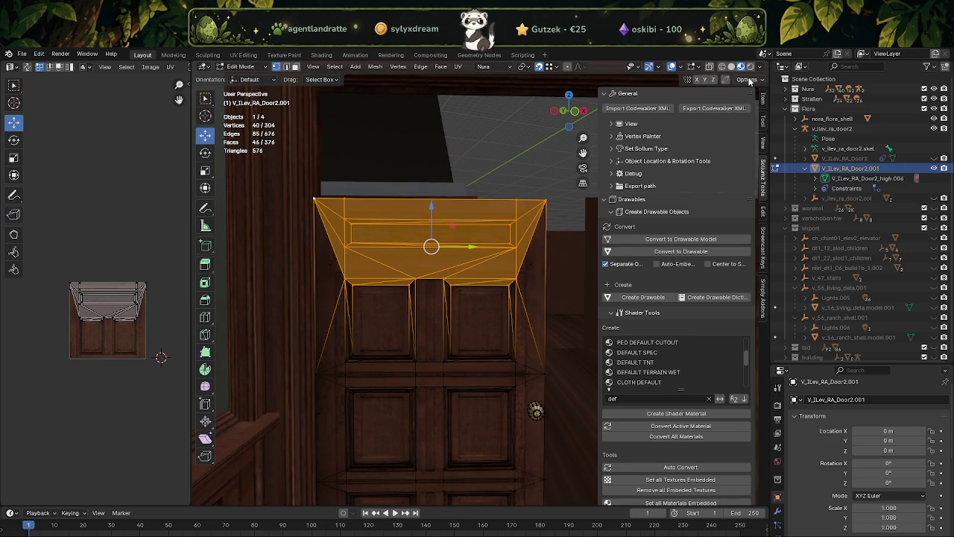
left_click(742, 109)
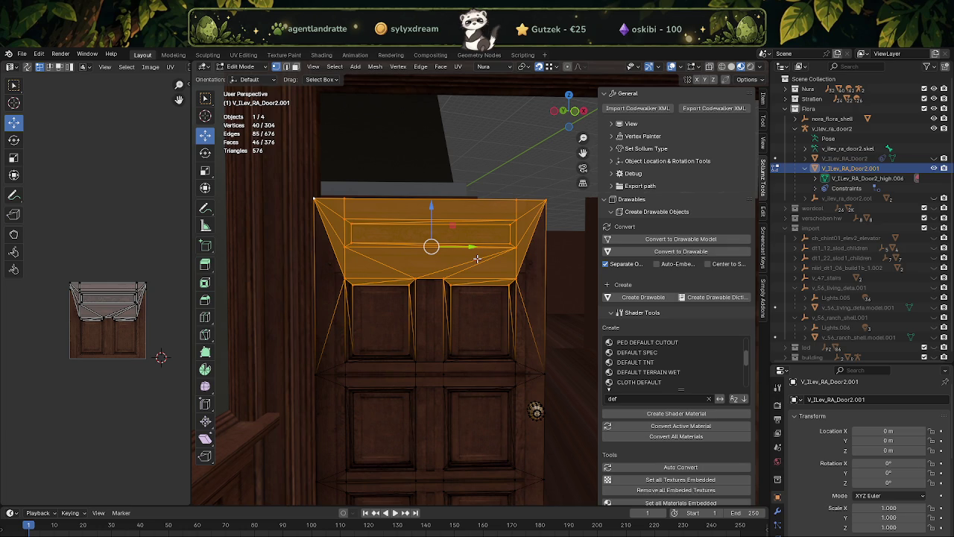
left_click_drag(433, 208, 421, 93)
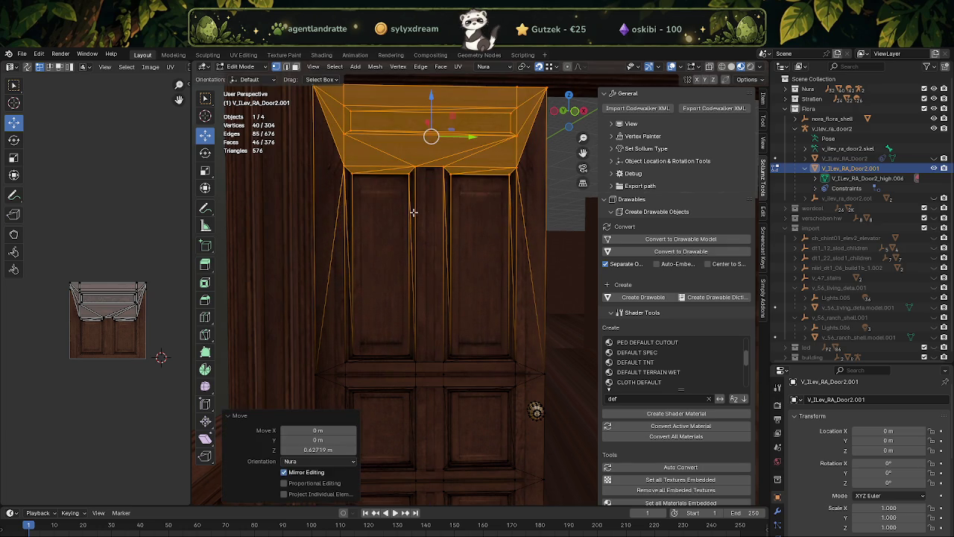
Step: Preview the stretched door in Object Mode, then return to Edit Mode and undo
key("Tab")
key("Tab")
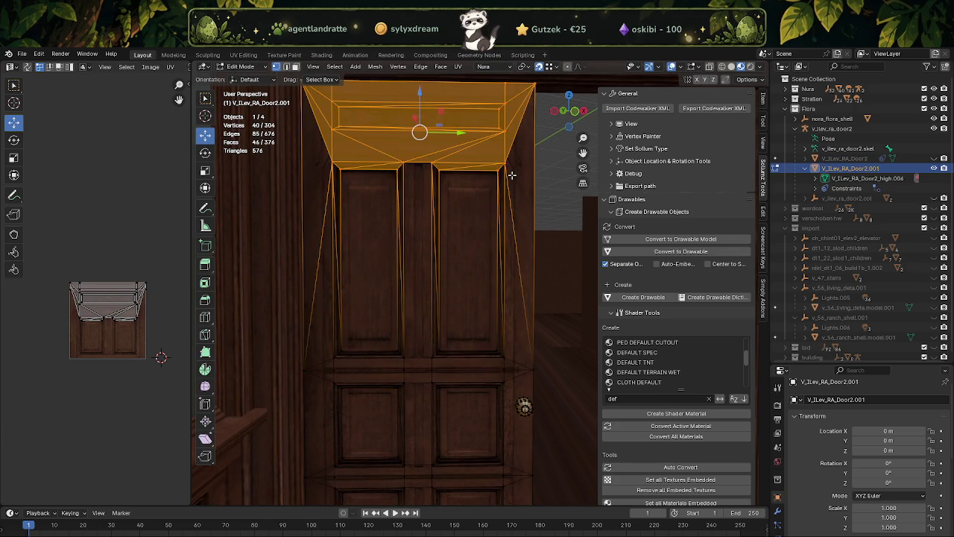
key("Tab")
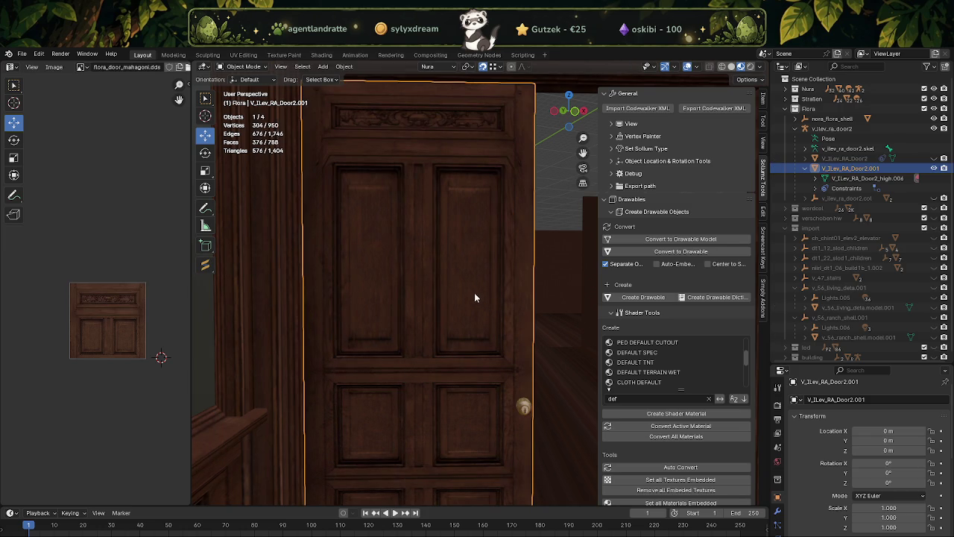
key("Tab")
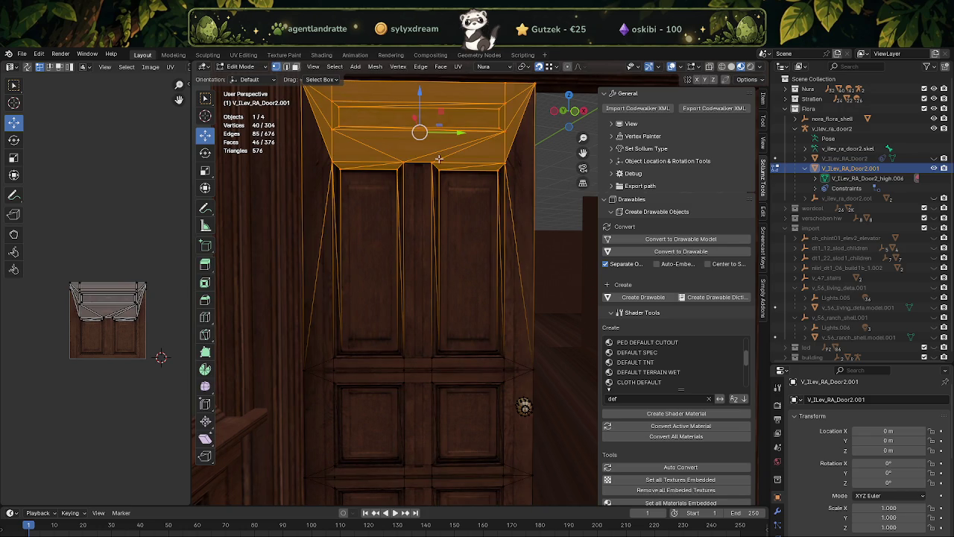
key("ctrl+z")
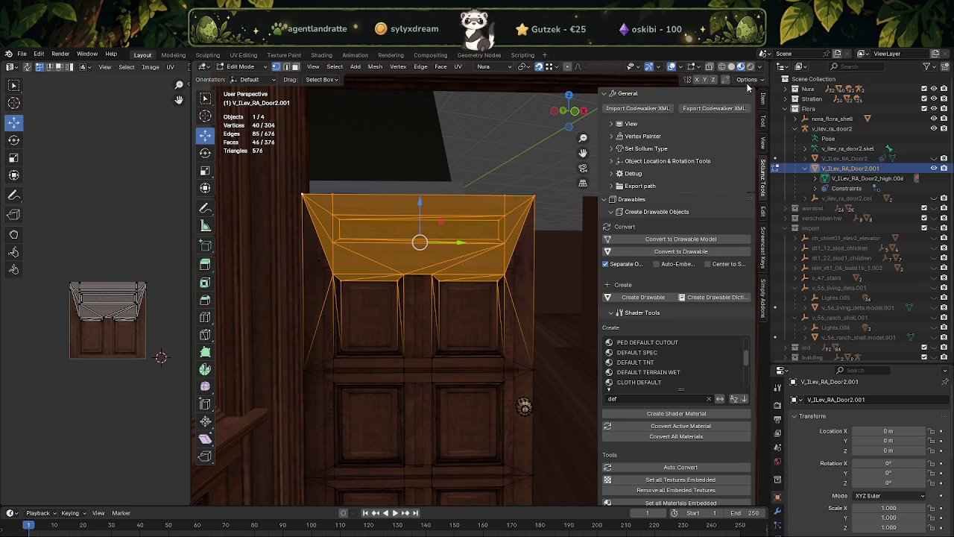
Step: With Correct Face Attributes checked, raise the top faces 0.627 m along Z again
left_click(748, 79)
left_click_drag(419, 203, 326, 113)
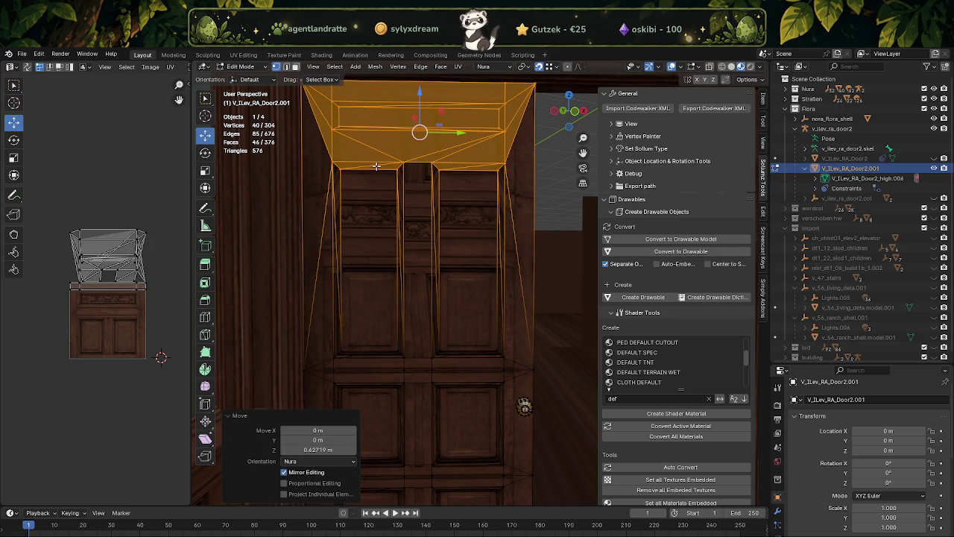
key("ctrl+z")
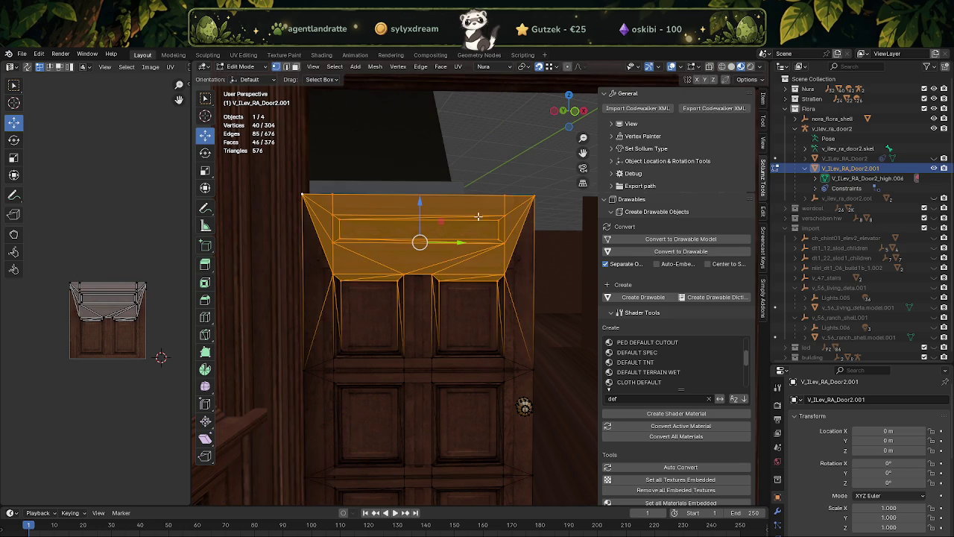
left_click(748, 79)
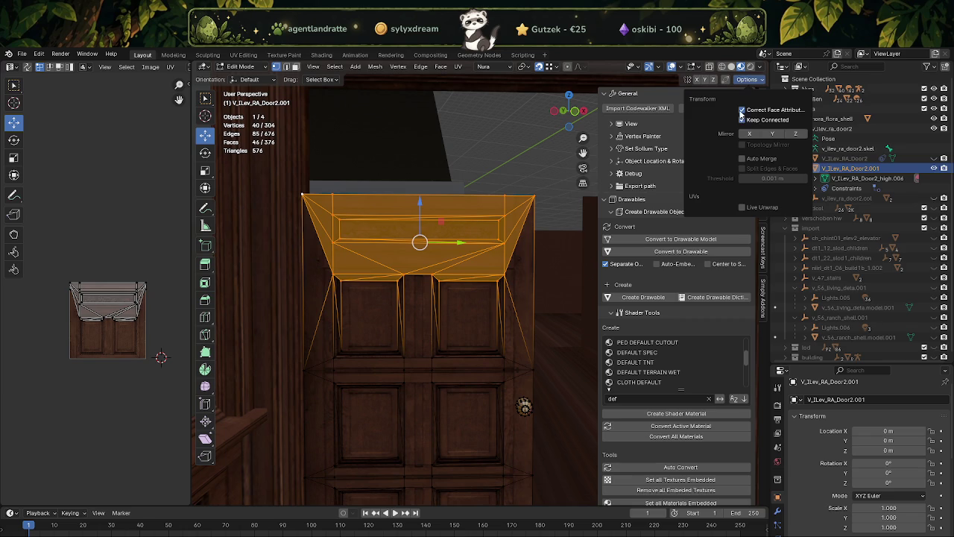
left_click_drag(418, 201, 418, 108)
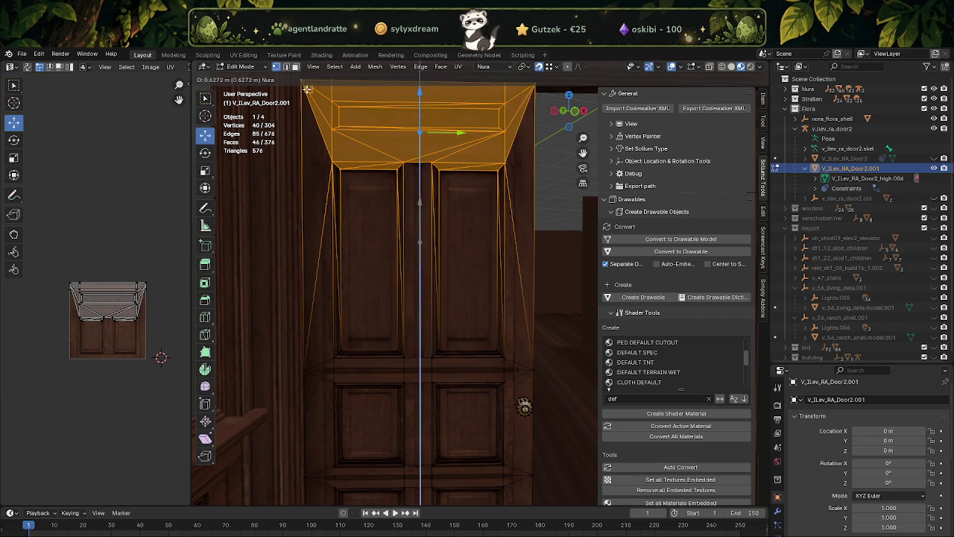
key("ctrl+z")
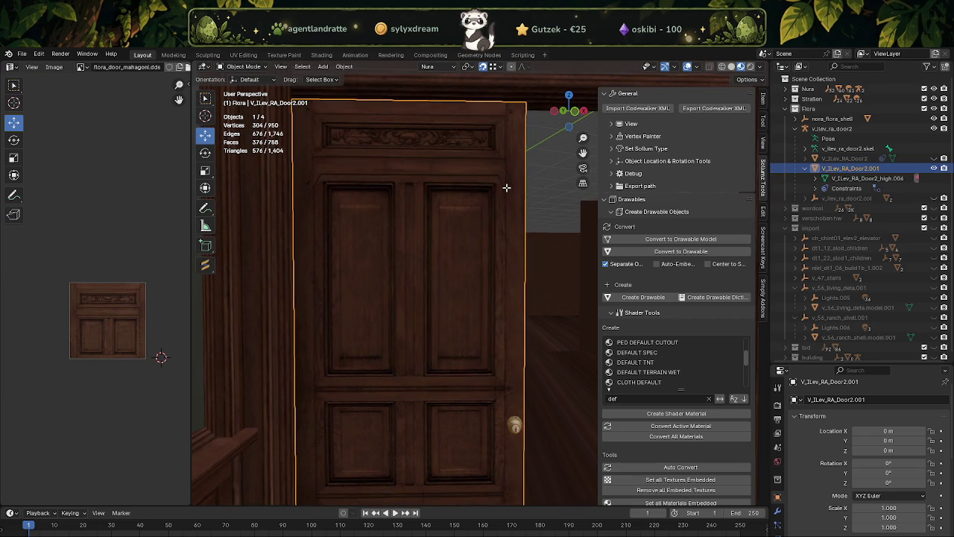
key("ctrl+shift+z")
Step: In face select mode, select the slanted faces on the door's right side, excluding the inner panel faces
key("3")
left_click(509, 183)
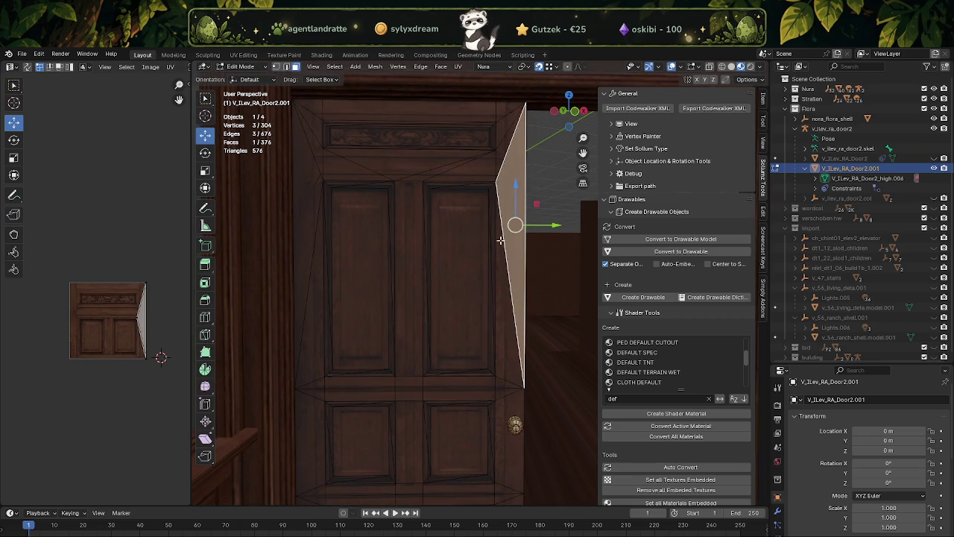
left_click(497, 201)
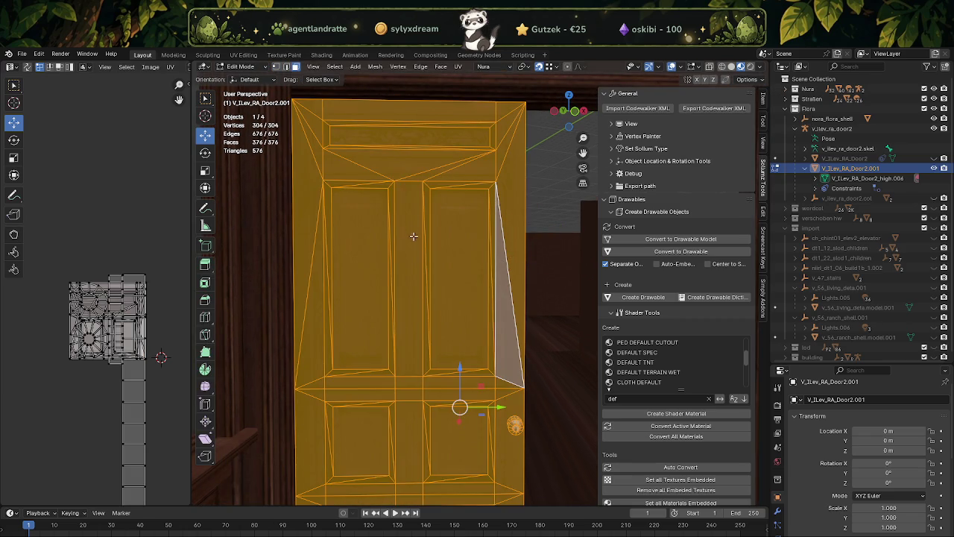
left_click_drag(367, 206, 439, 422)
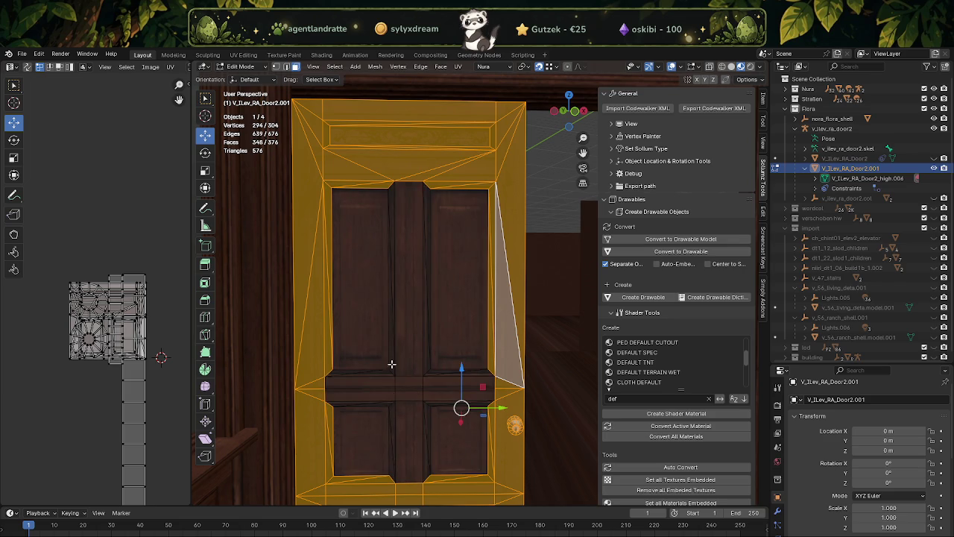
Step: Select the top-right and right-edge triangles, grow along the edge, and add the lower triangle
left_click(493, 169)
scroll("up", 3)
scroll("up", 3)
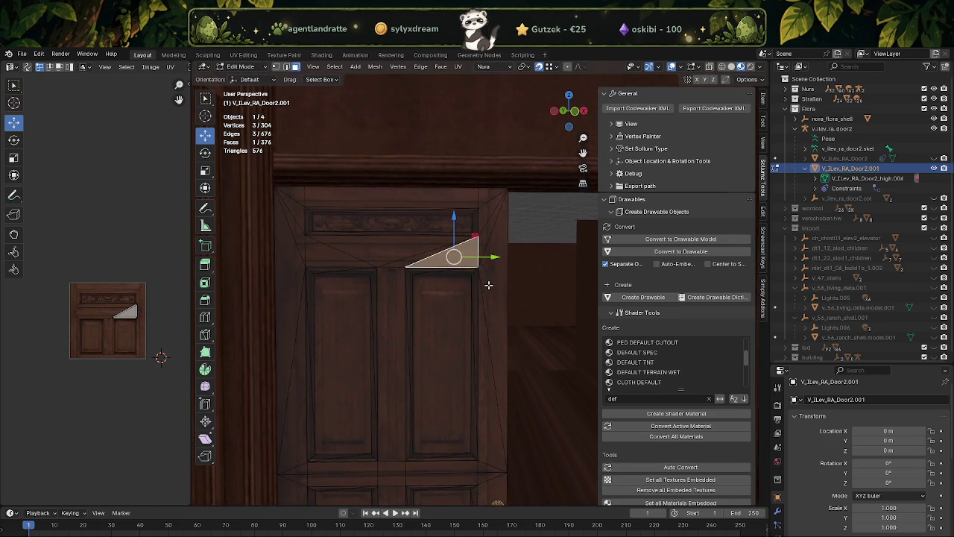
scroll("up", 3)
left_click(499, 261)
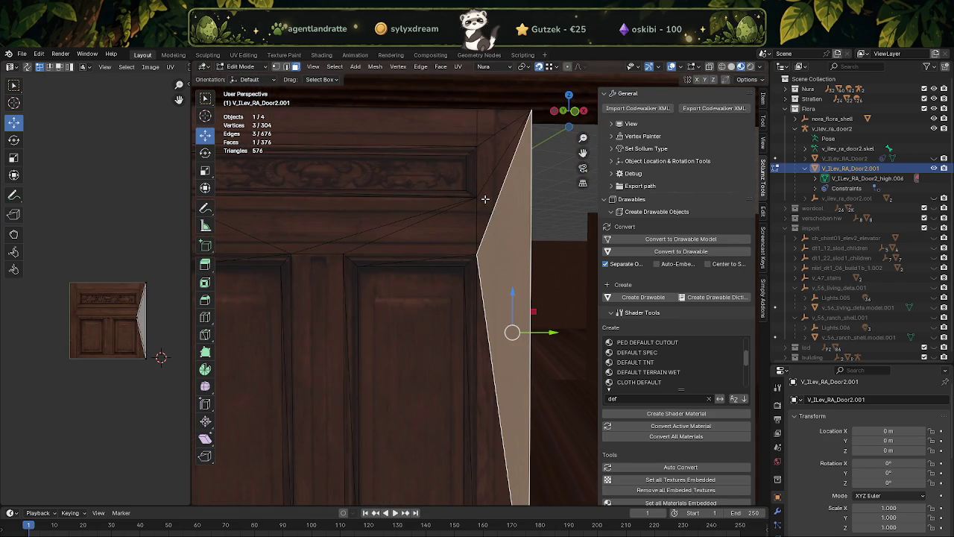
key("ctrl+KP_Add")
key("ctrl+KP_Add")
key("ctrl+KP_Add")
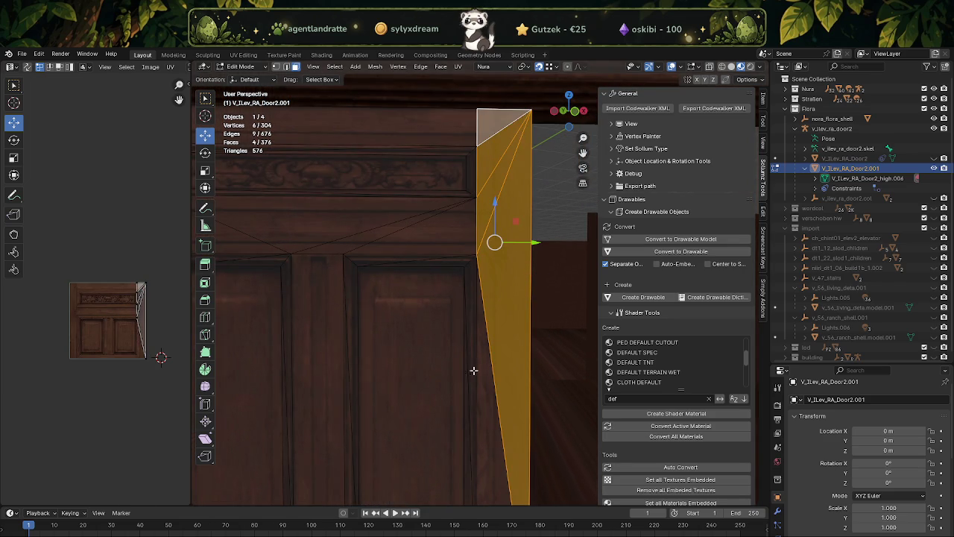
left_click(484, 364)
Step: Zoom and orbit to inspect the selected strip of right-edge triangles
scroll("up", 3)
scroll("up", 3)
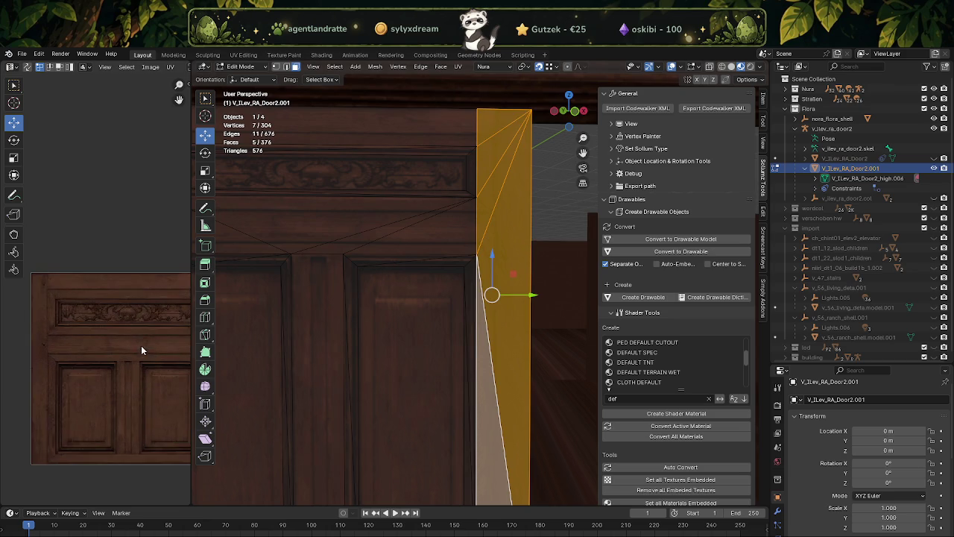
scroll("up", 3)
scroll("up", 3)
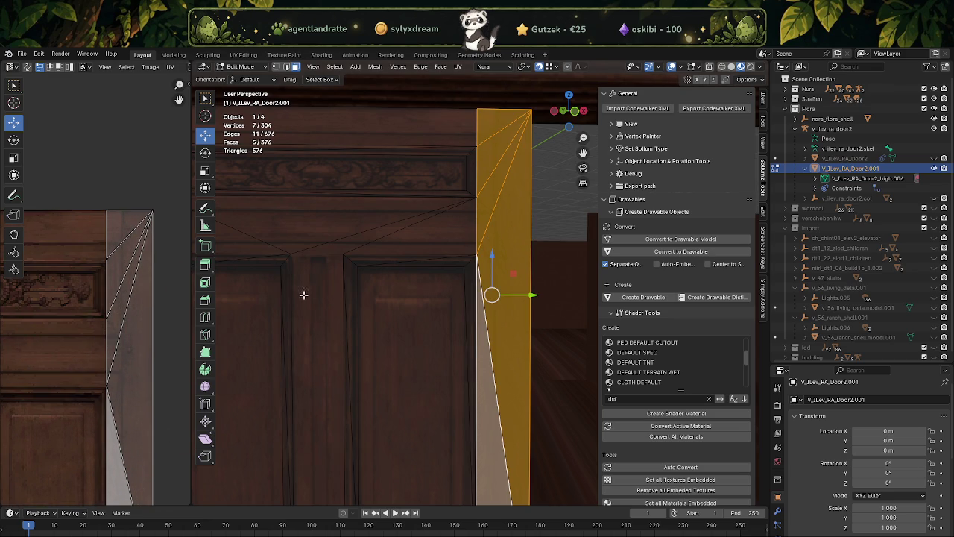
scroll("down", 3)
scroll("down", 3)
scroll("down", 3)
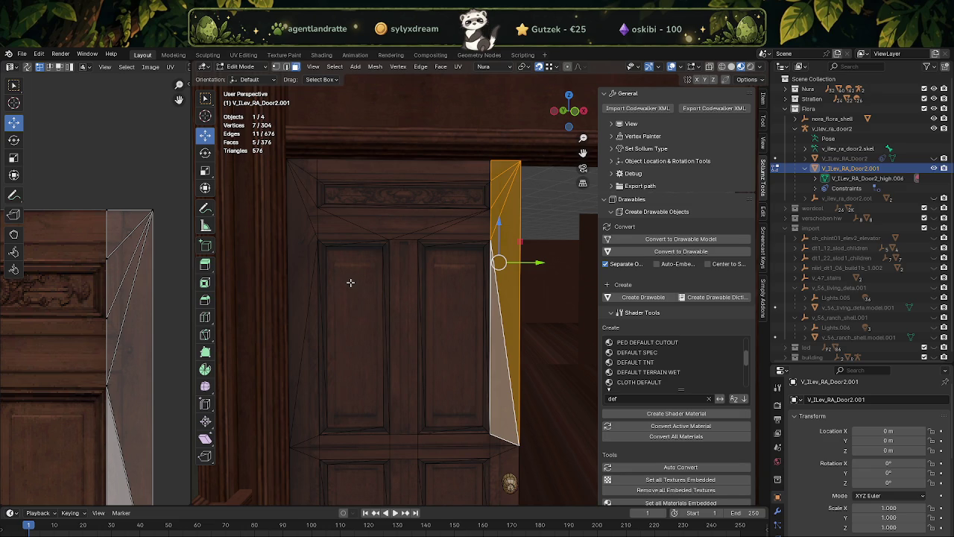
scroll("down", 3)
left_click_drag(387, 328, 393, 325)
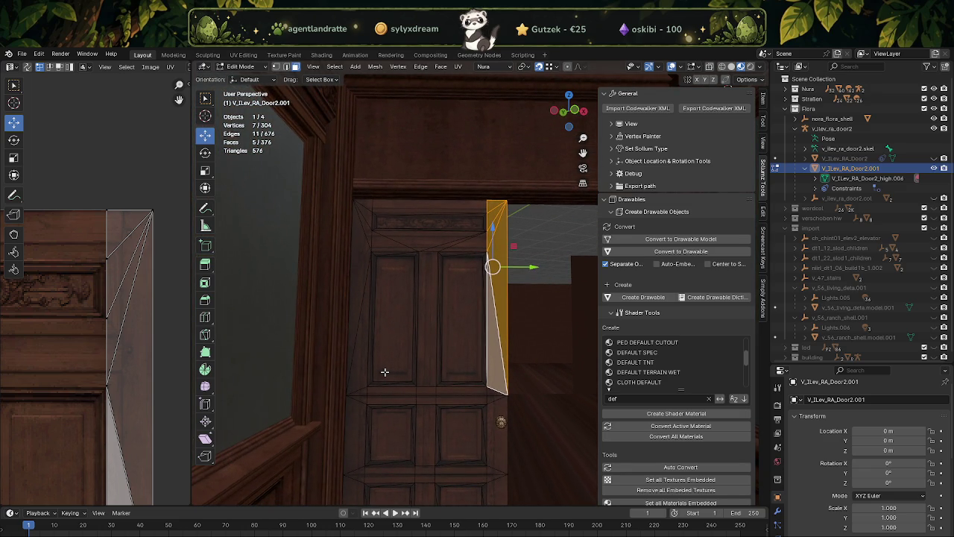
scroll("down", 3)
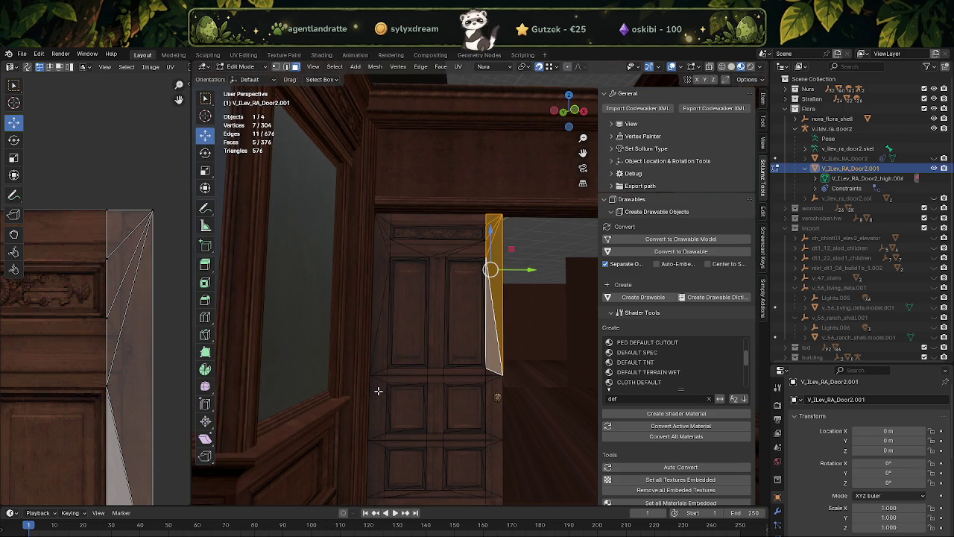
Step: Box-select one horizontal rail's vertices in wireframe and lower it 0.282 m along Z
key("1")
key("shift+z")
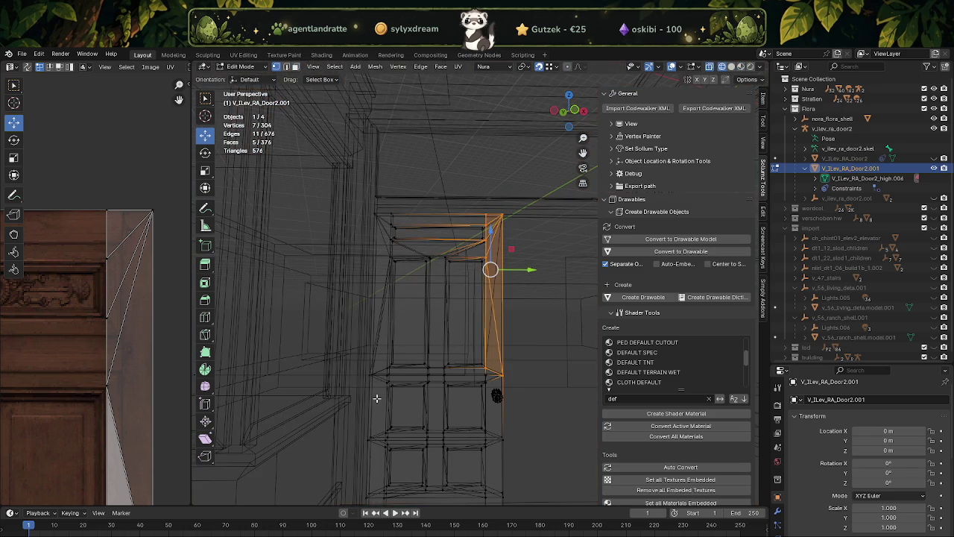
left_click_drag(358, 348, 496, 383)
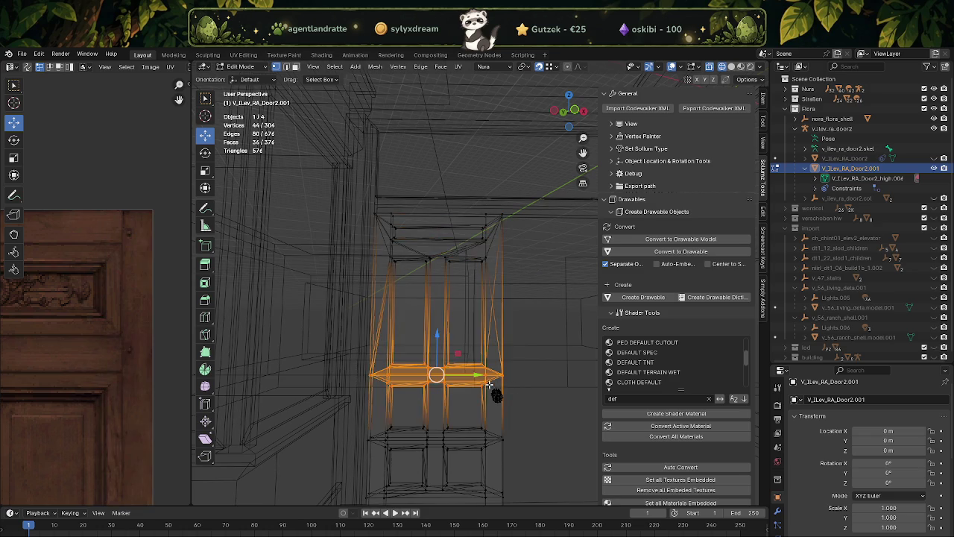
left_click_drag(497, 383, 505, 447)
scroll("up", 3)
scroll("up", 3)
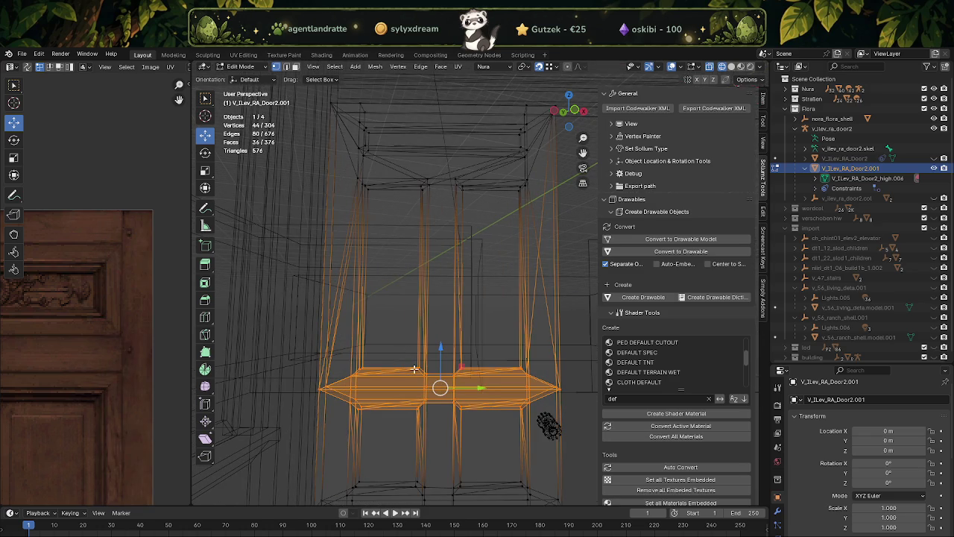
scroll("down", 3)
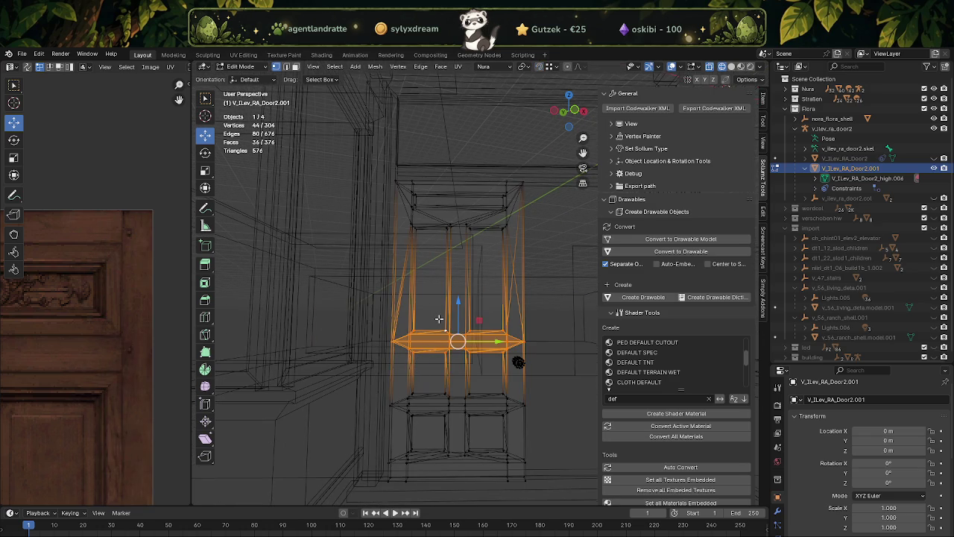
key("shift+z")
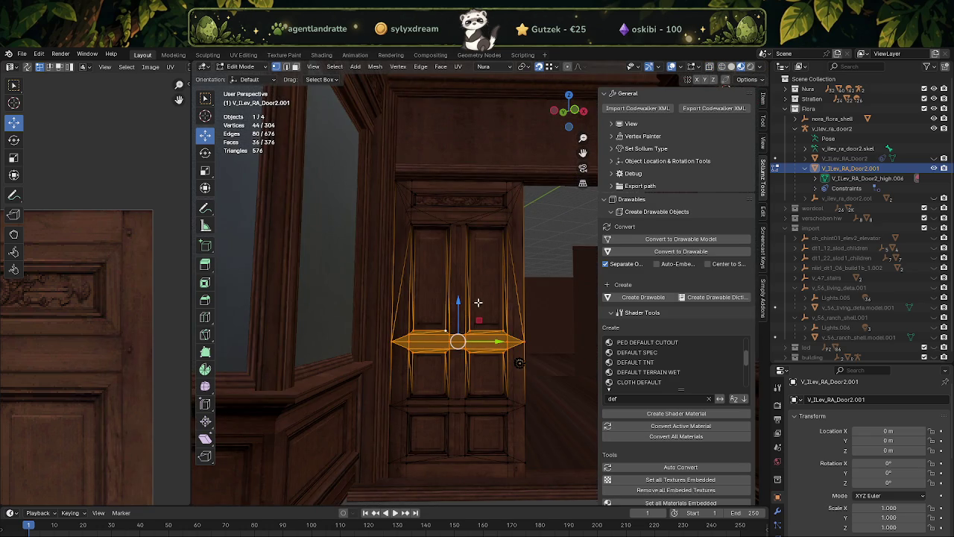
left_click_drag(460, 304, 355, 361)
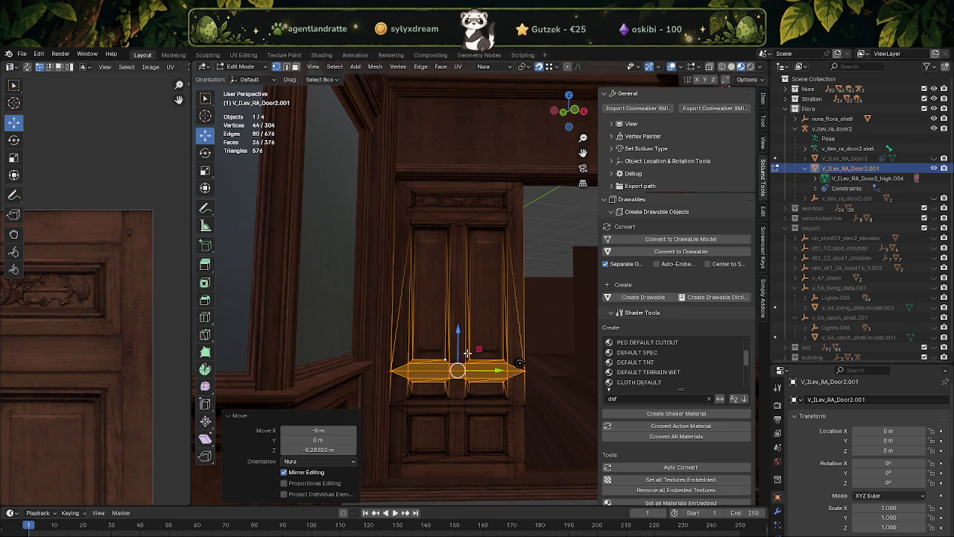
Step: Delete the five faces of the door's centre rail
scroll("up", 3)
left_click_drag(475, 352, 481, 361)
scroll("up", 3)
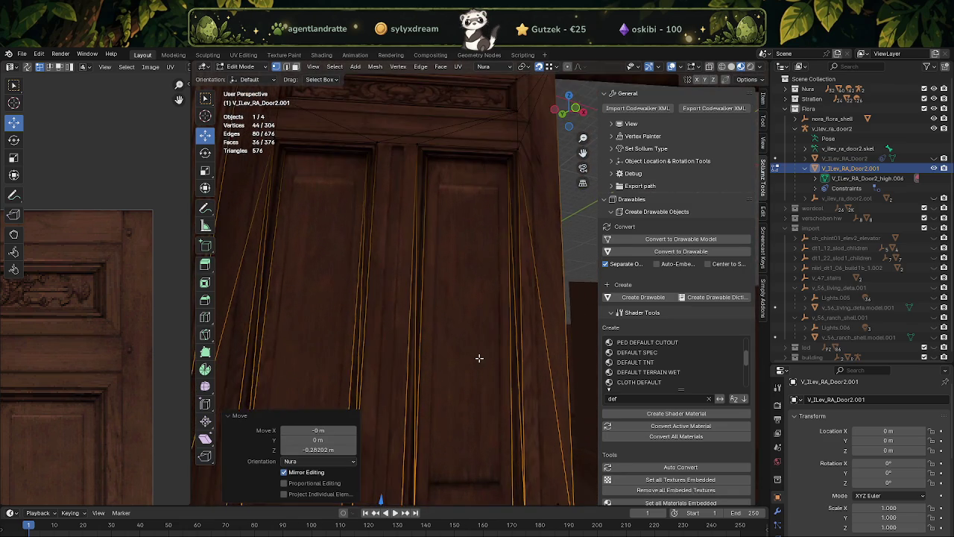
scroll("up", 3)
key("3")
left_click_drag(373, 319, 379, 328)
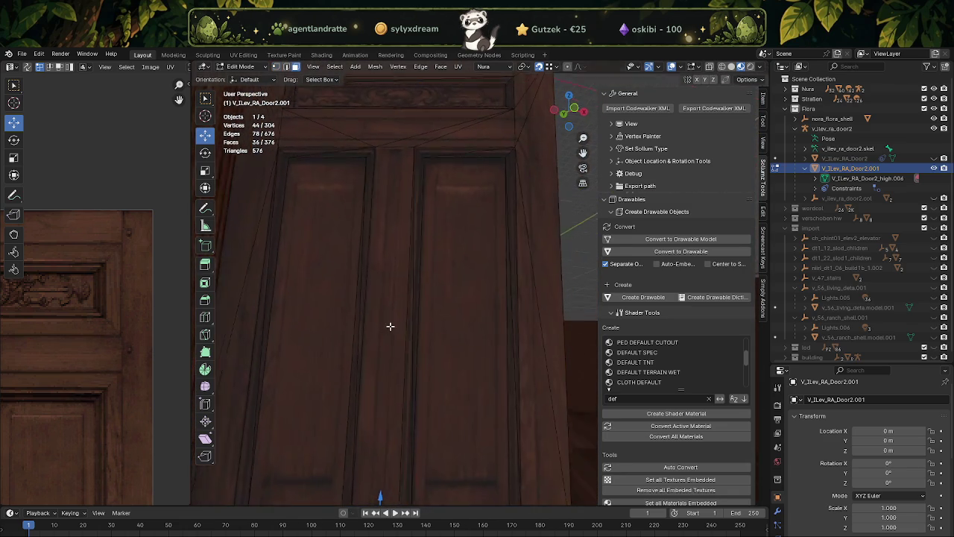
left_click_drag(356, 328, 421, 344)
key("Delete")
left_click_drag(400, 320, 392, 399)
left_click(679, 68)
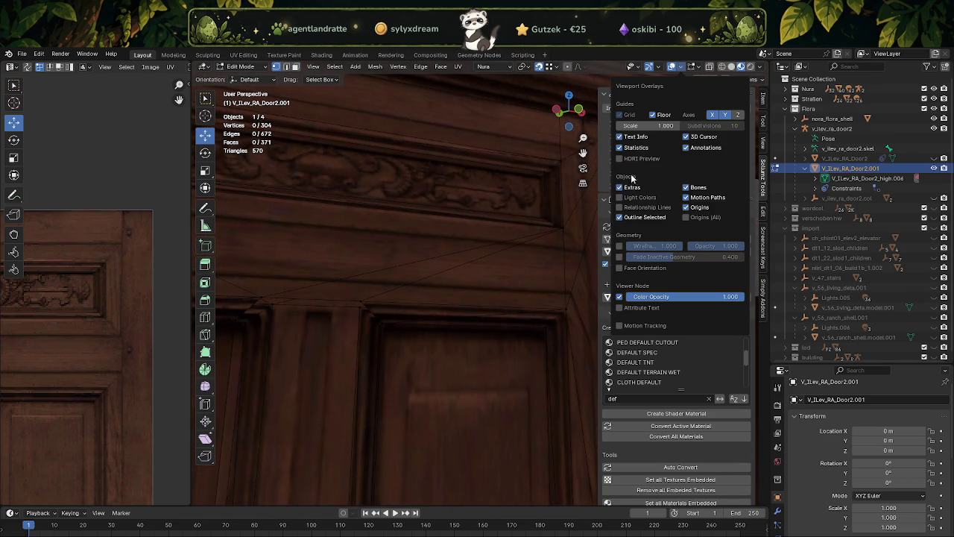
Step: Turn on Face Orientation and merge the first two door-corner vertex pairs at center
left_click(622, 269)
left_click(355, 303)
left_click(264, 299)
right_click(264, 297)
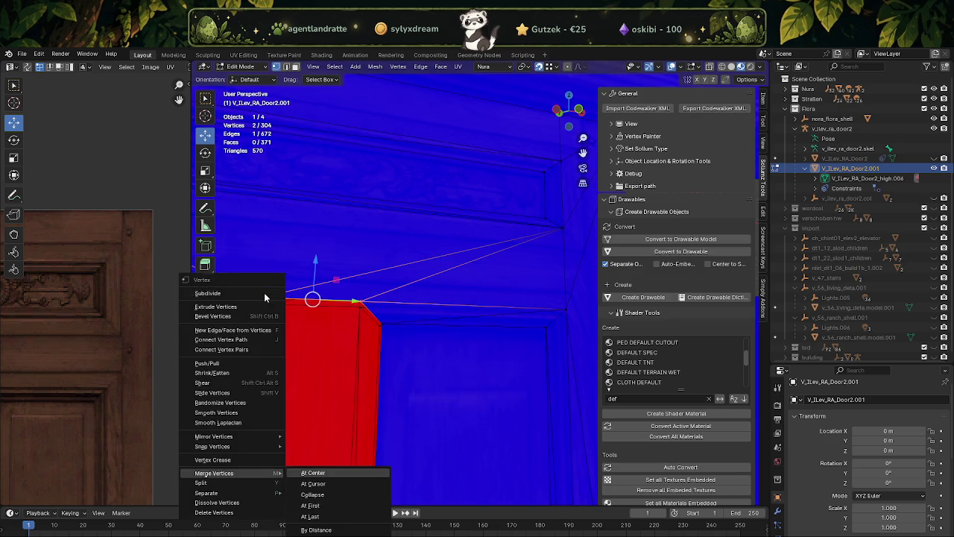
left_click(313, 473)
left_click_drag(383, 324, 310, 313)
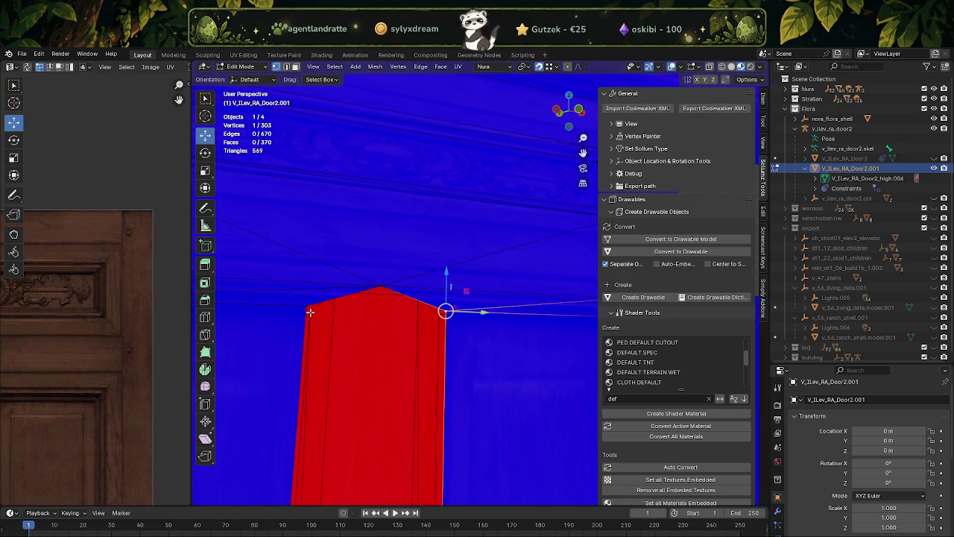
left_click(303, 307)
right_click(302, 306)
left_click(351, 304)
Step: Merge two more doubled vertex pairs at center to fix the remaining flipped faces
left_click_drag(399, 340, 335, 311)
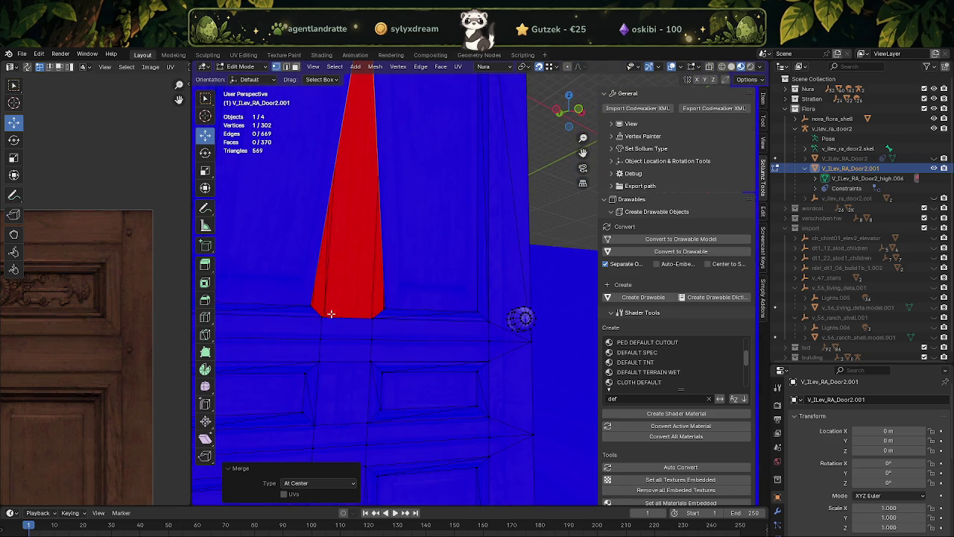
left_click(311, 303)
left_click(387, 306)
right_click(387, 305)
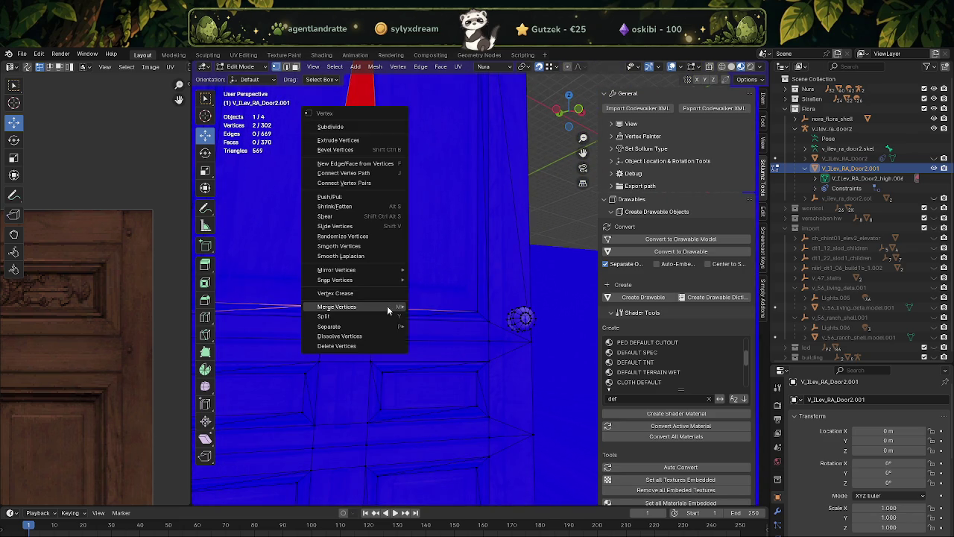
left_click(385, 310)
left_click_drag(390, 311, 388, 322)
left_click(325, 335)
right_click(326, 335)
left_click(322, 335)
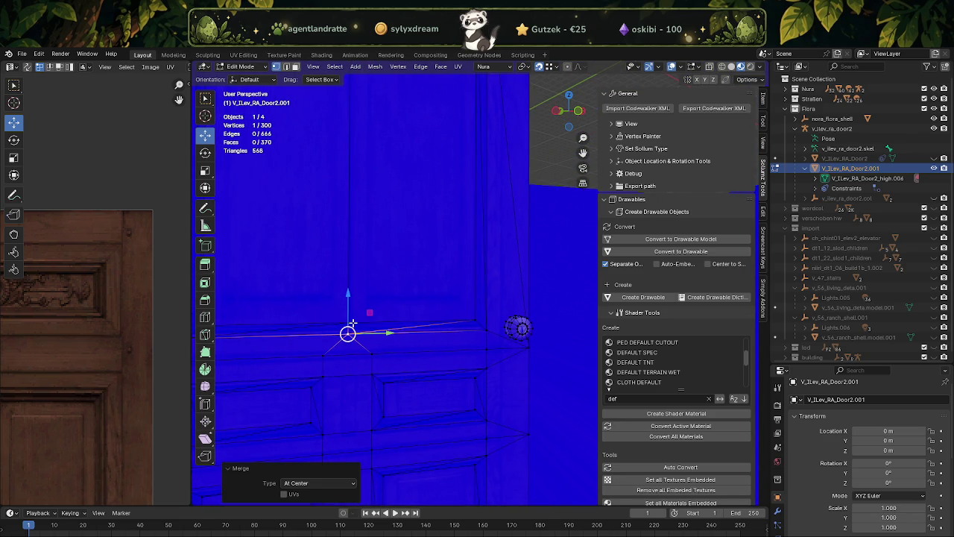
Step: Toggle X-ray, briefly leave Edit Mode, then select the two upper door panel faces
key("alt+z")
key("Tab")
key("alt+z")
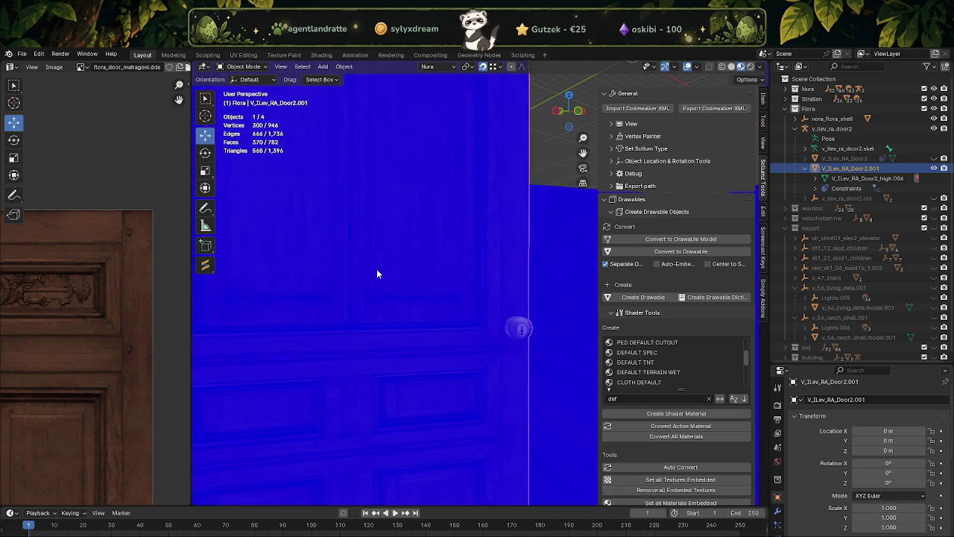
scroll("down", 3)
key("alt+z")
key("Tab")
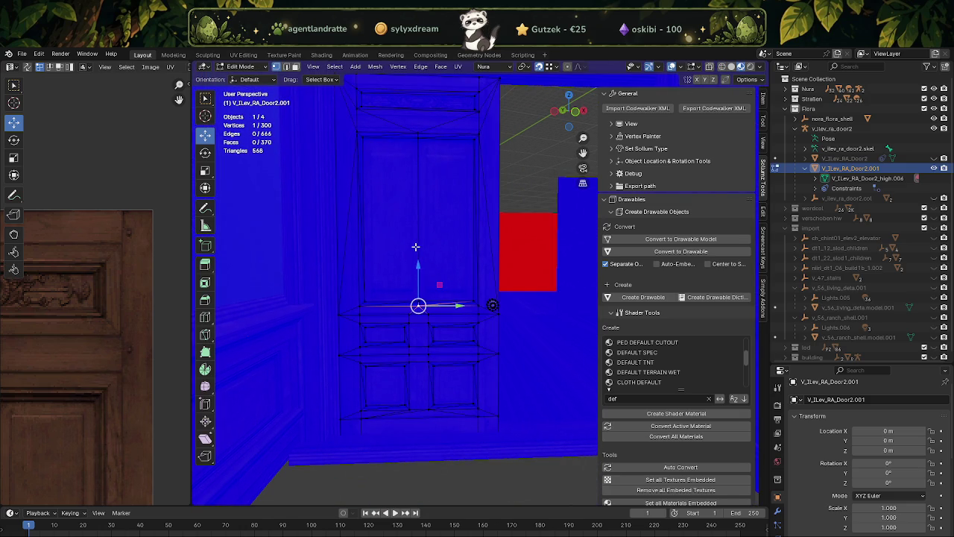
key("3")
left_click(403, 231)
left_click(436, 235)
Step: Turn off Face Orientation and return to Object Mode to review the door
scroll("up", 3)
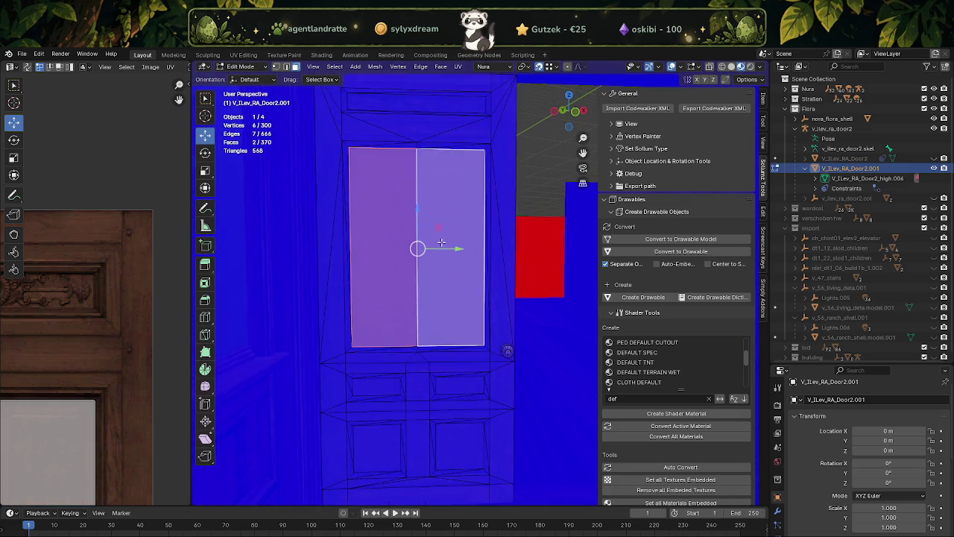
scroll("down", 3)
scroll("down", 3)
scroll("down", 3)
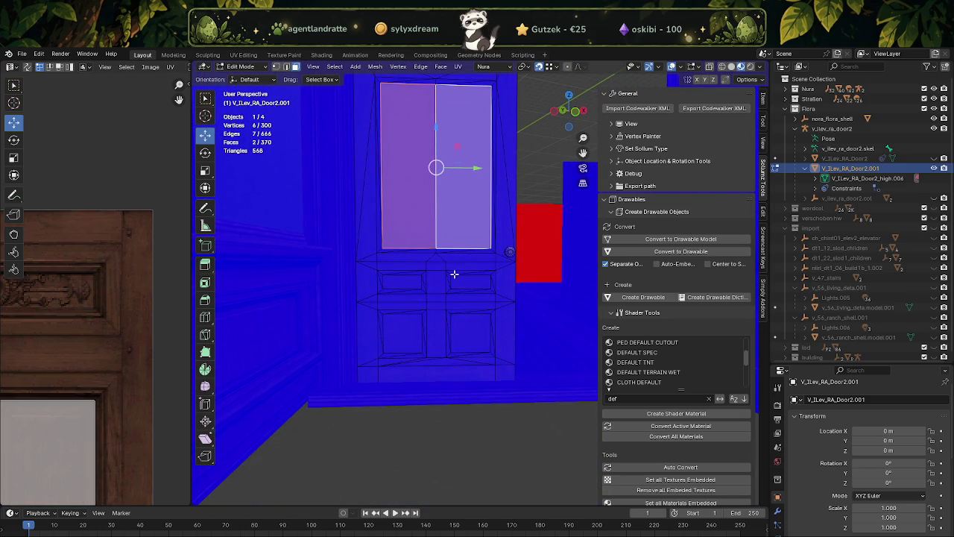
left_click(682, 66)
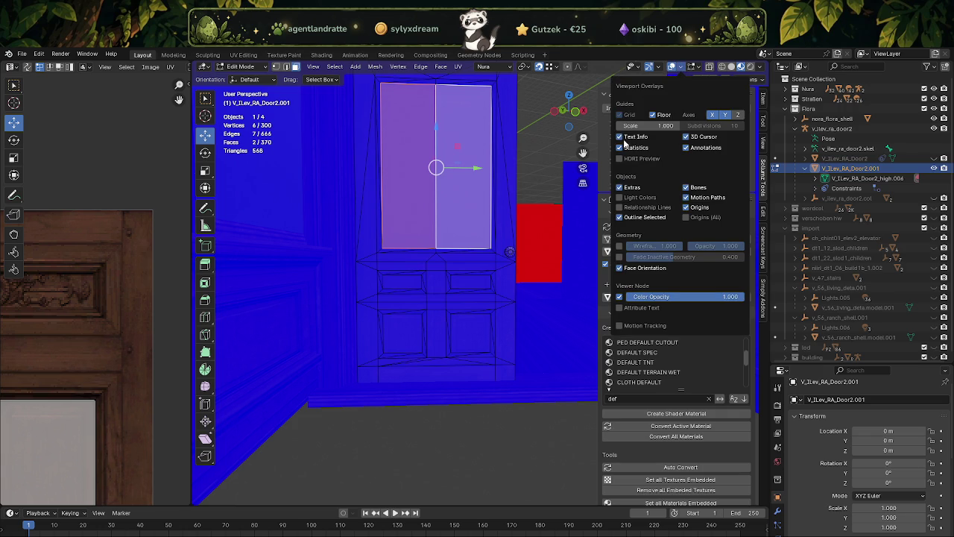
left_click(619, 268)
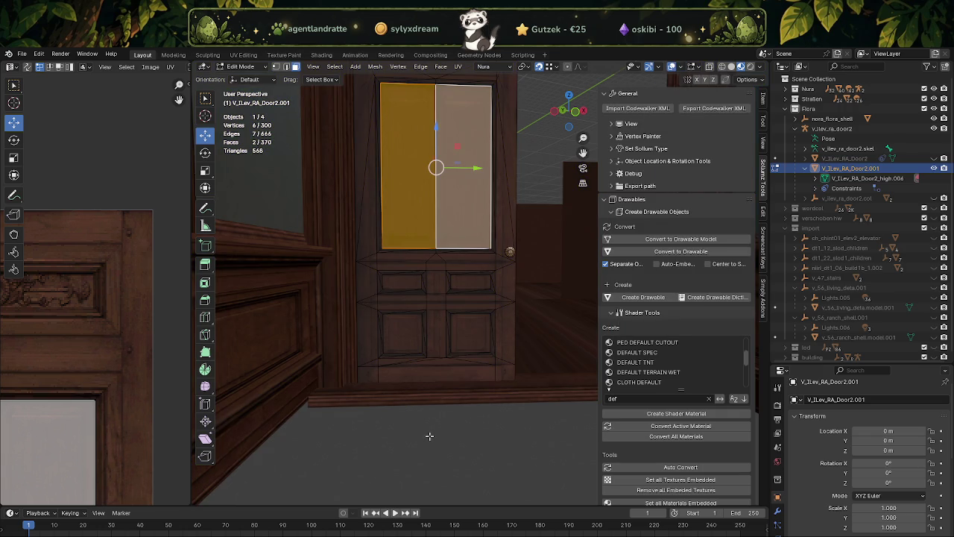
key("Tab")
left_click_drag(457, 299, 466, 314)
scroll("up", 3)
scroll("up", 3)
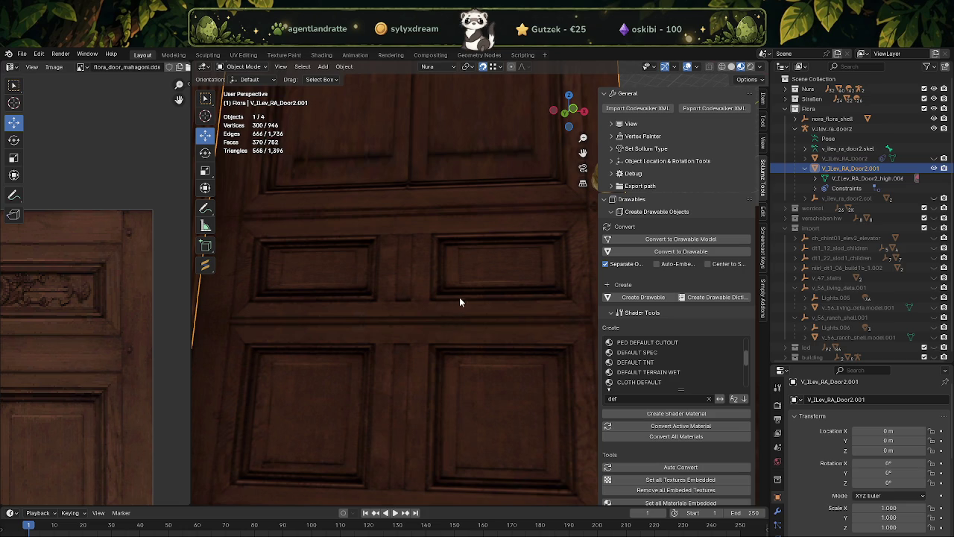
Step: Duplicate the shop window's glass face and move the copy 1.3816 m in Y onto the door
scroll("down", 3)
scroll("down", 3)
left_click_drag(465, 314, 474, 292)
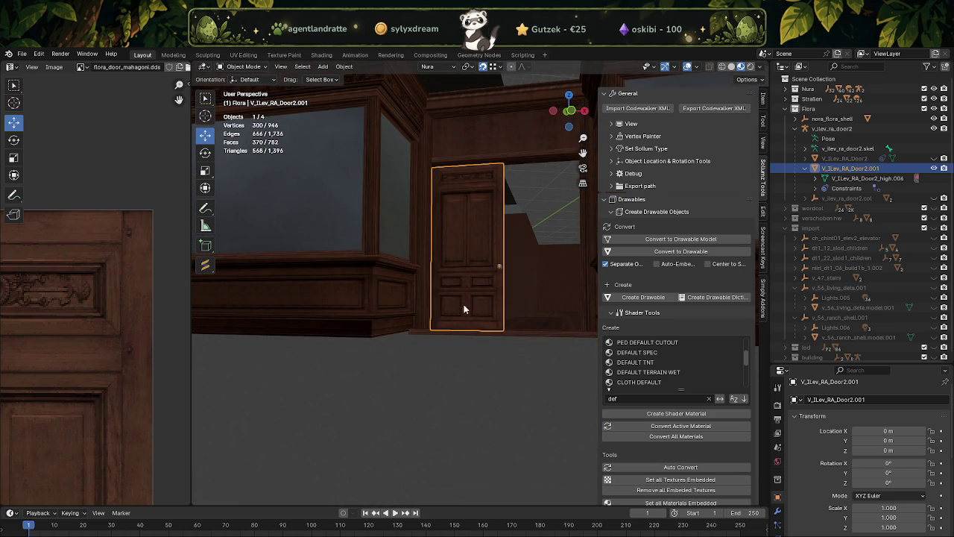
left_click_drag(449, 310, 466, 308)
scroll("up", 3)
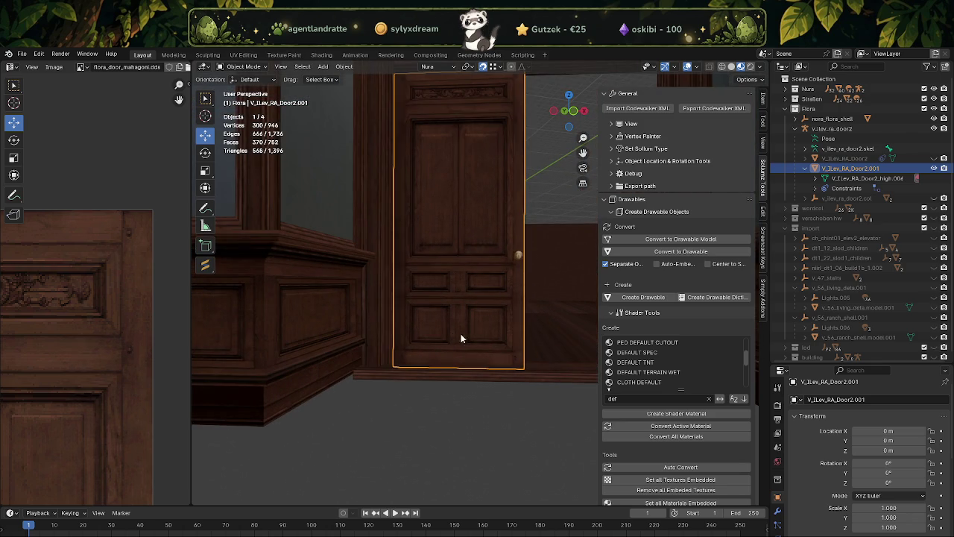
scroll("up", 3)
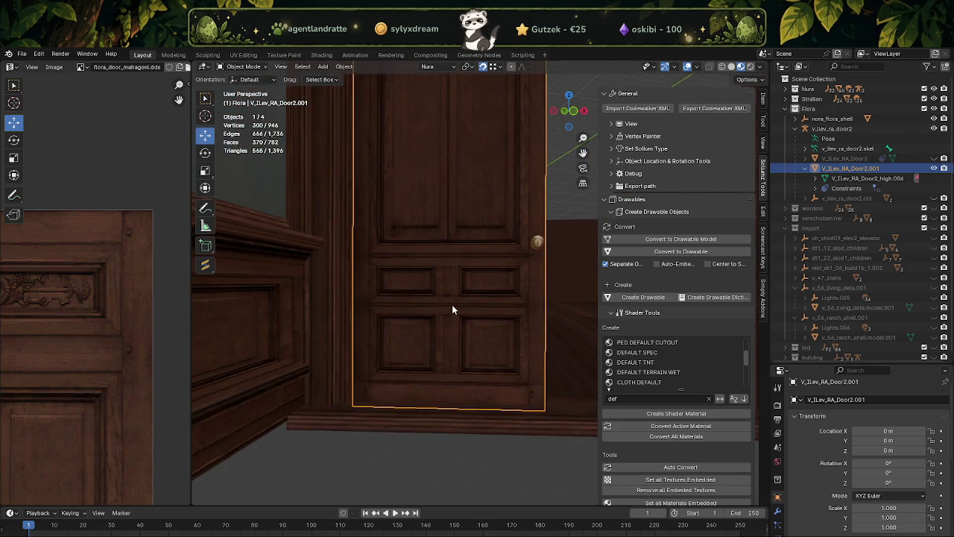
scroll("up", 3)
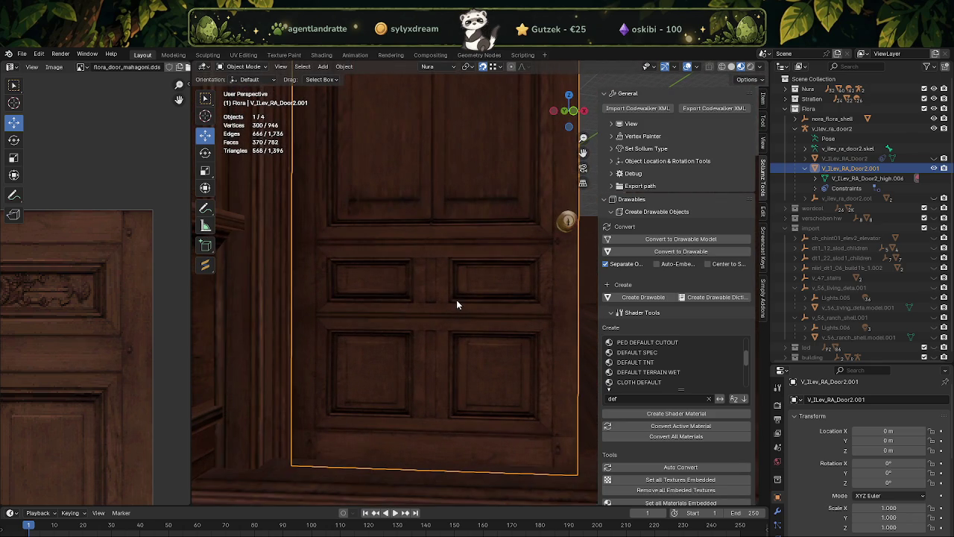
left_click_drag(440, 291, 446, 286)
scroll("down", 3)
scroll("down", 3)
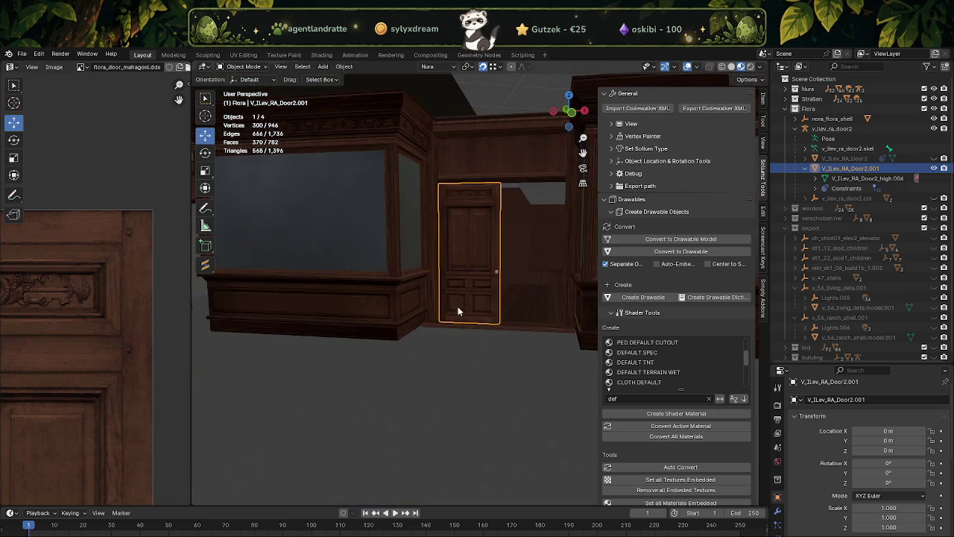
scroll("down", 3)
scroll("up", 3)
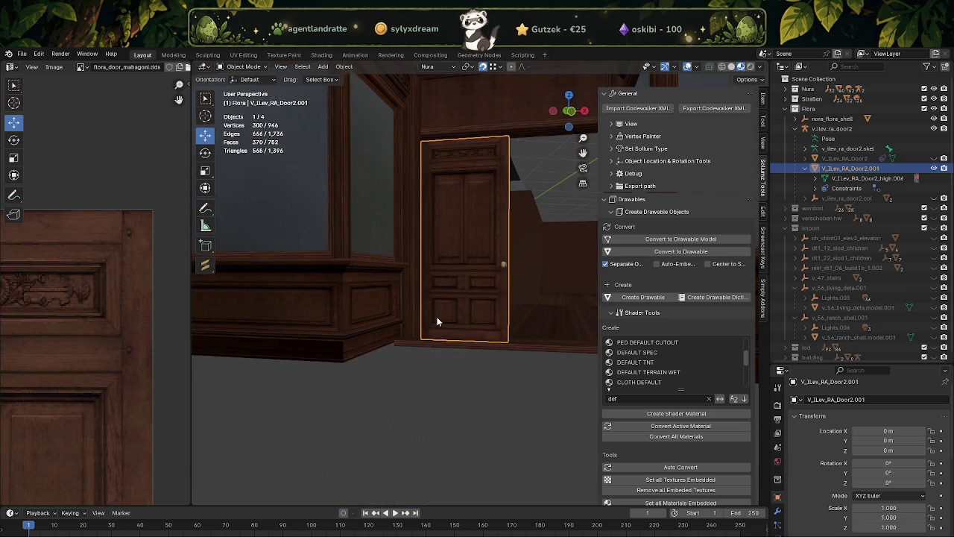
left_click_drag(418, 253, 424, 290)
left_click(390, 262)
key("Tab")
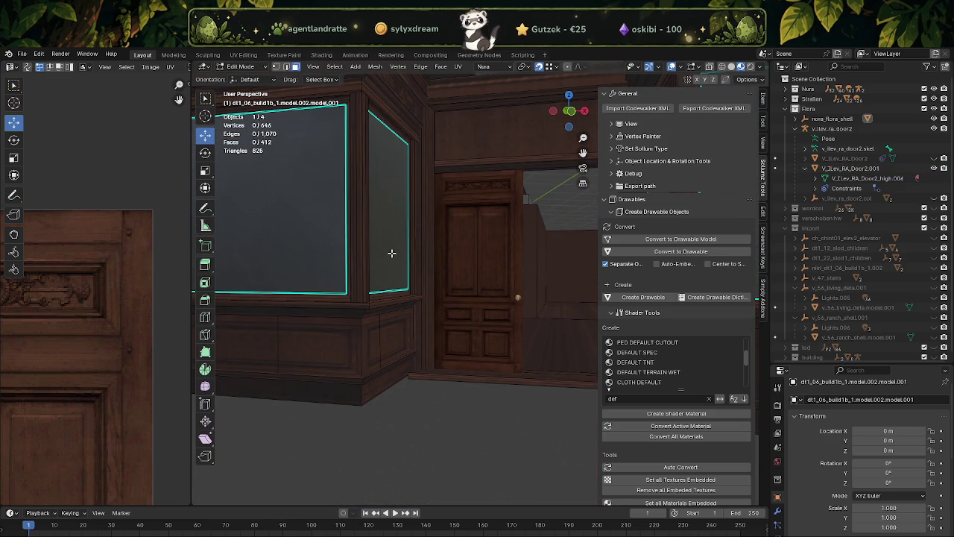
left_click(391, 257)
key("shift+d")
key("Escape")
left_click_drag(425, 210, 503, 281)
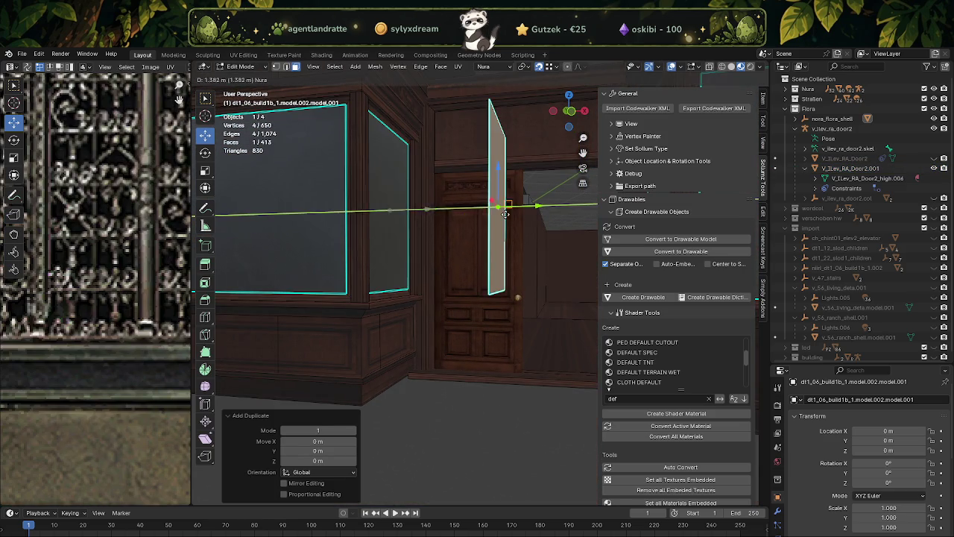
Step: Separate the copied pane and join it into the door object V_Ilev_RA_Door2.001
right_click(503, 281)
mouse_move(448, 423)
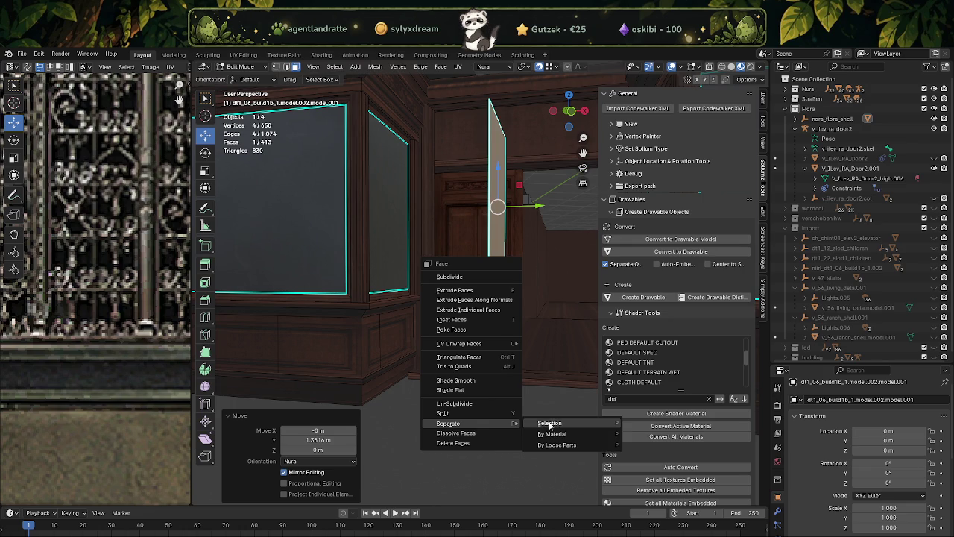
left_click(549, 421)
key("Tab")
left_click(497, 265)
left_click(462, 261)
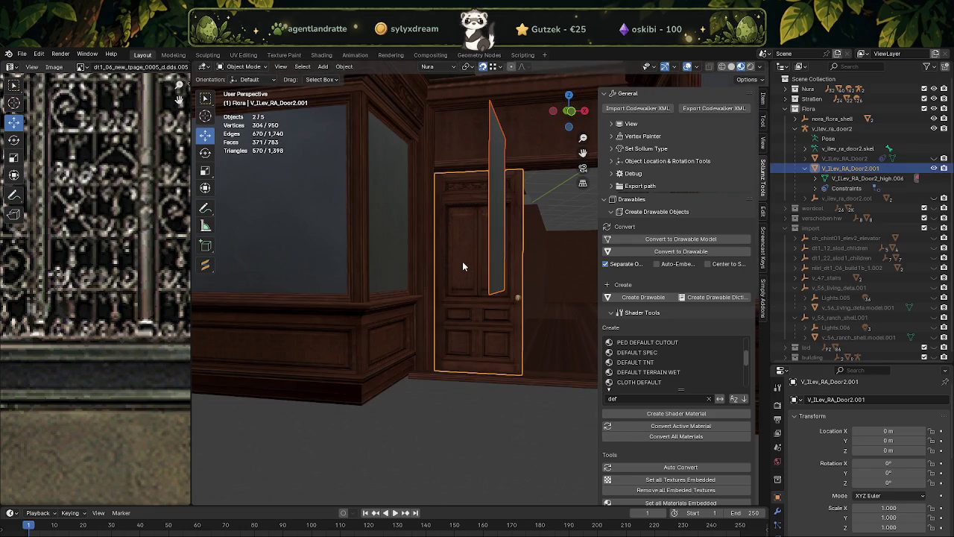
right_click(462, 261)
left_click(447, 296)
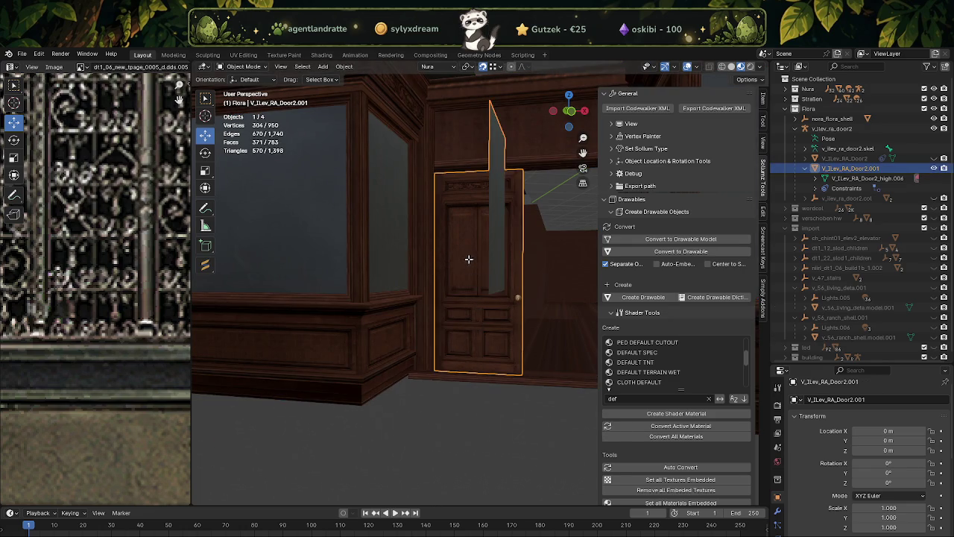
Step: In Edit Mode, select the door's upper panel face together with the glass pane face
key("Tab")
left_click(466, 253)
left_click(492, 224)
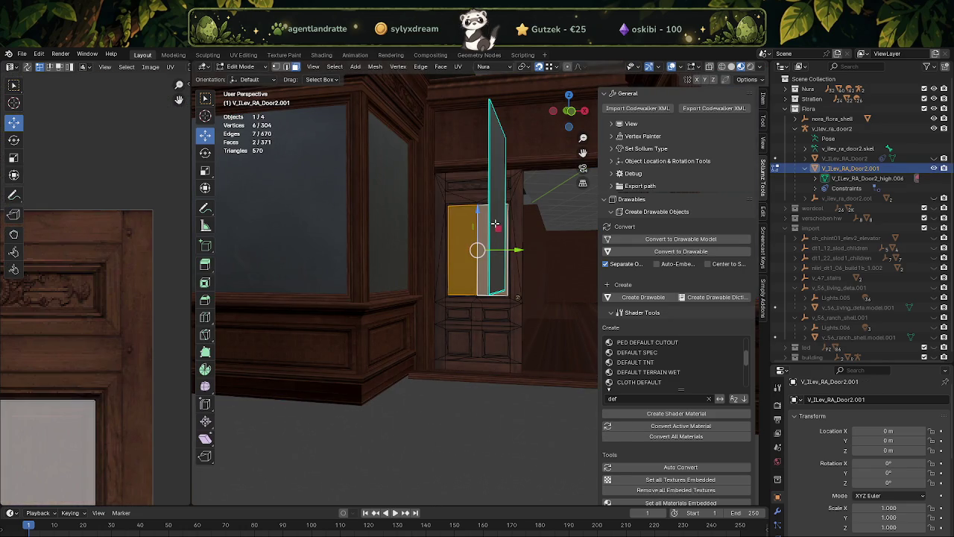
left_click(492, 223)
left_click(492, 224)
Step: Apply the dt1_06_new_tpage_0005_d.016 material and select the tall leftover glass panel
scroll("down", 3)
scroll("down", 3)
scroll("down", 3)
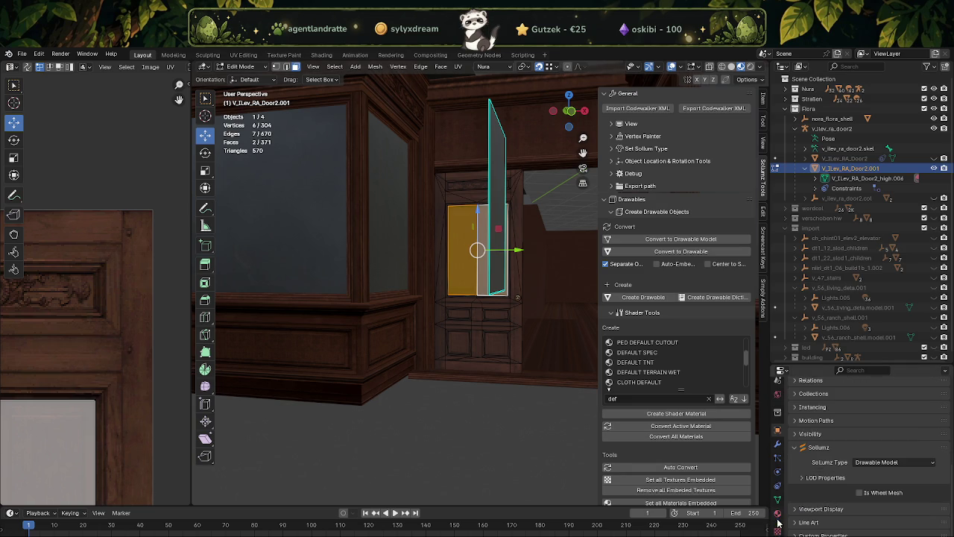
scroll("down", 3)
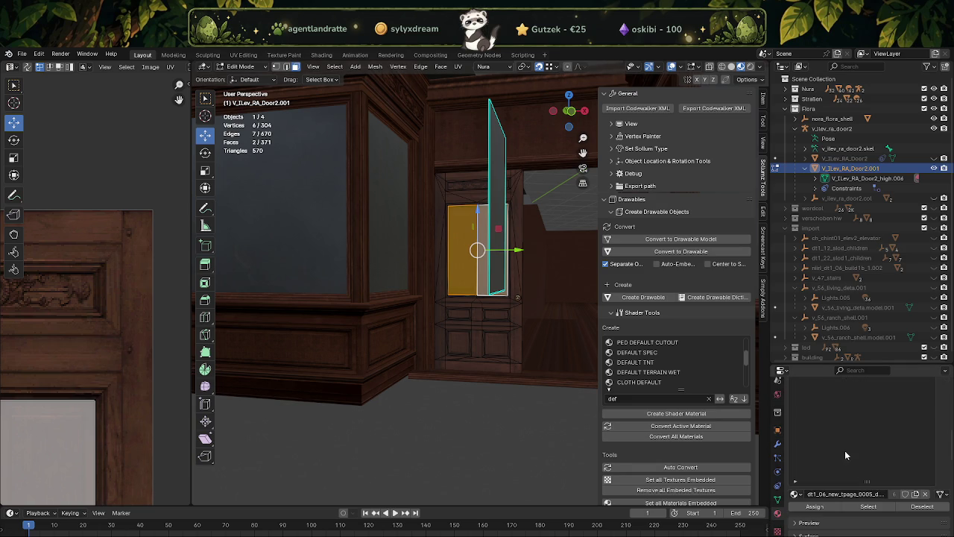
left_click_drag(853, 481, 834, 472)
scroll("up", 3)
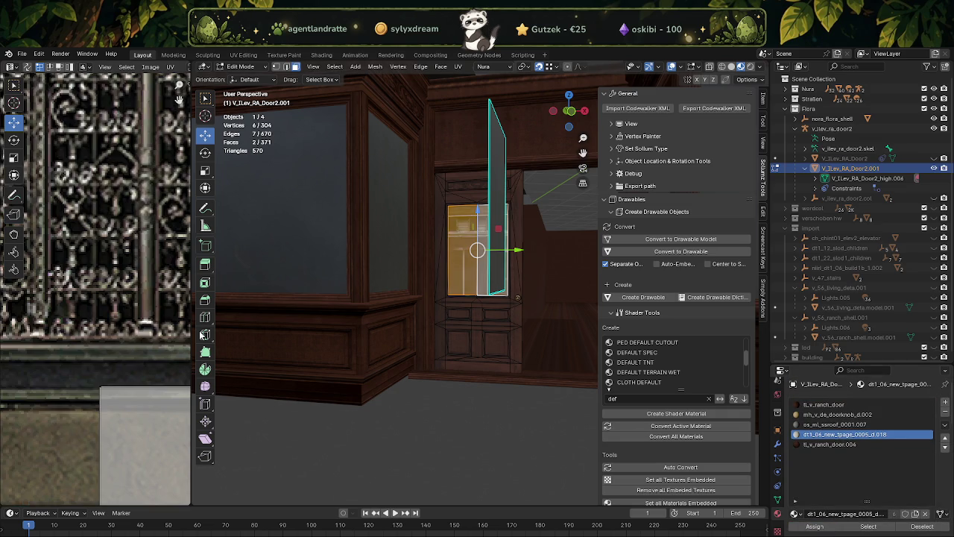
scroll("down", 3)
scroll("down", 3)
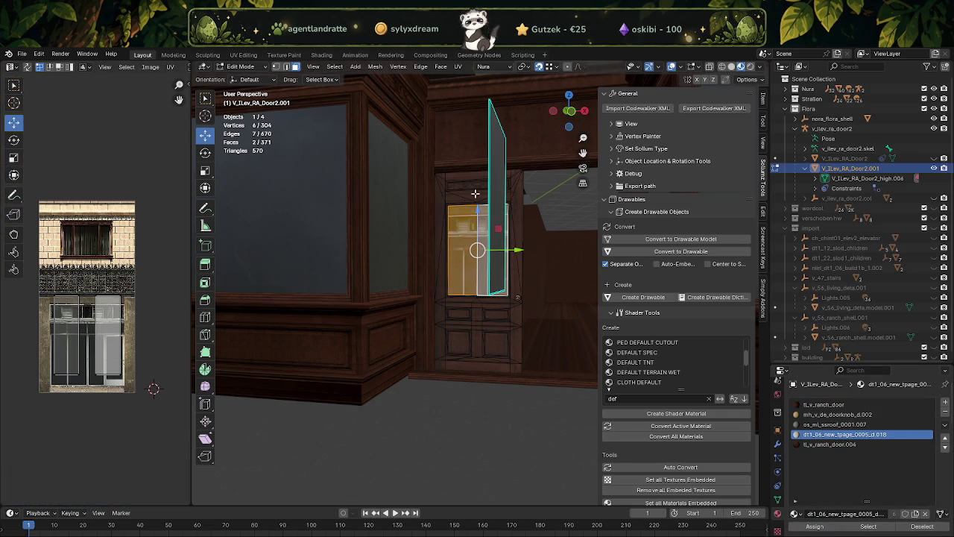
left_click(498, 177)
Step: Delete the leftover glass panel and merge the two window-pane faces into one
key("Delete")
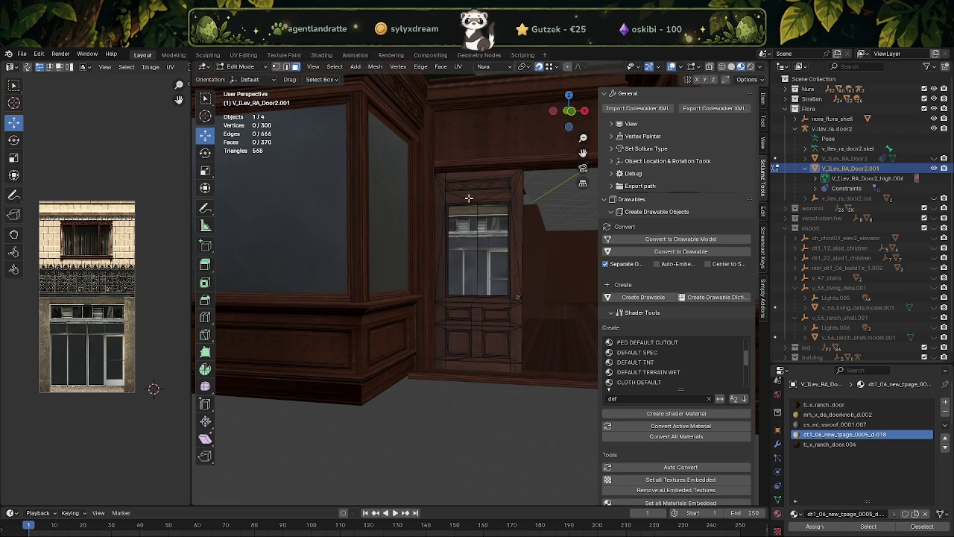
left_click_drag(464, 235, 483, 254)
key("ctrl+x")
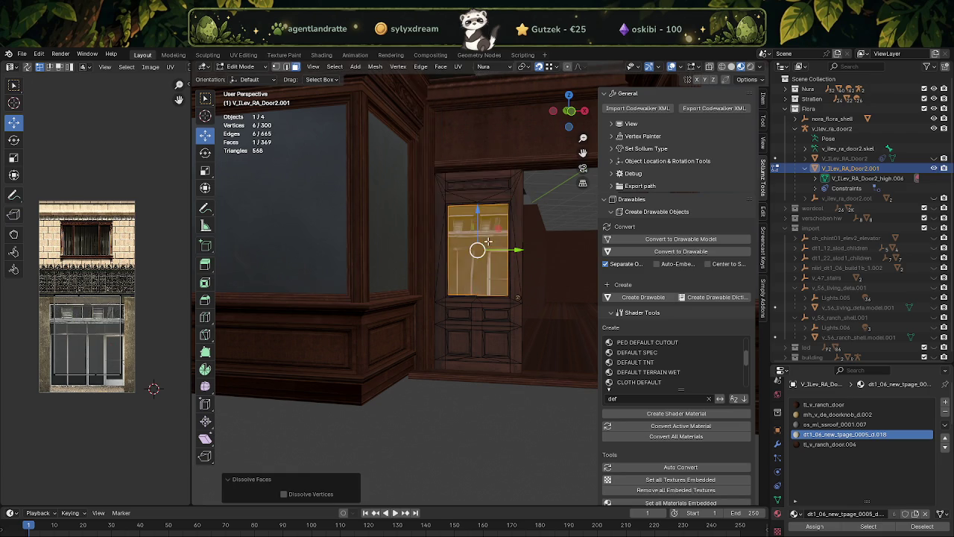
scroll("up", 3)
scroll("up", 3)
scroll("up", 3)
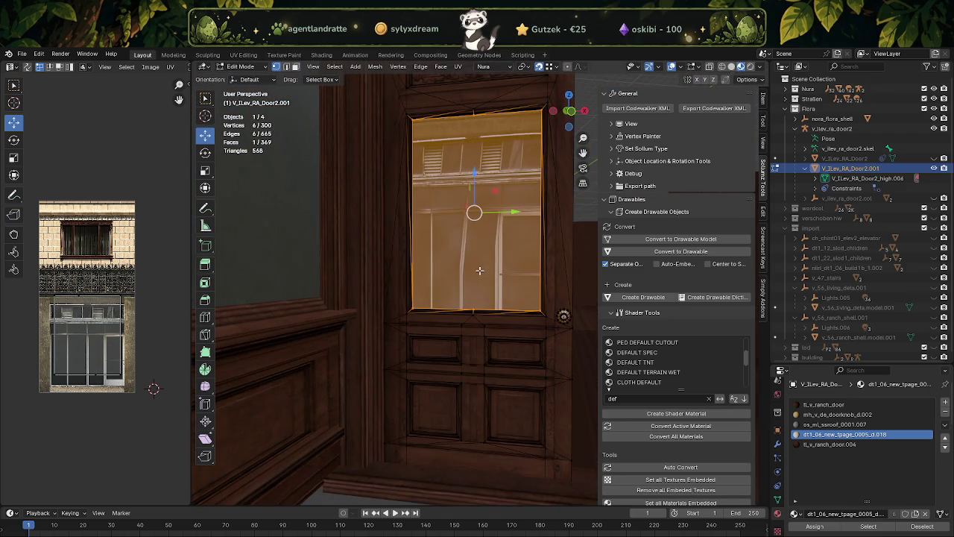
left_click(483, 255)
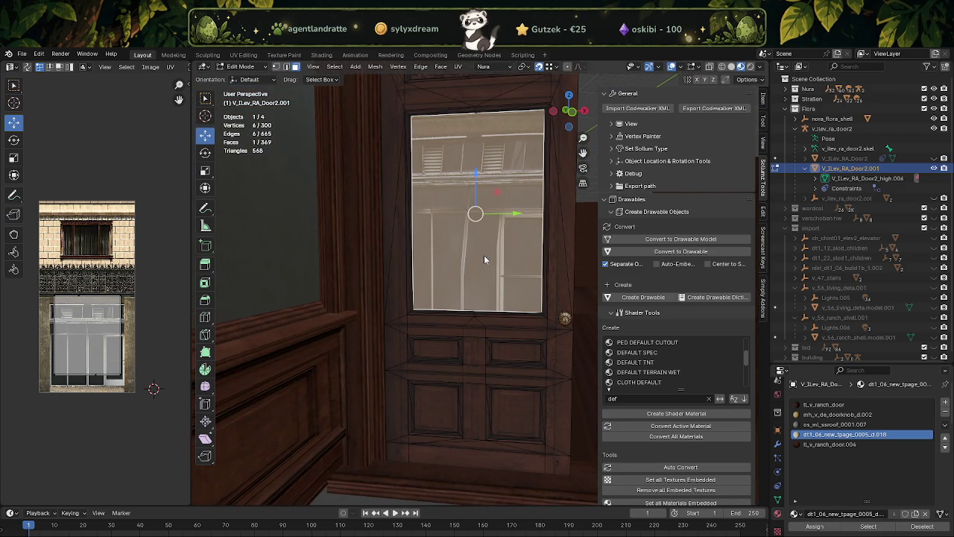
Step: Mark the window pane face's edges as sharp
right_click(483, 256)
left_click(475, 267)
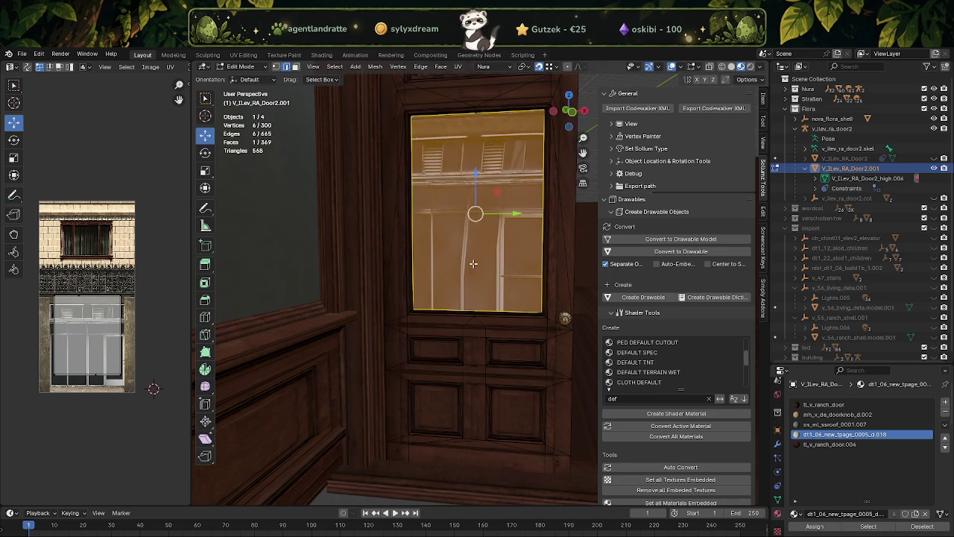
right_click(475, 267)
left_click(425, 267)
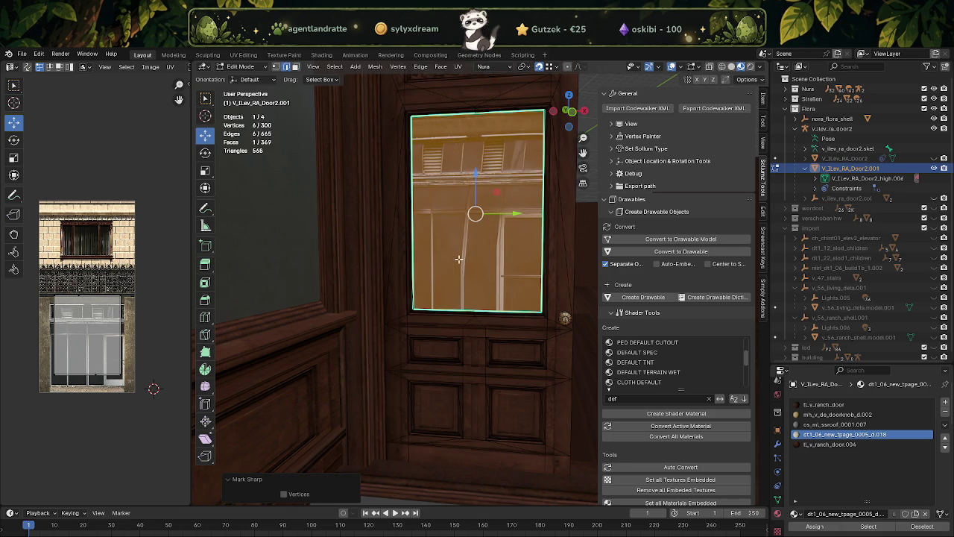
left_click(460, 255)
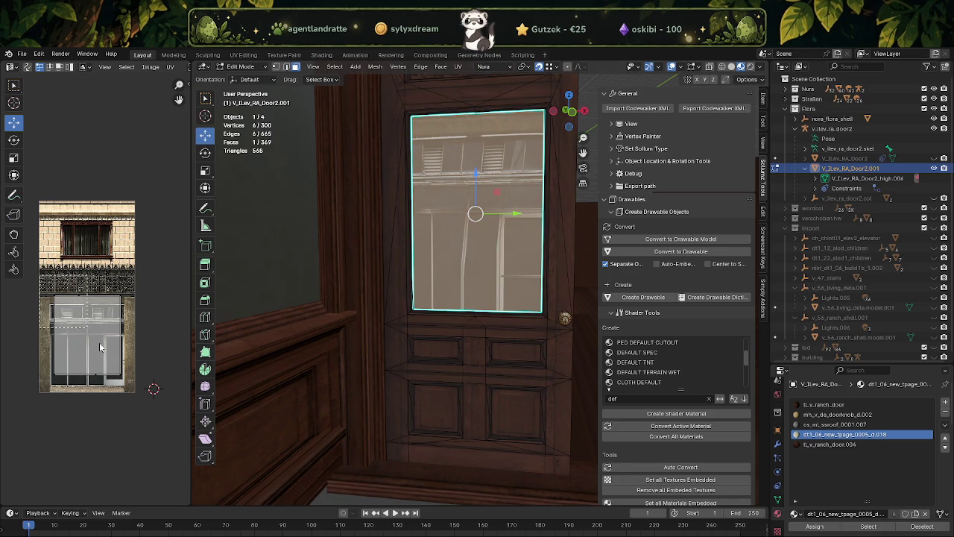
Step: Scale the pane's UV island to about 0.21 and move it onto the texture's grey glass area
key("shift+space")
key("s")
left_click_drag(108, 308, 88, 331)
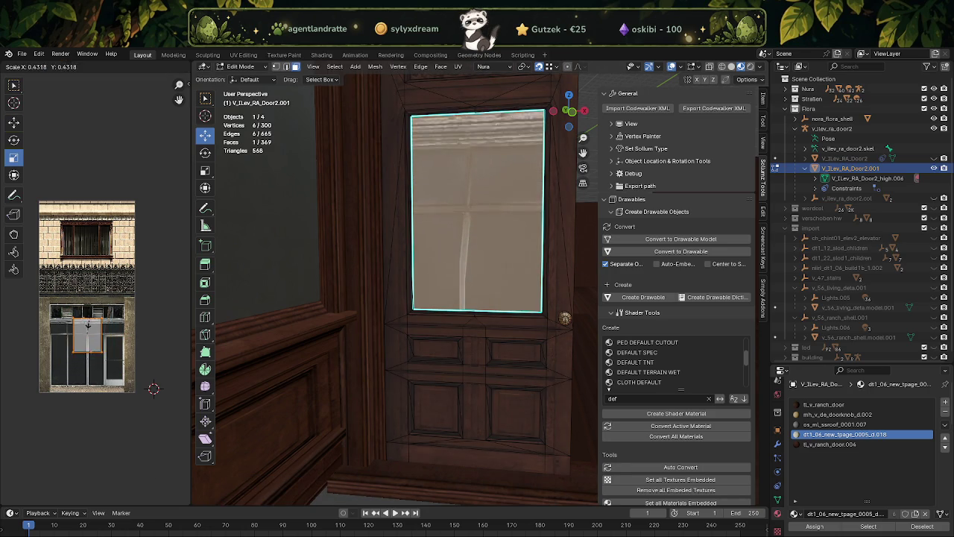
key("shift+space")
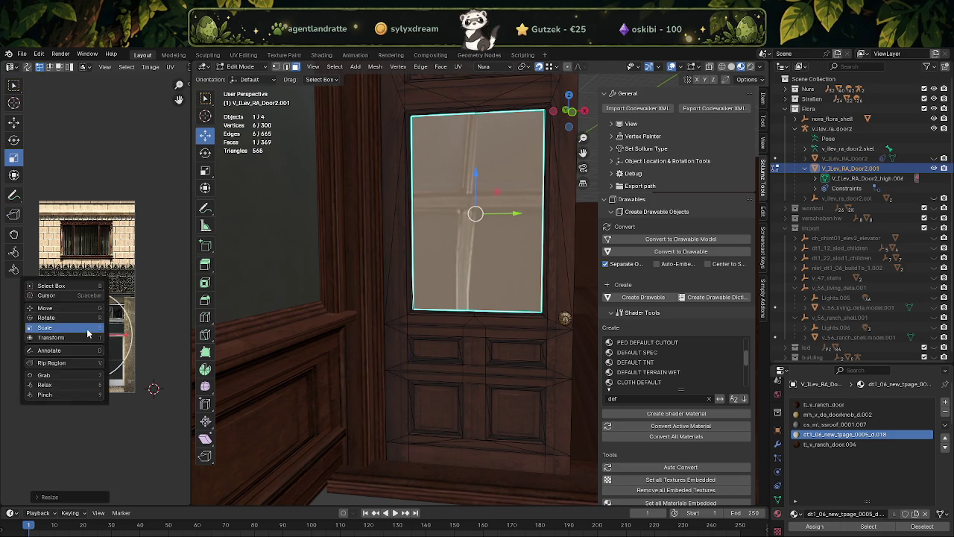
key("g")
scroll("up", 3)
scroll("up", 3)
left_click_drag(103, 340, 77, 379)
key("Tab")
scroll("down", 3)
left_click_drag(470, 296, 467, 306)
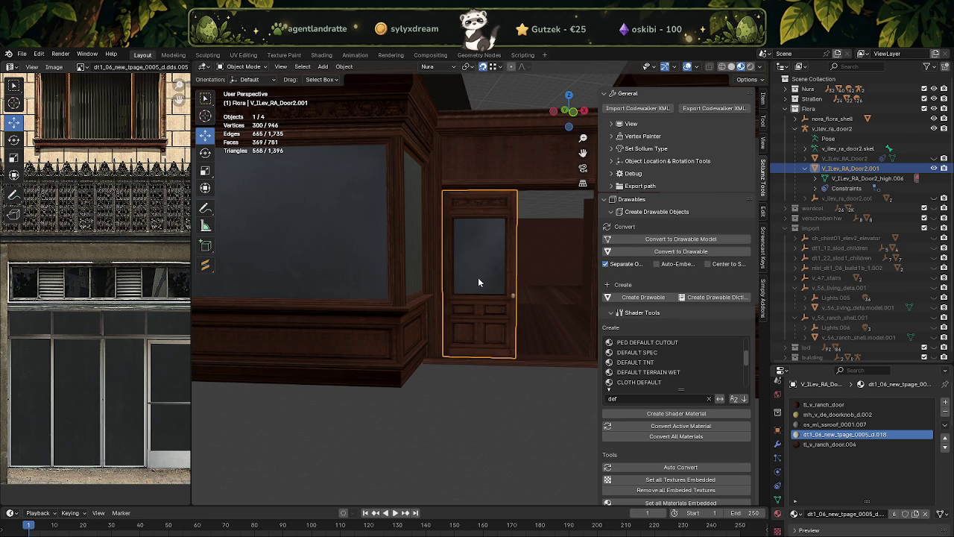
left_click_drag(475, 282, 473, 276)
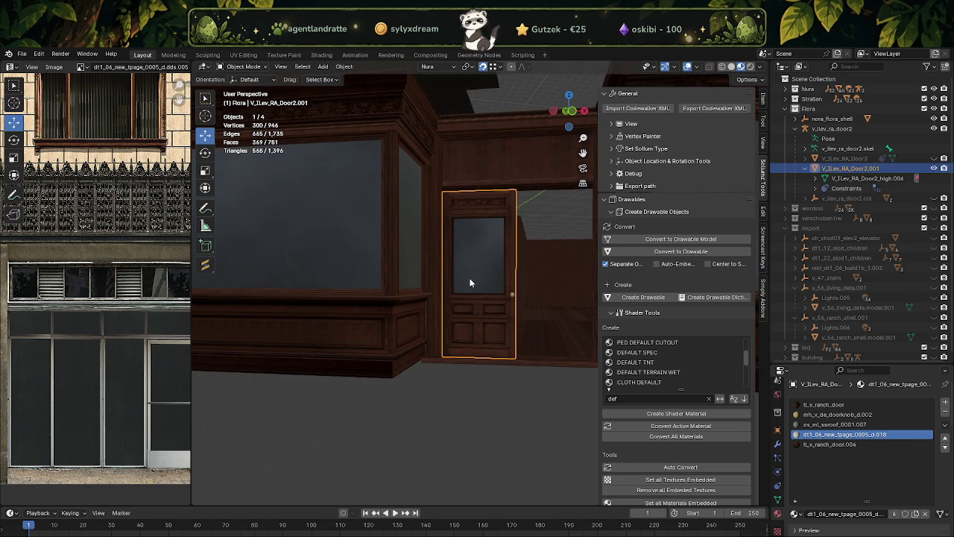
scroll("up", 3)
scroll("up", 3)
left_click_drag(474, 313, 477, 309)
scroll("down", 3)
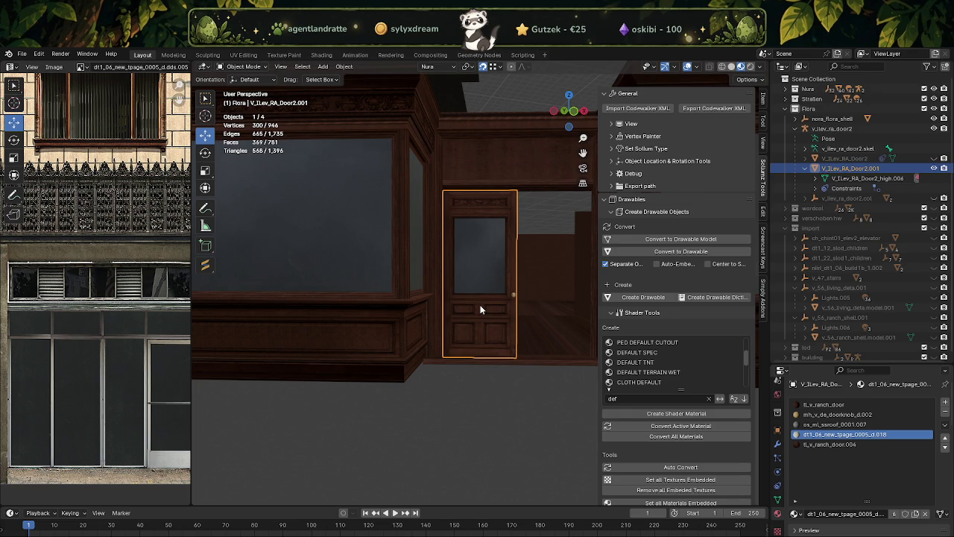
left_click_drag(532, 283, 413, 293)
scroll("up", 3)
scroll("up", 3)
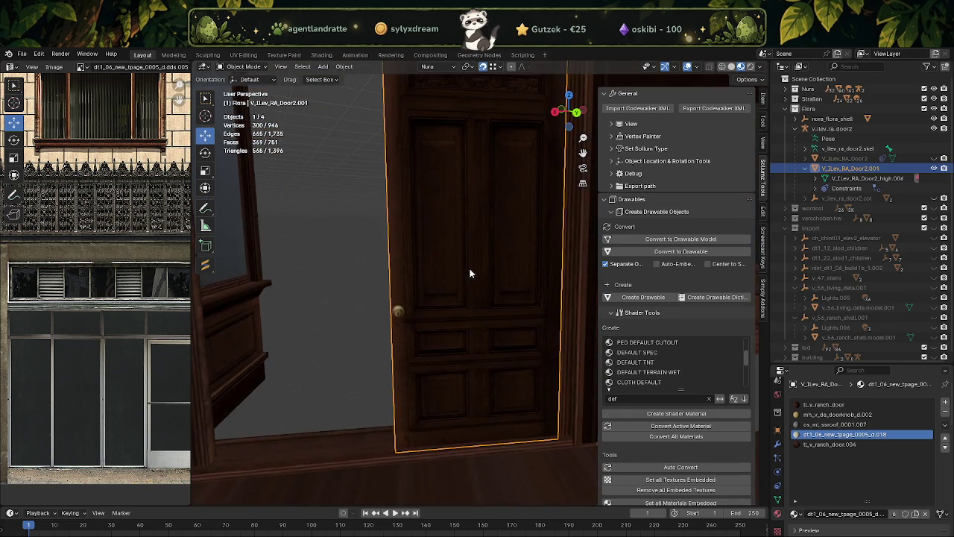
key("Tab")
Step: Box-select and delete the centre strip of faces on the back of the door
scroll("up", 3)
scroll("up", 3)
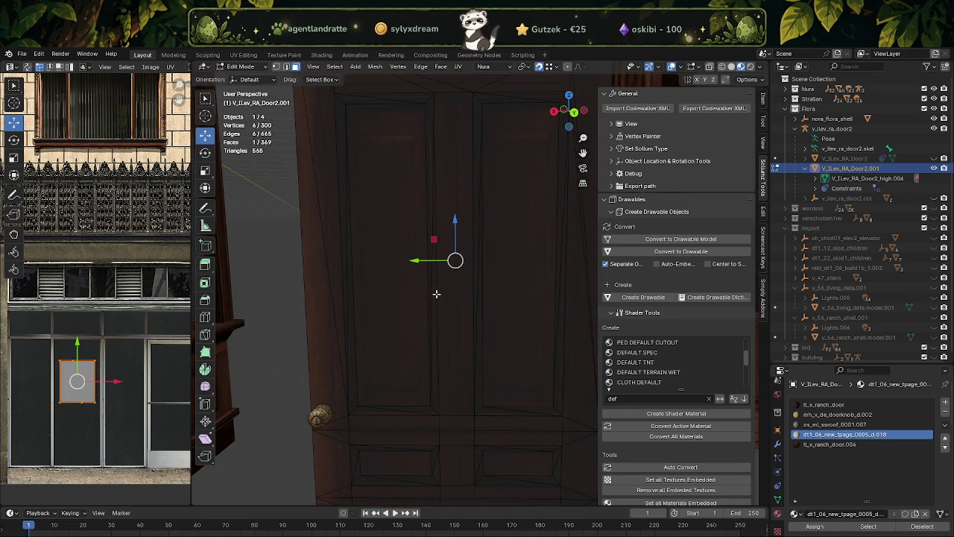
left_click_drag(430, 282, 467, 299)
left_click_drag(481, 297, 402, 290)
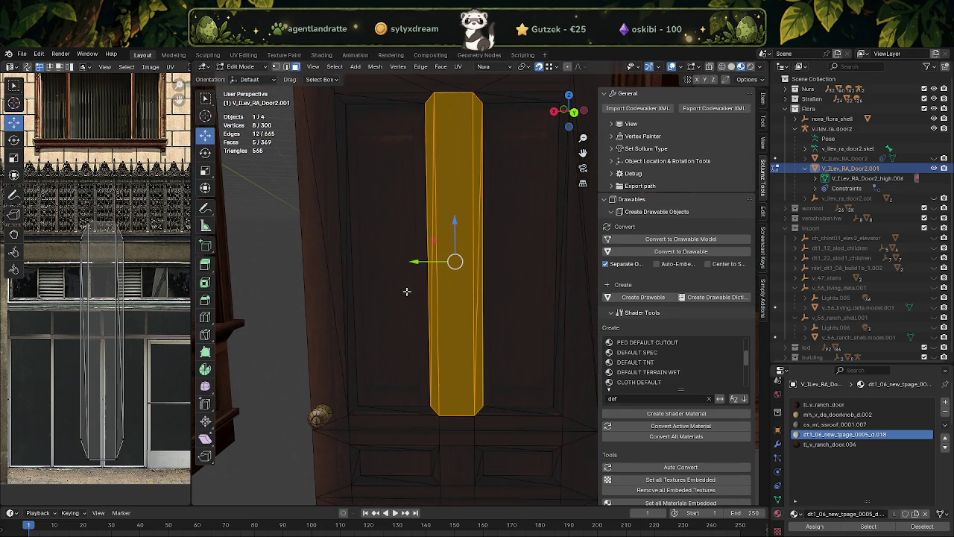
key("x")
left_click(450, 310)
scroll("up", 3)
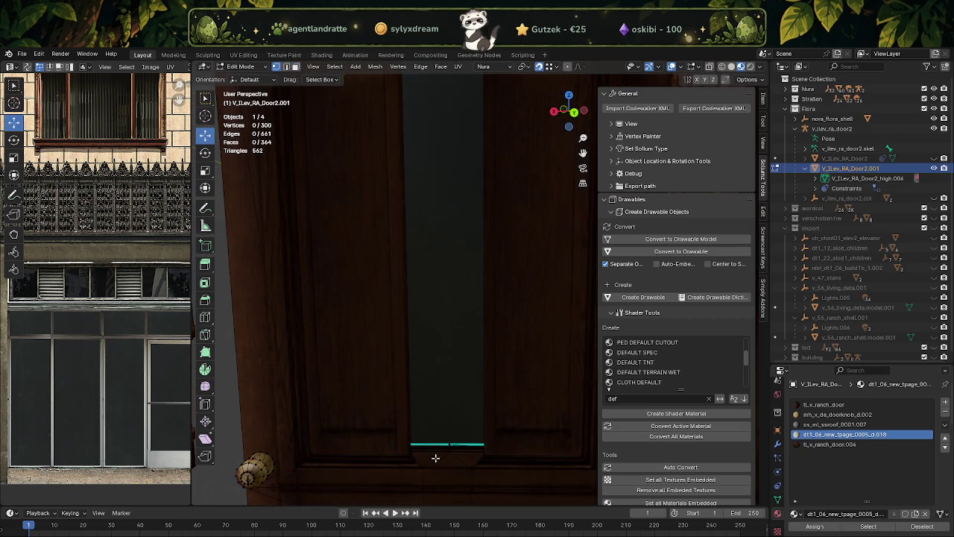
Step: Merge the bottom vertex pairs of the gap at their centre
left_click(421, 466)
left_click(473, 467)
right_click(473, 468)
left_click(514, 460)
left_click_drag(448, 466, 484, 453)
left_click(413, 454)
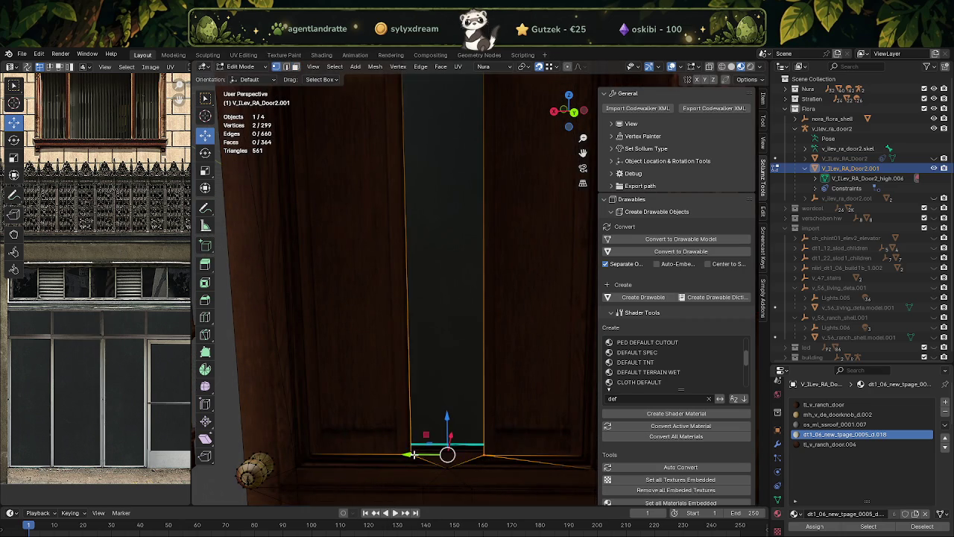
right_click(414, 453)
left_click(463, 454)
Step: Merge the top vertex pairs of the gap at their centre
left_click_drag(473, 339, 458, 400)
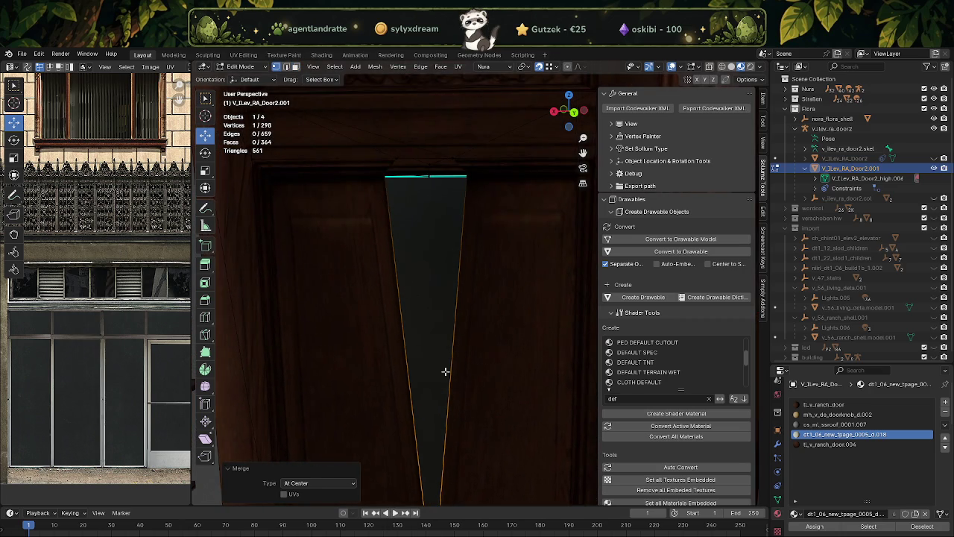
left_click(450, 157)
right_click(417, 156)
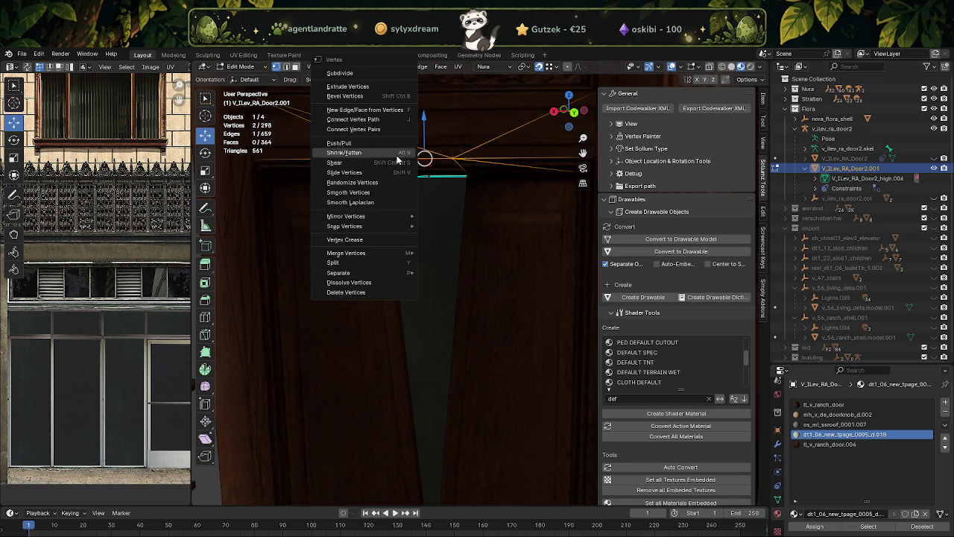
left_click(447, 249)
left_click(462, 175)
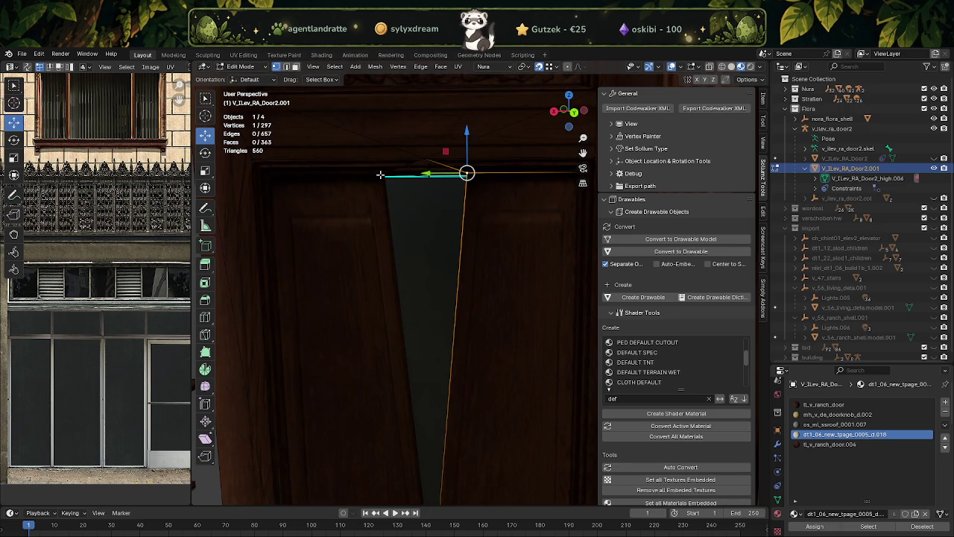
left_click(382, 176)
right_click(381, 177)
left_click(448, 249)
scroll("down", 3)
Step: Join the two panel halves into a single face
key("3")
left_click(477, 283)
left_click(420, 286)
key("ctrl+x")
left_click_drag(420, 285, 552, 308)
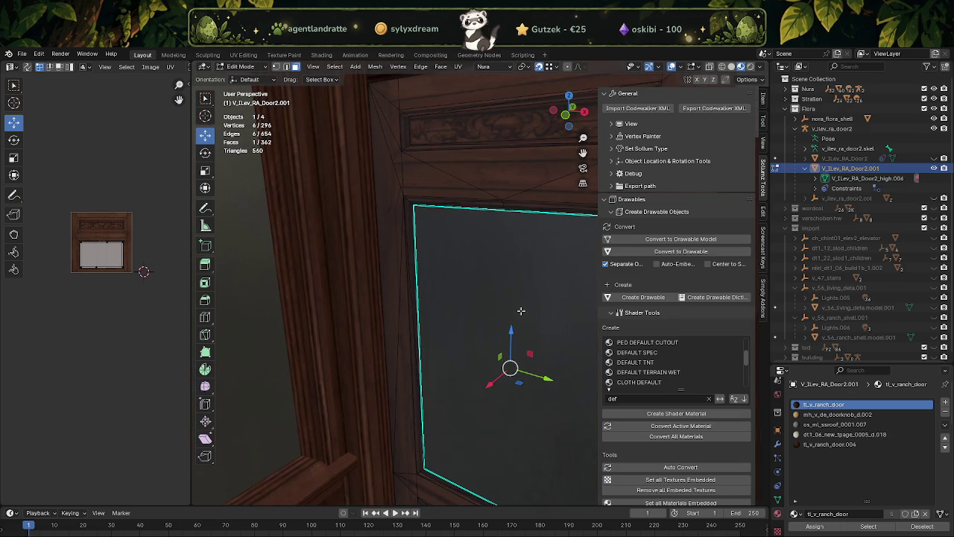
Step: Assign the dt1_06_new_tpage_0005_d.018 material to the back pane face
left_click(843, 434)
left_click(816, 527)
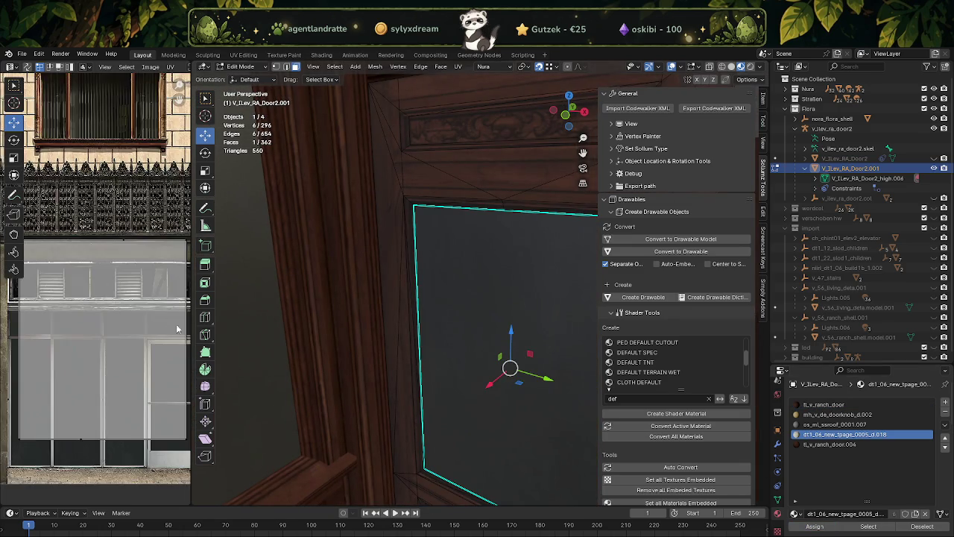
scroll("down", 3)
Step: Scale the back pane's UV island to about 0.22 and place it on a texture glass panel
left_click(13, 157)
left_click_drag(131, 341, 88, 332)
key("shift+space")
left_click(97, 290)
scroll("down", 3)
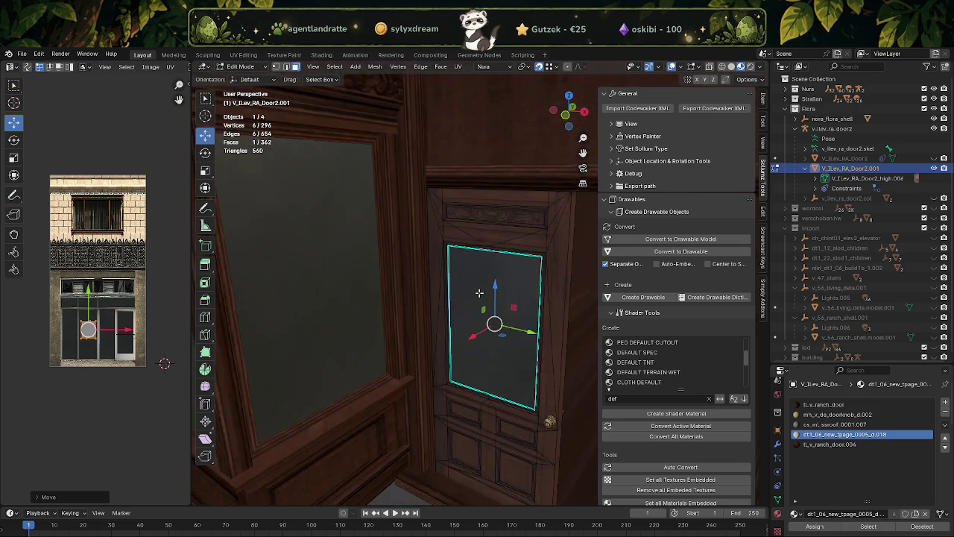
key("Tab")
left_click_drag(515, 319, 470, 294)
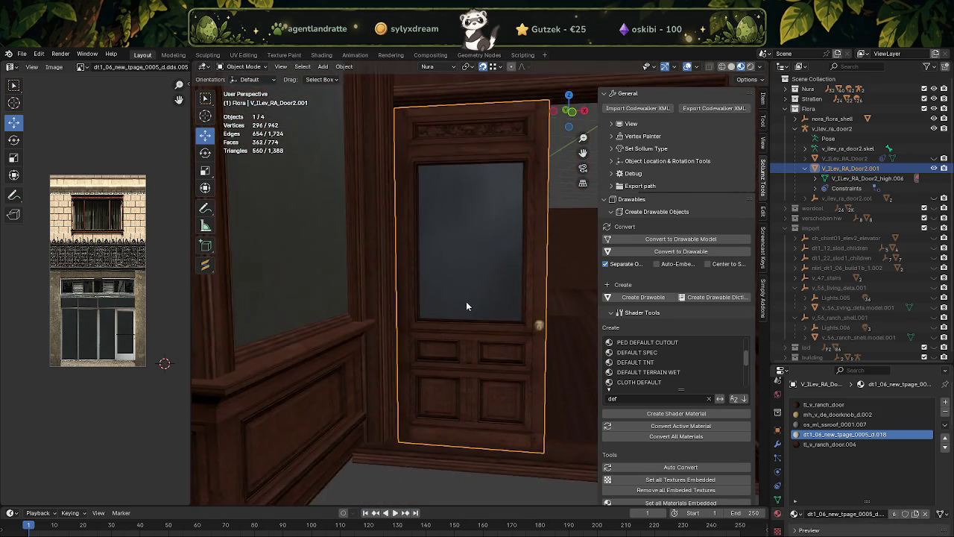
scroll("down", 3)
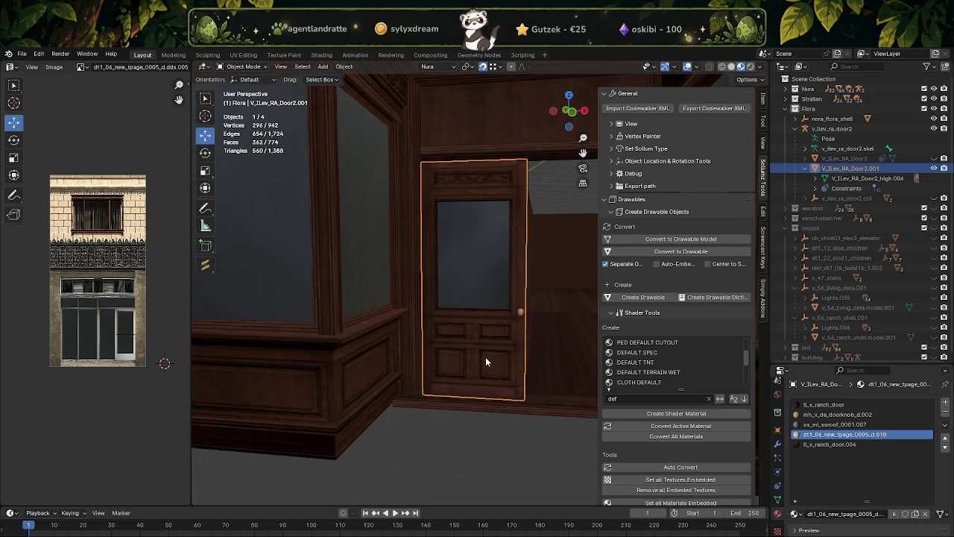